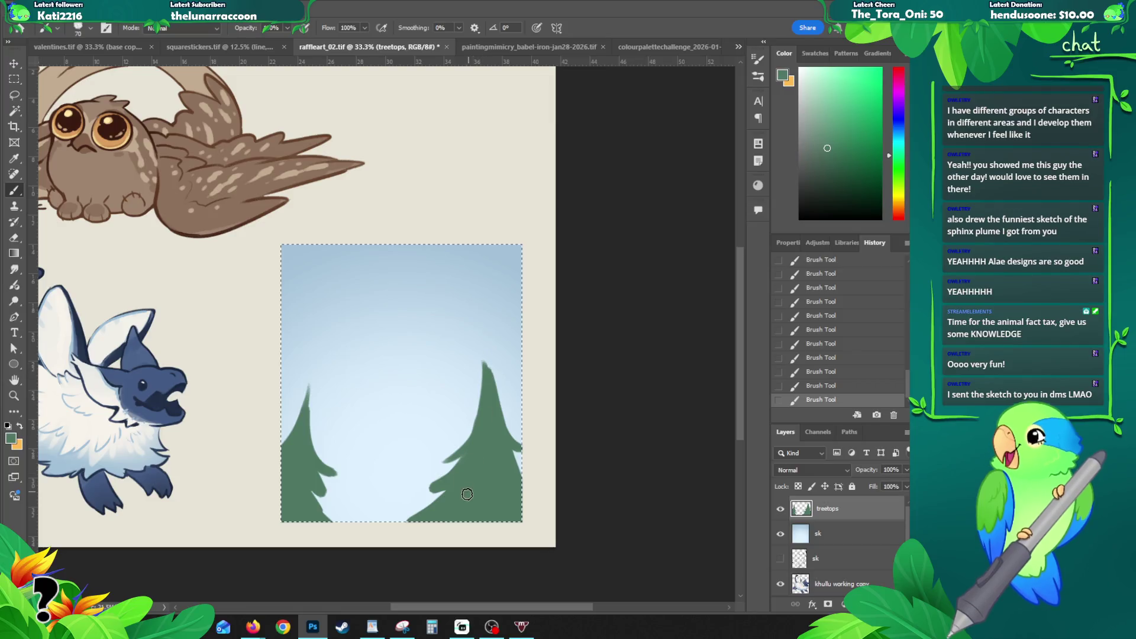
# Step: Paint green branches and a new pine along the sky panel's right edge
pyautogui.moveTo(406, 511); pyautogui.dragTo(444, 491)
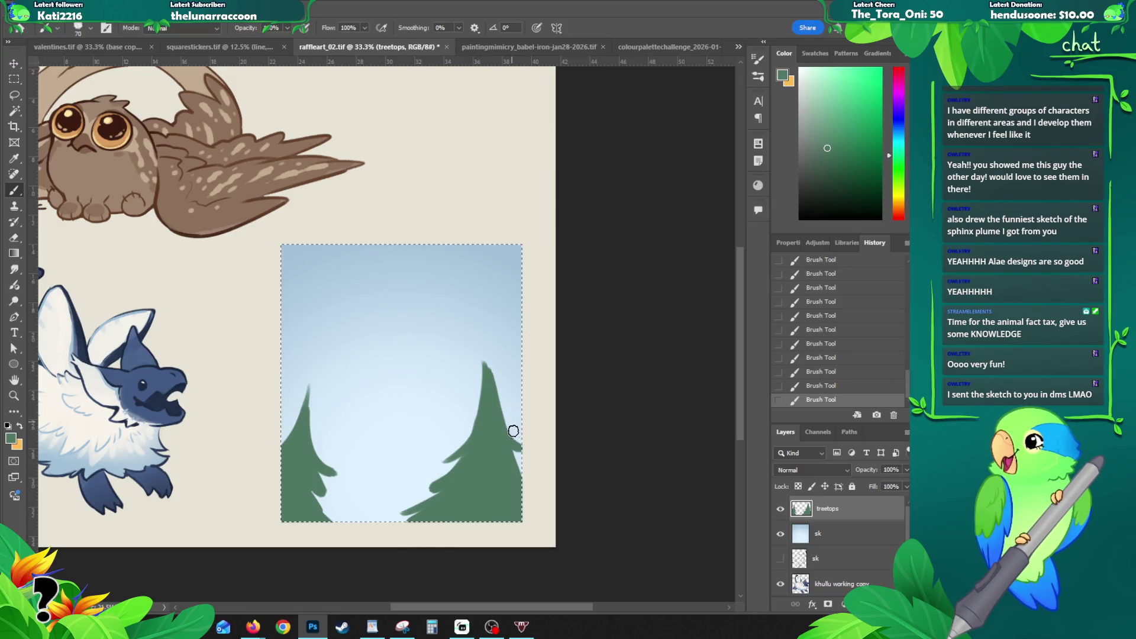
pyautogui.moveTo(510, 454); pyautogui.dragTo(515, 470)
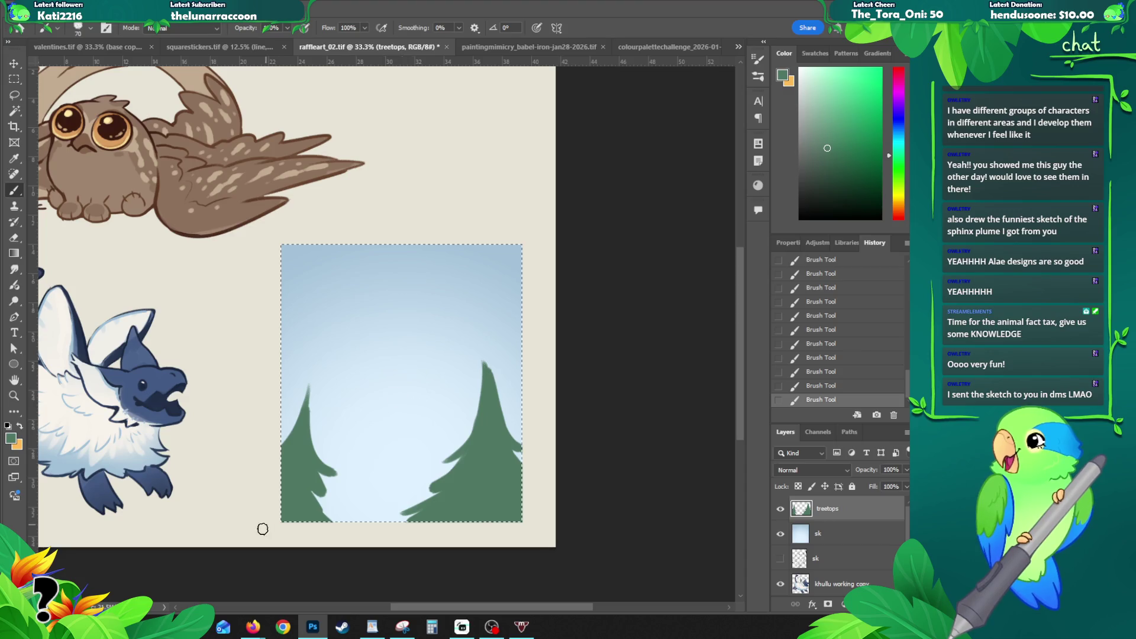
pyautogui.moveTo(515, 331); pyautogui.dragTo(522, 469)
pyautogui.moveTo(507, 376)
pyautogui.mouseDown()
pyautogui.moveTo(520, 453)
pyautogui.moveTo(510, 352)
pyautogui.moveTo(527, 399)
pyautogui.mouseUp()
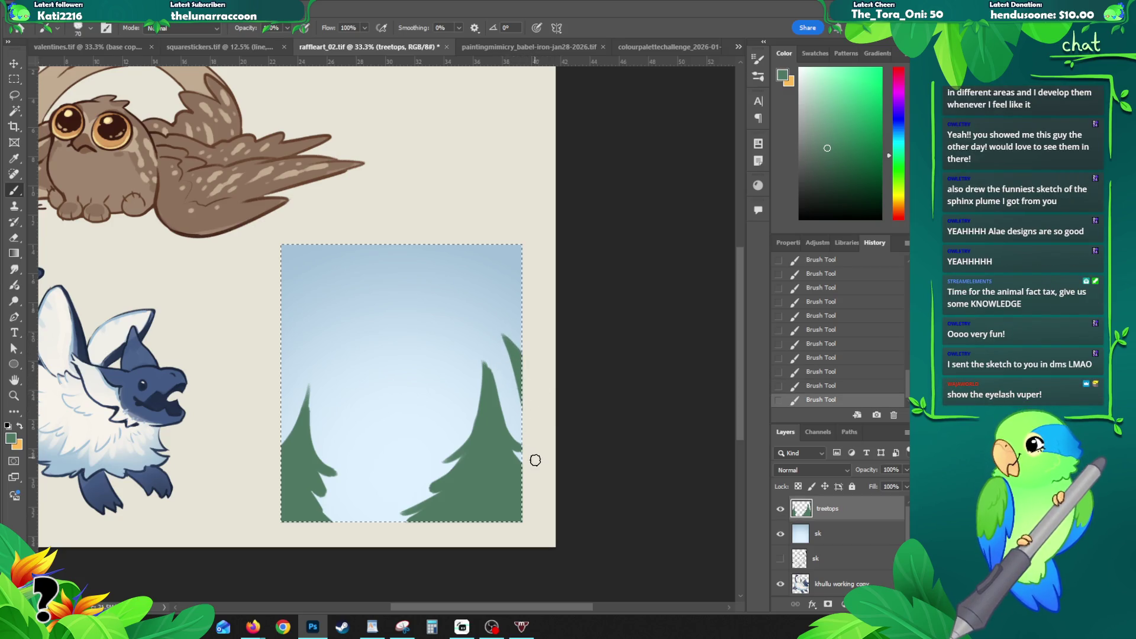
pyautogui.moveTo(509, 360); pyautogui.dragTo(514, 424)
pyautogui.moveTo(517, 375); pyautogui.dragTo(522, 437)
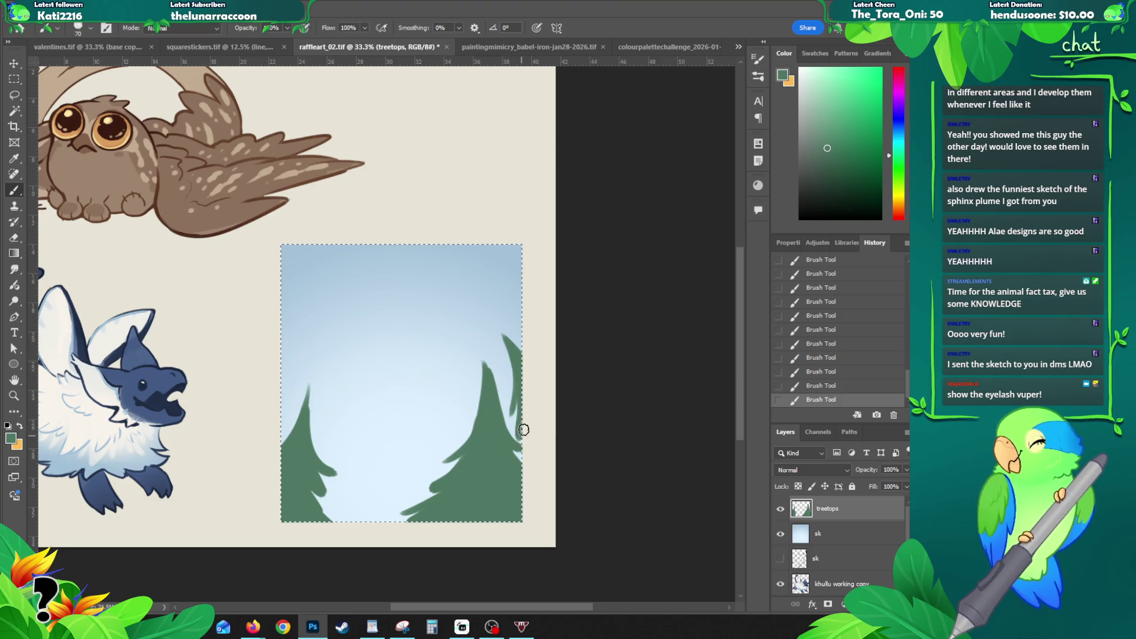
pyautogui.moveTo(501, 335); pyautogui.dragTo(510, 341)
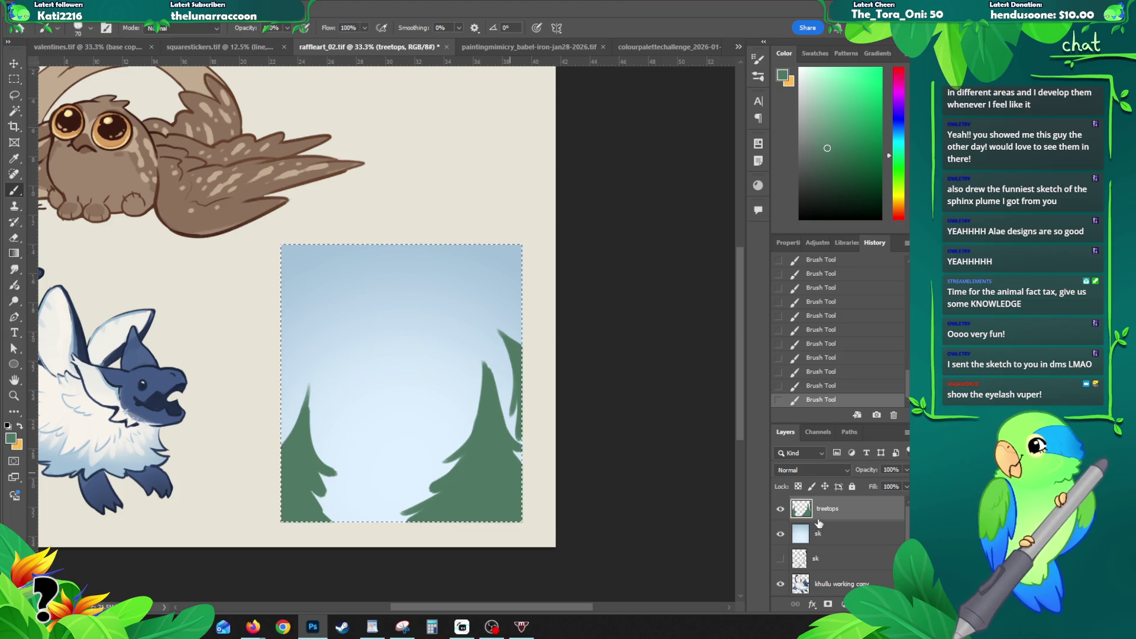
# Step: Create a new layer named bg below the treetops and start picking a darker green
pyautogui.click(804, 531)
pyautogui.hotkey('ctrl', 'shift', 'n')
pyautogui.write('bg')
pyautogui.press('Return')
pyautogui.press('i')
pyautogui.click(13, 438)
pyautogui.moveTo(634, 298); pyautogui.dragTo(639, 308)
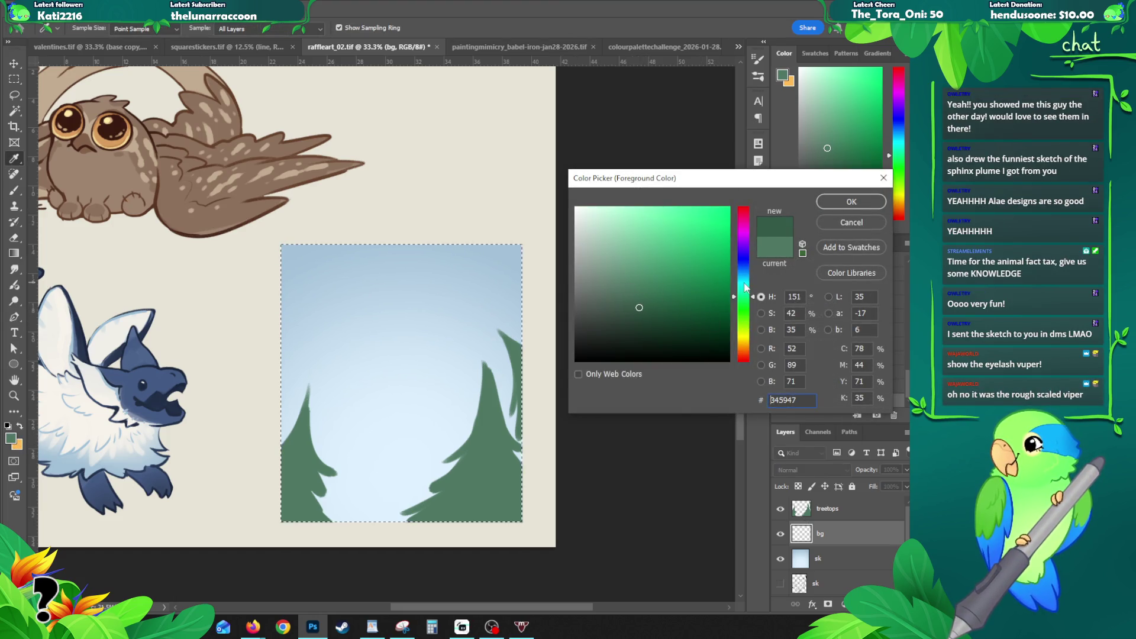
# Step: Confirm the dark green #345947 and shape a background pine behind the left tree, trimming its edge
pyautogui.press('Return')
pyautogui.press('b')
pyautogui.moveTo(358, 428); pyautogui.dragTo(321, 487)
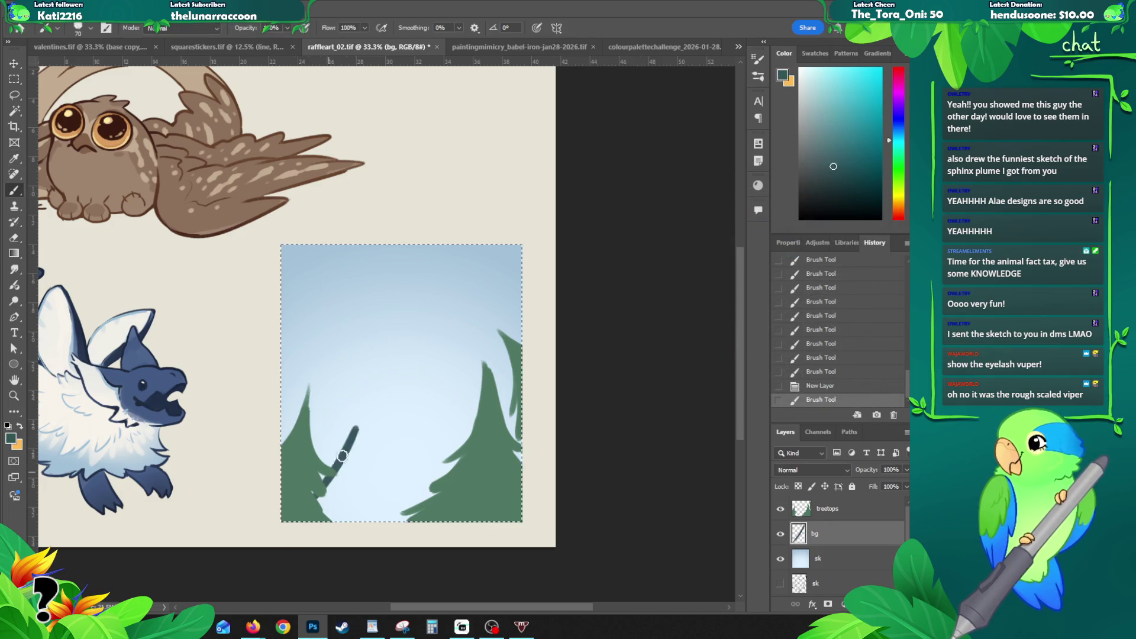
pyautogui.hotkey('ctrl', 'z')
pyautogui.moveTo(351, 426)
pyautogui.mouseDown()
pyautogui.moveTo(327, 469)
pyautogui.moveTo(326, 457)
pyautogui.moveTo(339, 459)
pyautogui.moveTo(333, 500)
pyautogui.moveTo(322, 494)
pyautogui.moveTo(356, 517)
pyautogui.moveTo(341, 486)
pyautogui.moveTo(343, 507)
pyautogui.moveTo(385, 504)
pyautogui.mouseUp()
pyautogui.hotkey('ctrl', 'z')
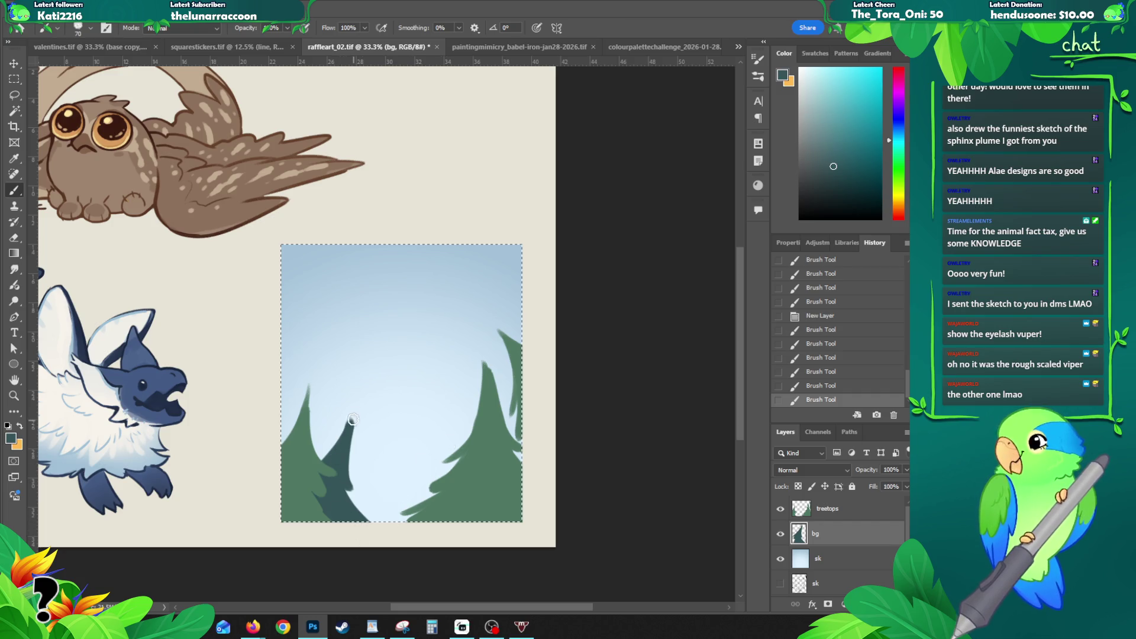
pyautogui.moveTo(351, 466); pyautogui.dragTo(347, 424)
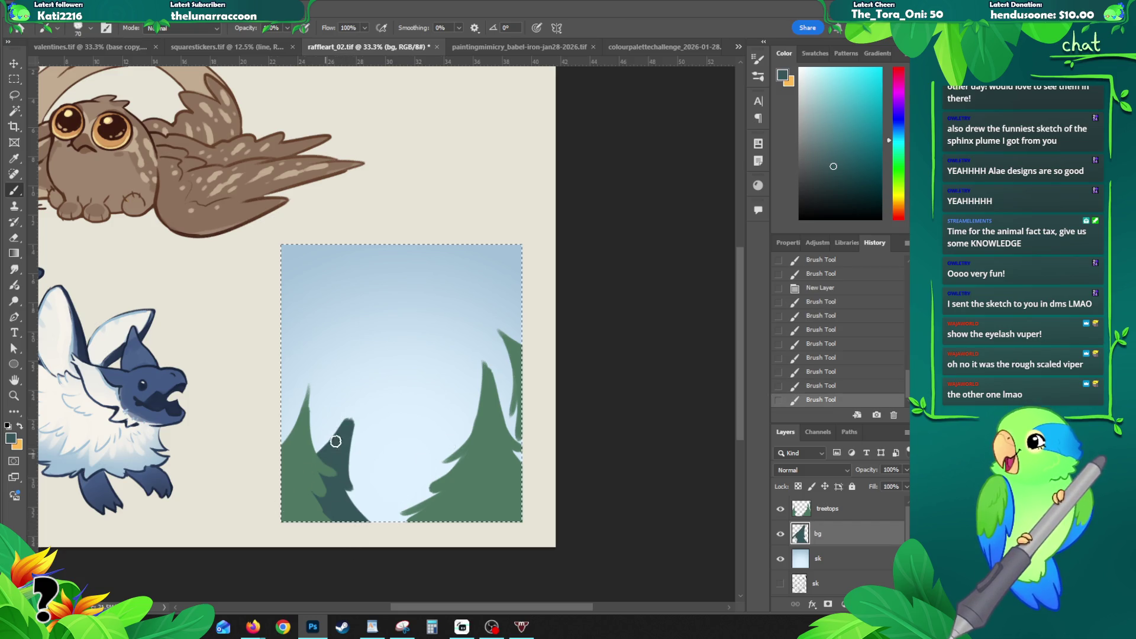
pyautogui.press('e')
pyautogui.moveTo(354, 486)
pyautogui.mouseDown()
pyautogui.moveTo(348, 415)
pyautogui.moveTo(344, 432)
pyautogui.mouseUp()
# Step: Paint dark background pines behind the right tree, then clear the selection around the panel
pyautogui.press('b')
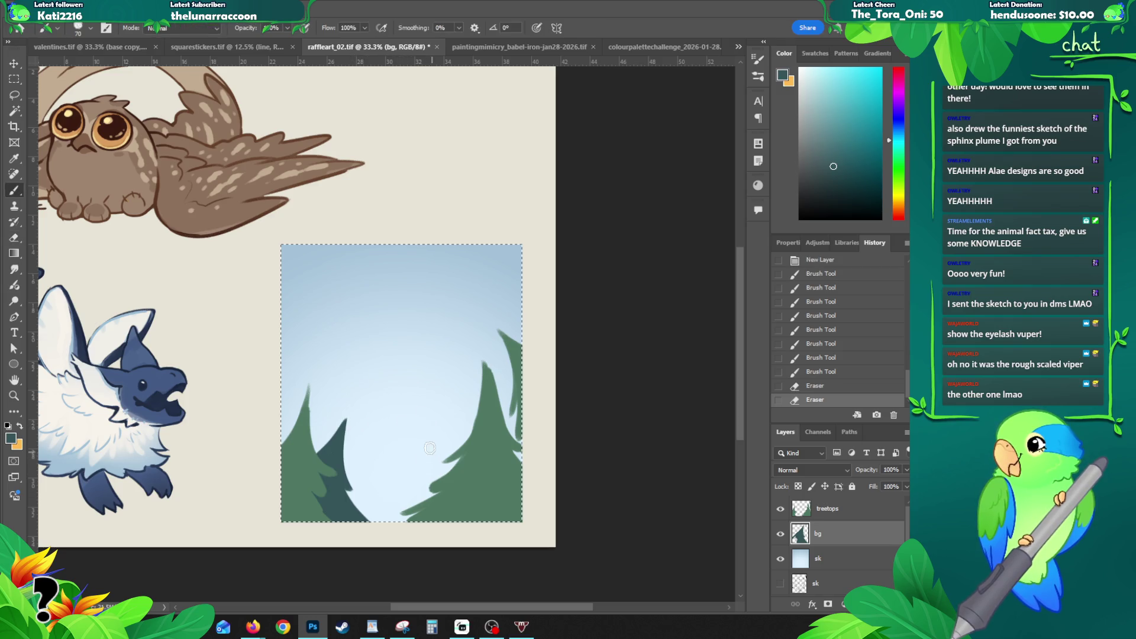
pyautogui.moveTo(438, 431); pyautogui.dragTo(415, 508)
pyautogui.moveTo(437, 430)
pyautogui.mouseDown()
pyautogui.moveTo(432, 504)
pyautogui.moveTo(418, 515)
pyautogui.mouseUp()
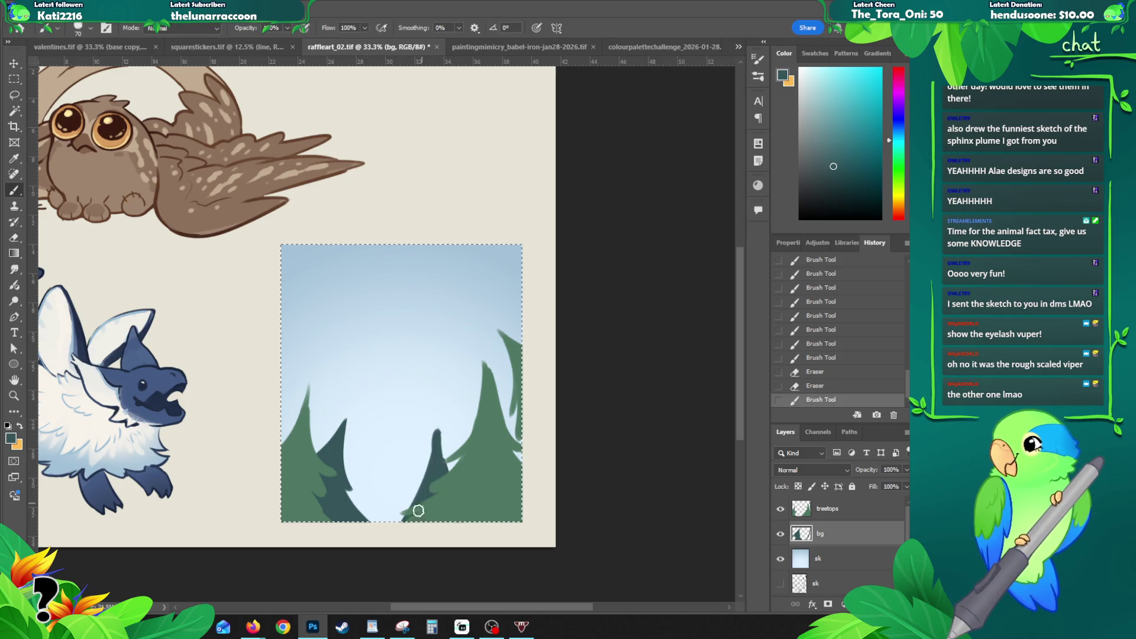
pyautogui.moveTo(467, 384)
pyautogui.mouseDown()
pyautogui.moveTo(448, 471)
pyautogui.moveTo(472, 384)
pyautogui.moveTo(500, 486)
pyautogui.moveTo(519, 484)
pyautogui.mouseUp()
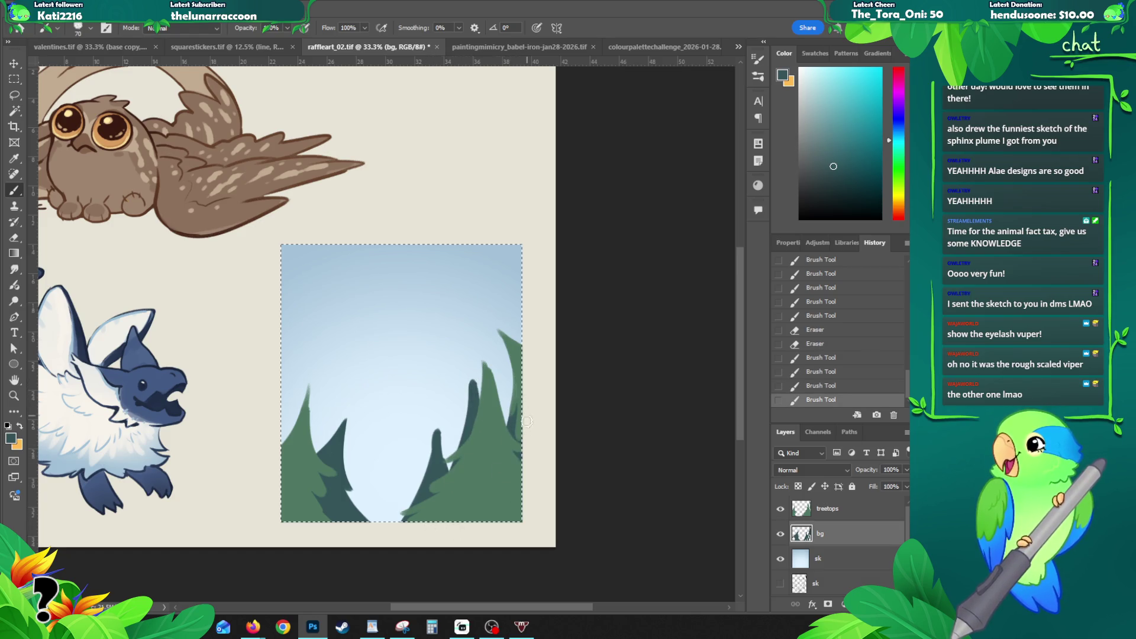
pyautogui.moveTo(511, 388); pyautogui.dragTo(510, 425)
pyautogui.hotkey('ctrl', 'd')
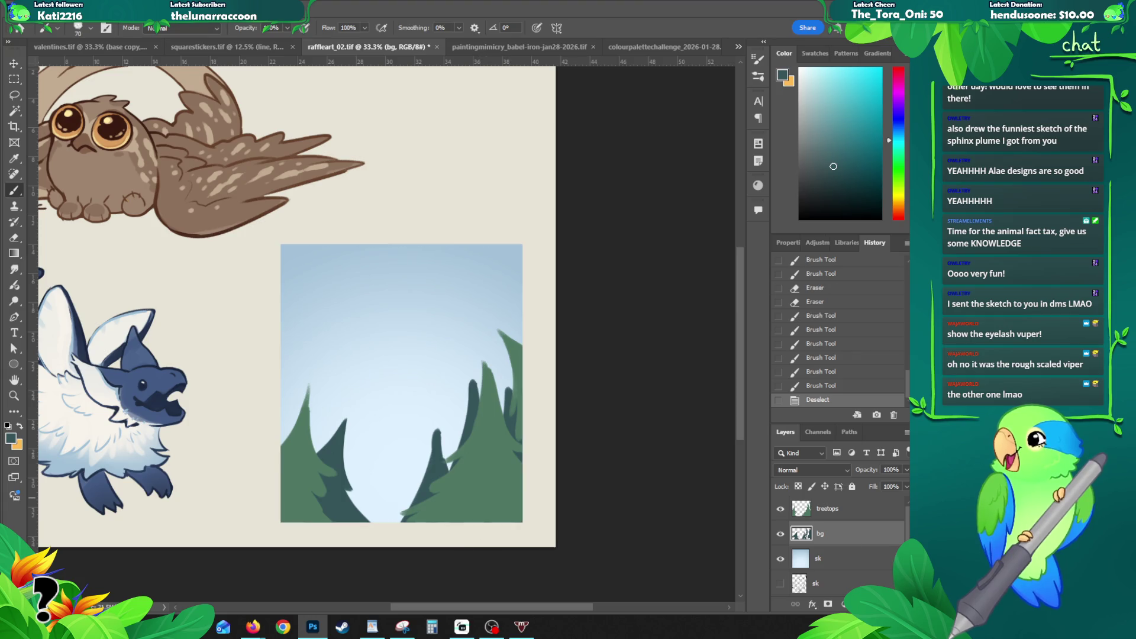
# Step: Lower the bg layer to 54% opacity, then switch over to the spiny bush viper search in Firefox
pyautogui.moveTo(882, 486); pyautogui.dragTo(880, 487)
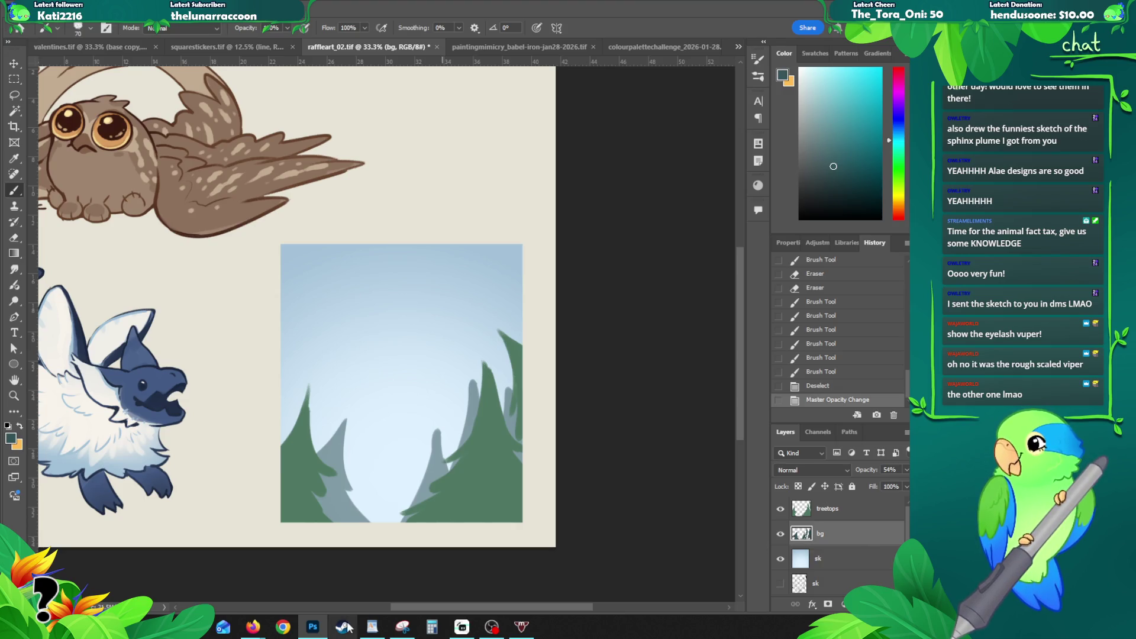
pyautogui.hotkey('alt', 'Tab')
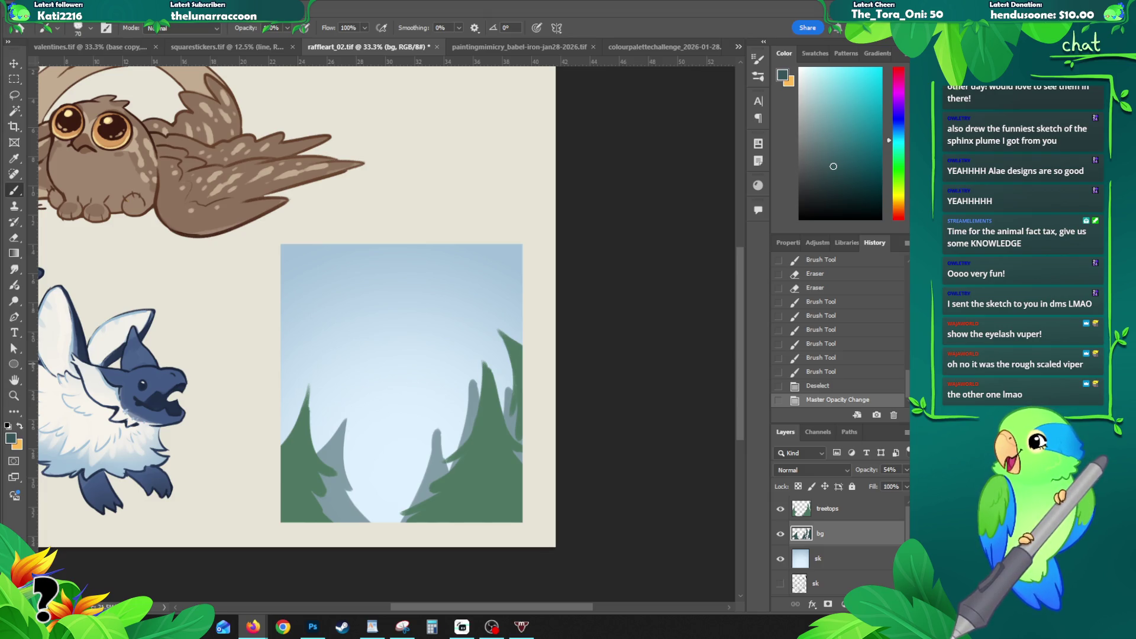
pyautogui.hotkey('alt', 'Tab')
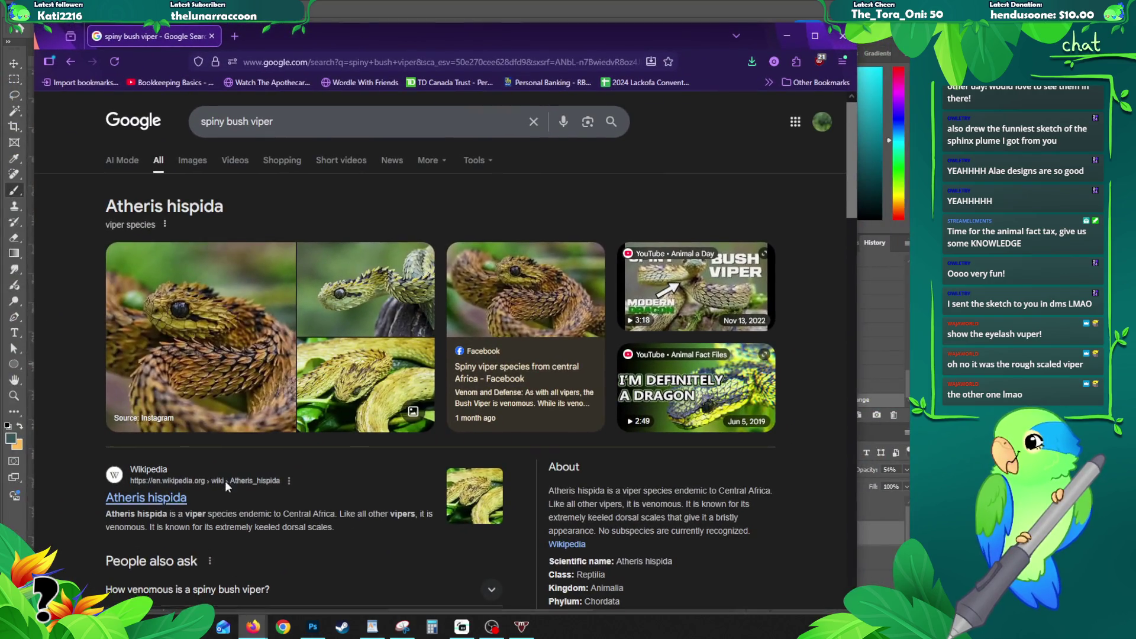
pyautogui.scroll(-3, 224, 481)
pyautogui.scroll(-1, 195, 470)
pyautogui.scroll(1, 178, 462)
pyautogui.scroll(-1, 154, 457)
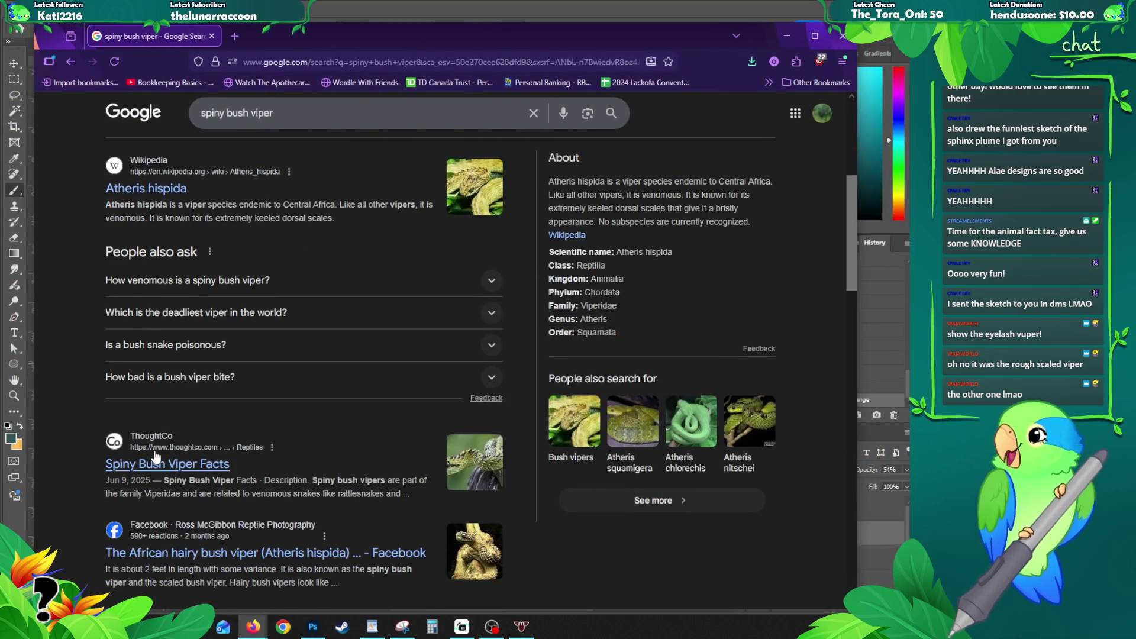
# Step: Open the ThoughtCo result in a new tab and show Google image results for spiny bush viper
pyautogui.rightClick(156, 457)
pyautogui.click(196, 153)
pyautogui.scroll(3, 221, 165)
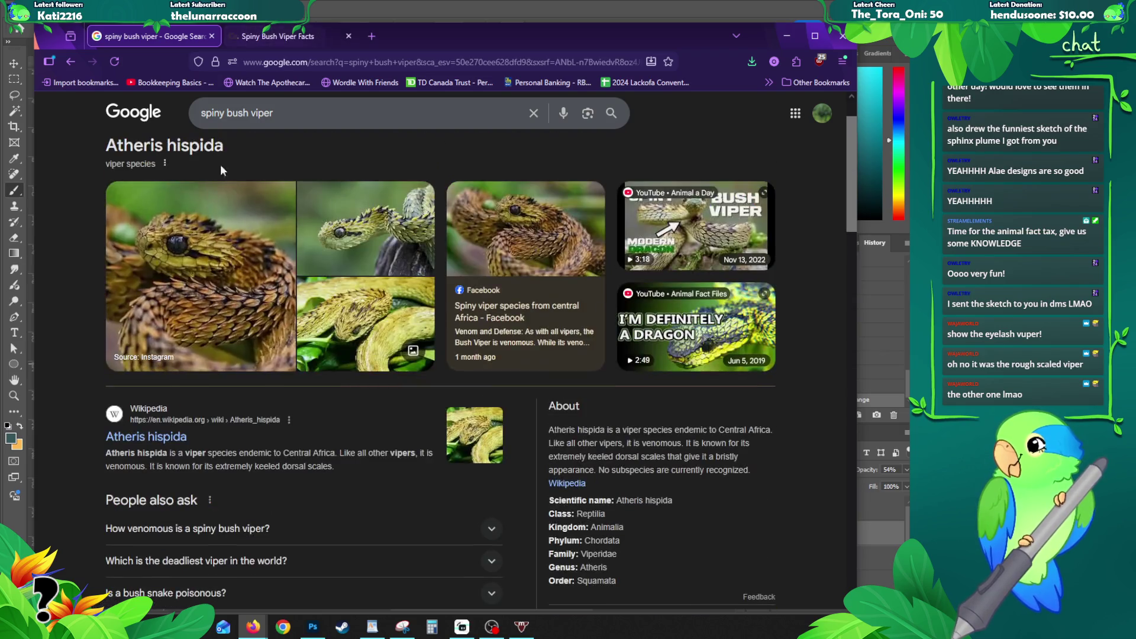
pyautogui.scroll(1, 220, 164)
pyautogui.click(187, 161)
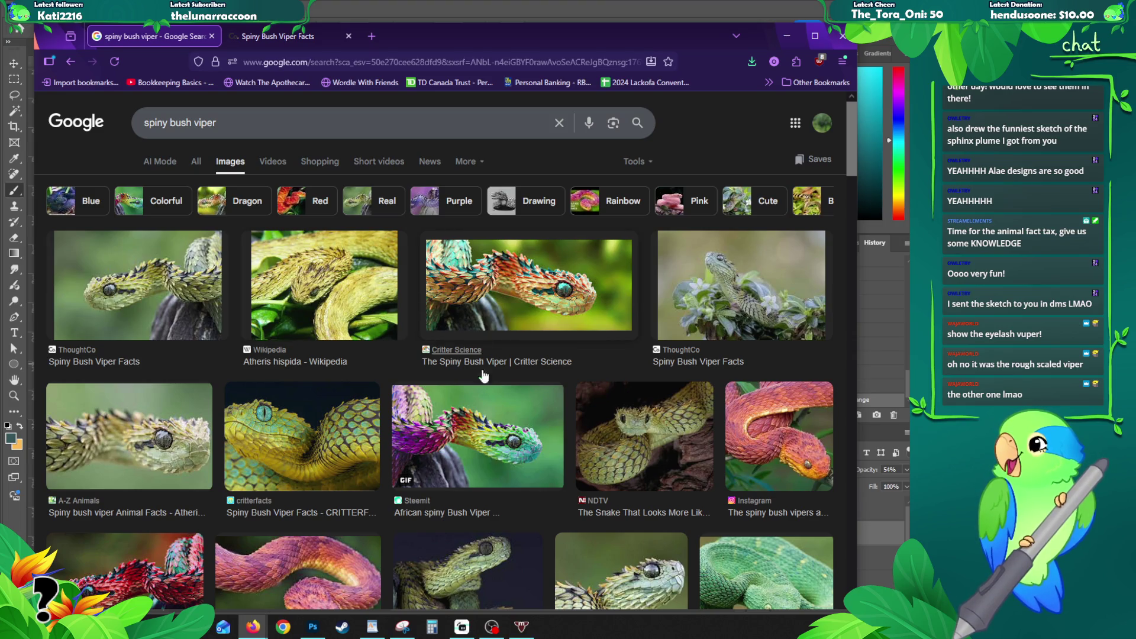
# Step: Preview several viper images and view the ThoughtCo photo in its own tab before returning to results
pyautogui.click(487, 284)
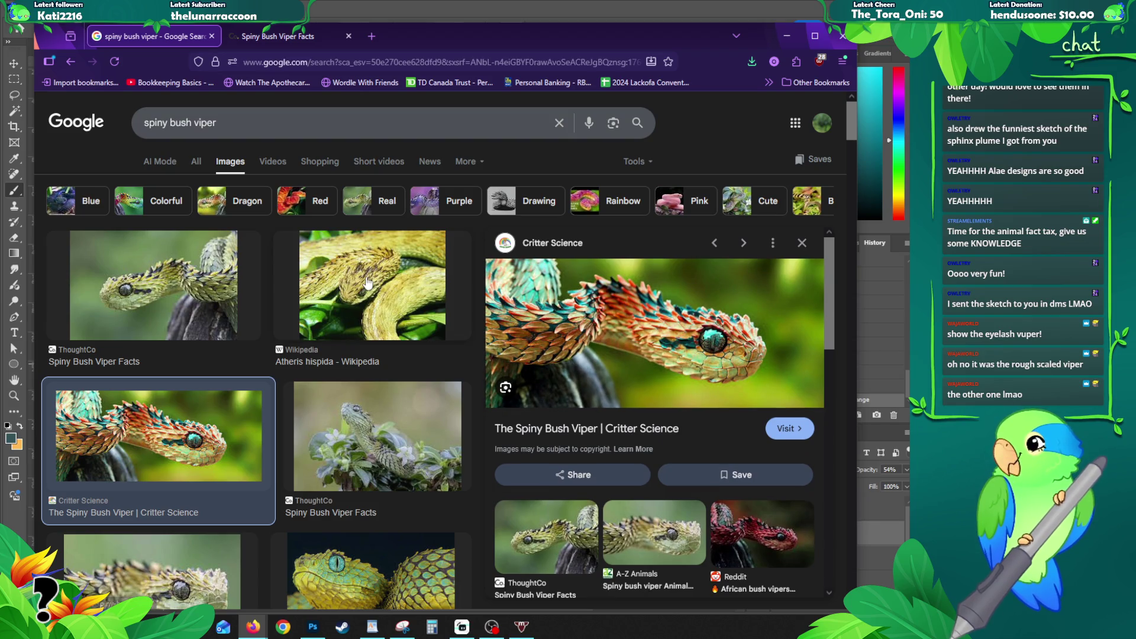
pyautogui.click(369, 282)
pyautogui.click(164, 285)
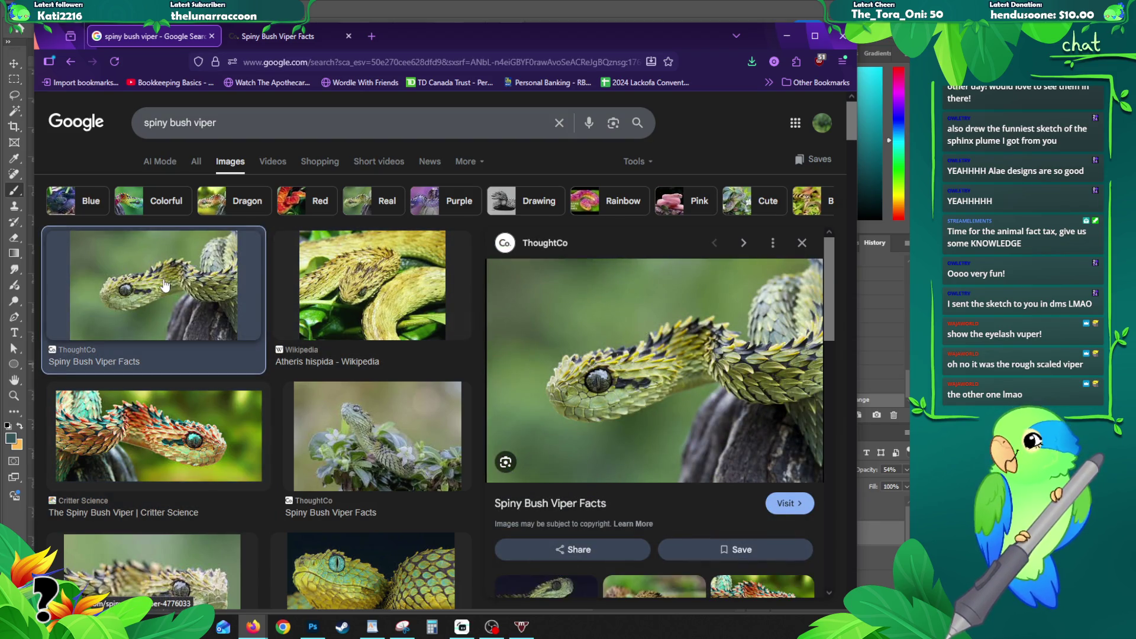
pyautogui.rightClick(165, 284)
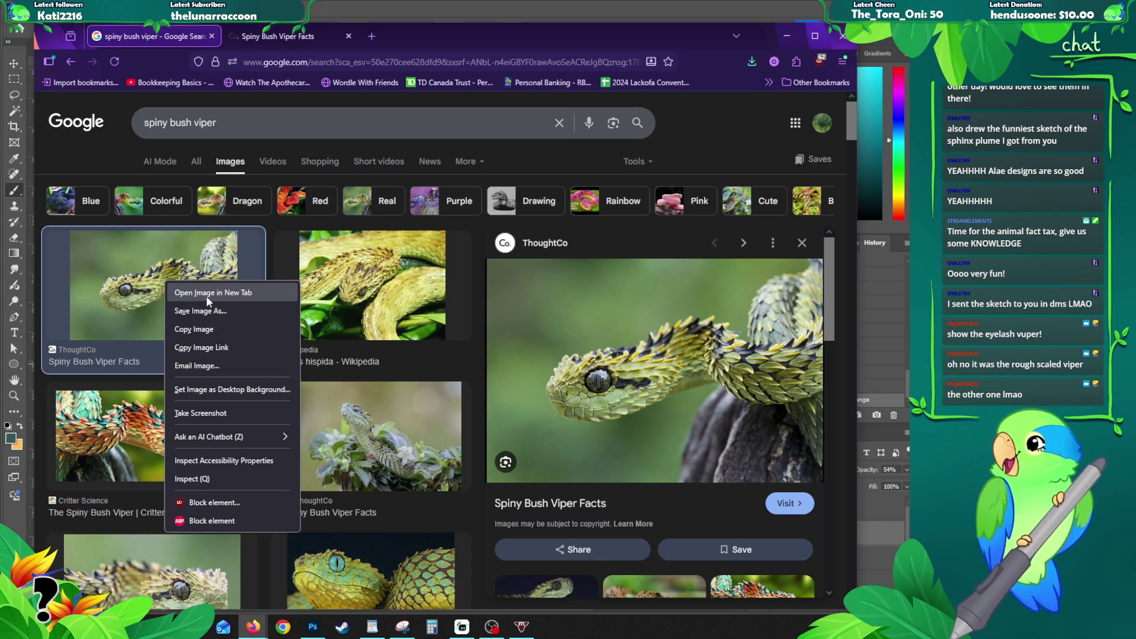
pyautogui.click(206, 295)
pyautogui.click(411, 38)
pyautogui.click(151, 37)
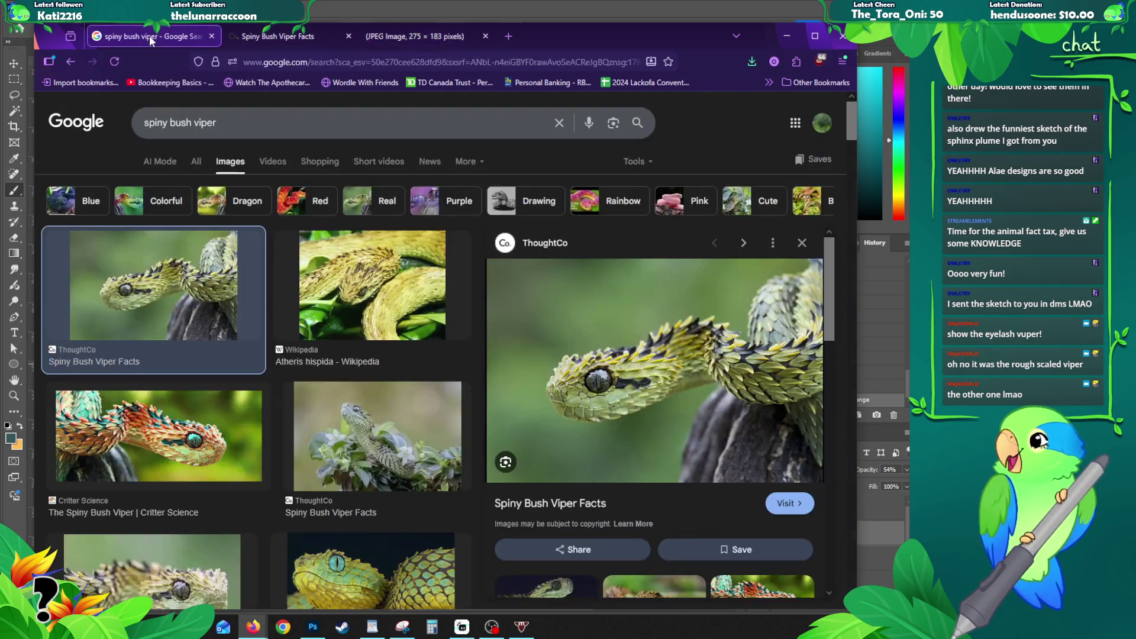
pyautogui.click(830, 202)
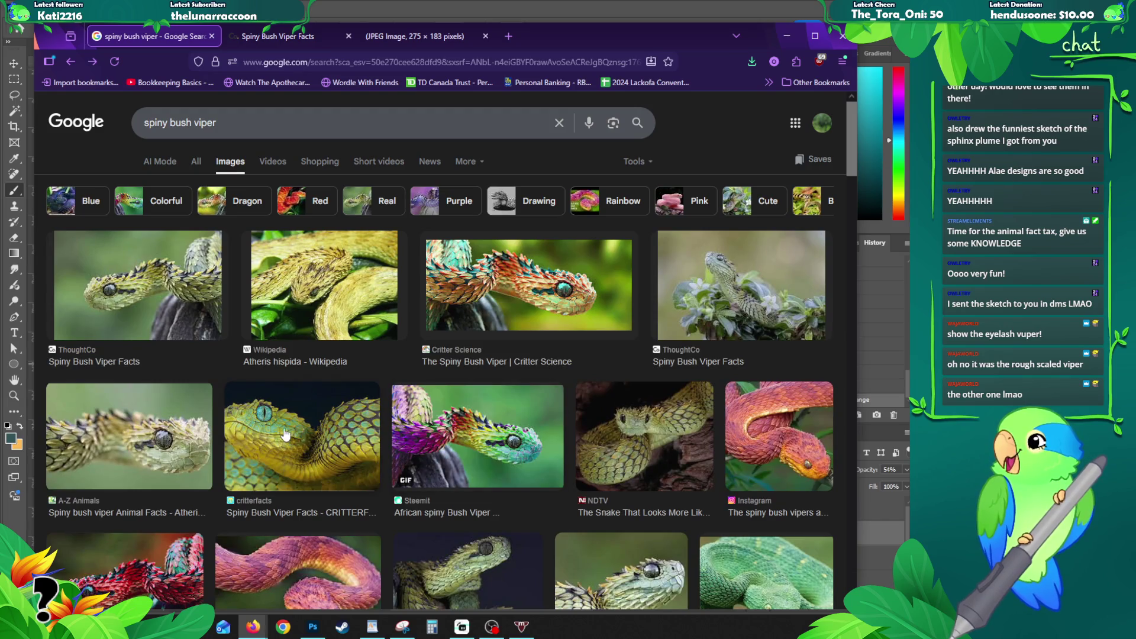
# Step: View the A-Z Animals viper photo full size in a new tab, then preview the CRITTERFACTS image
pyautogui.click(104, 438)
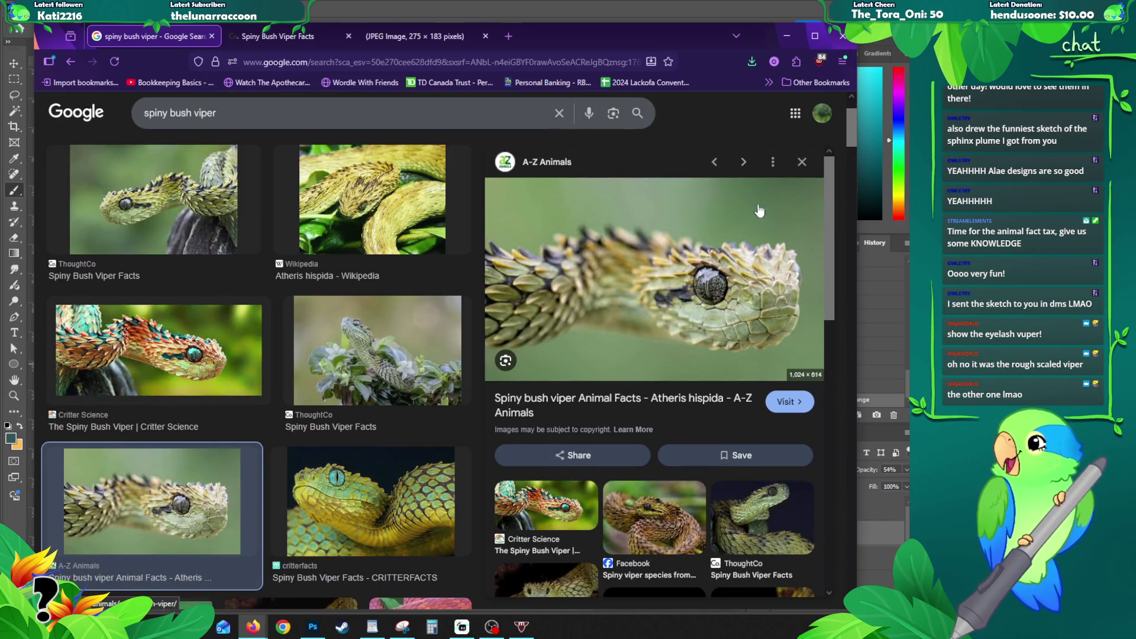
pyautogui.rightClick(623, 306)
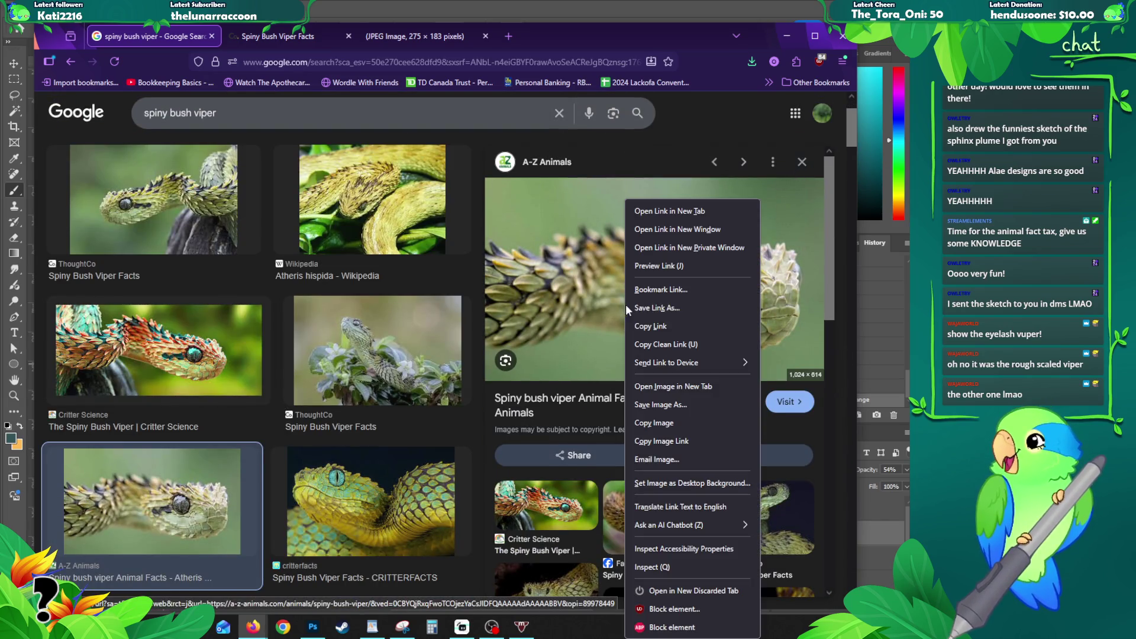
pyautogui.click(677, 388)
pyautogui.click(311, 39)
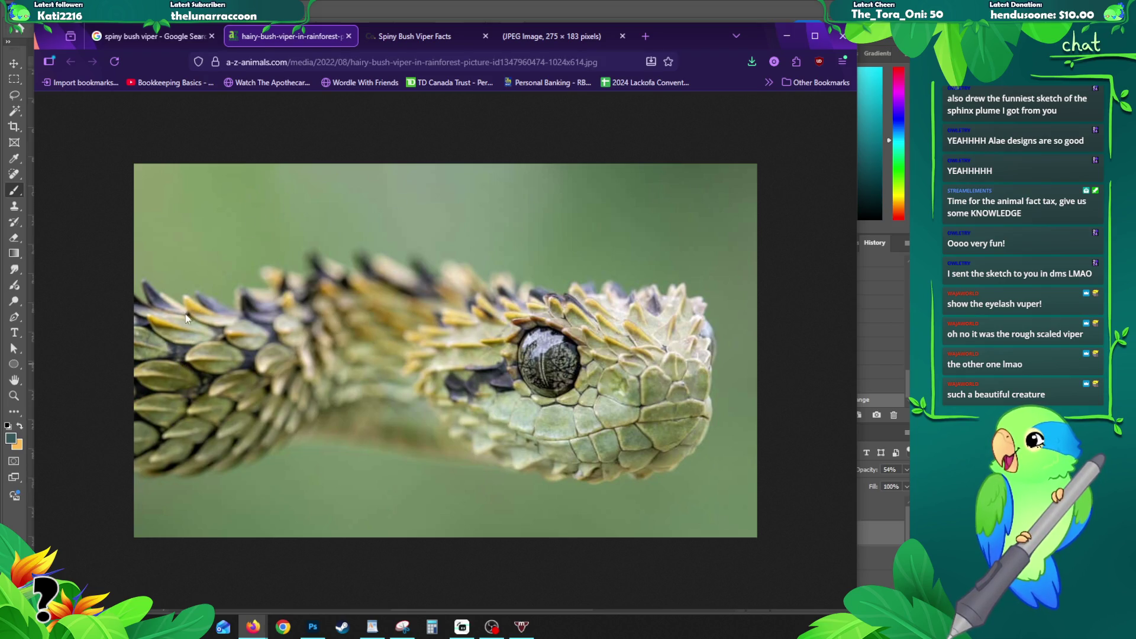
pyautogui.click(153, 39)
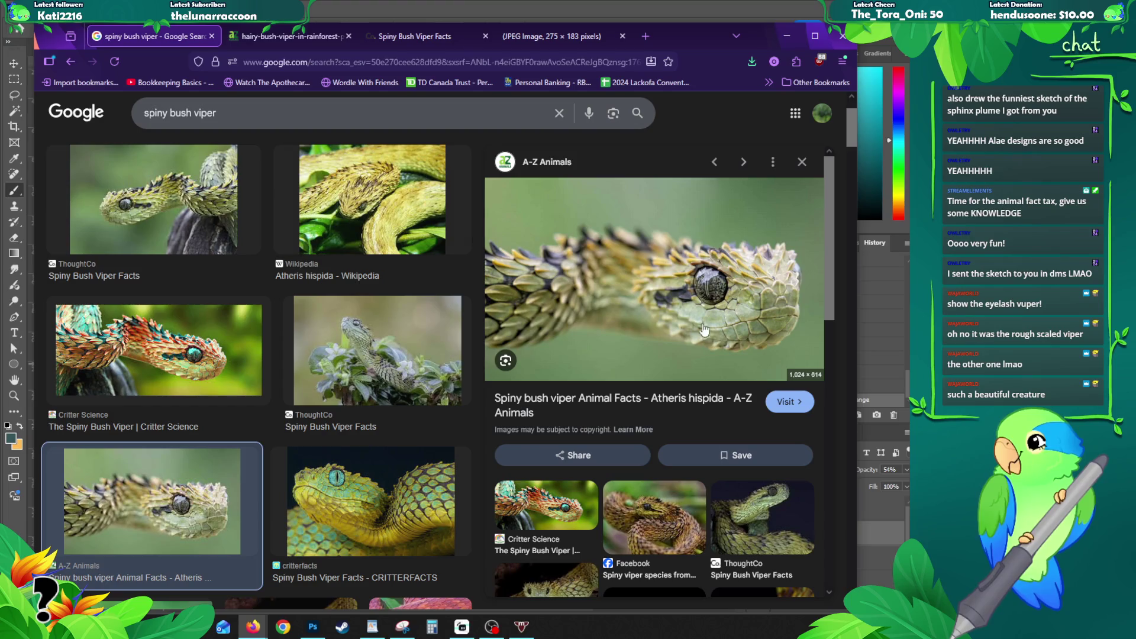
pyautogui.click(352, 501)
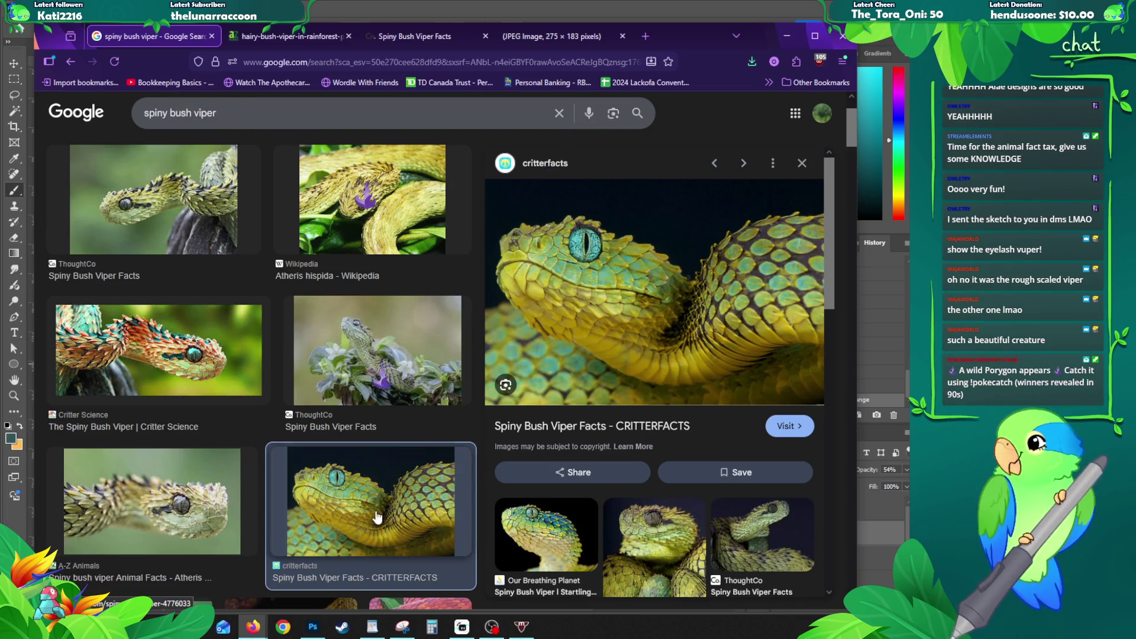
pyautogui.click(802, 162)
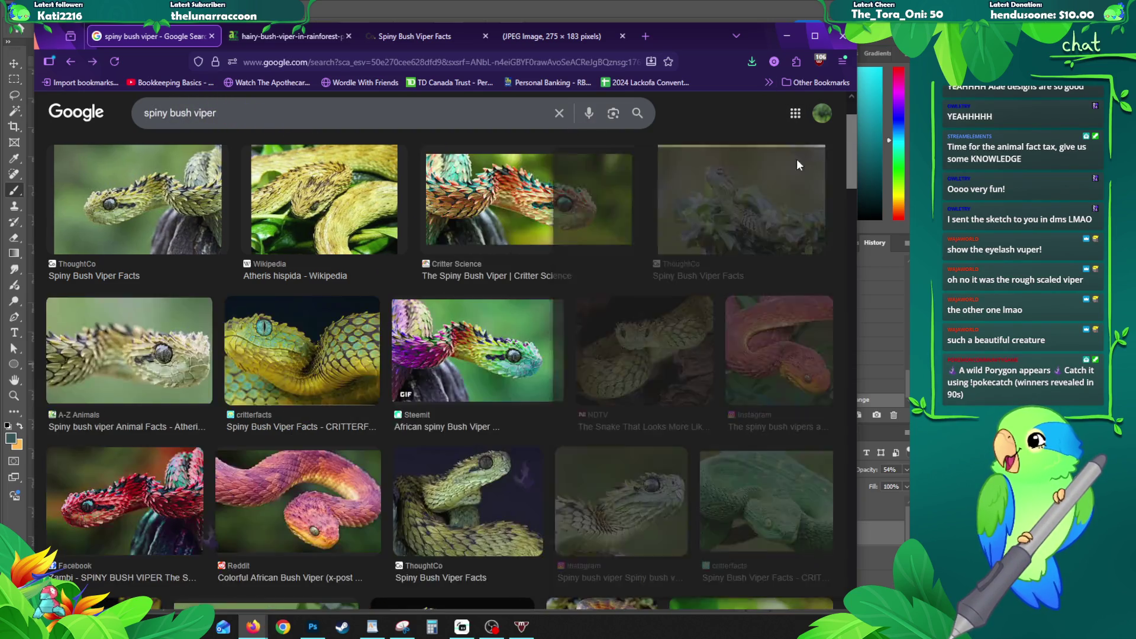
pyautogui.scroll(-3, 426, 329)
# Step: Preview the pink Reddit viper, then open the A-Z Animals bush viper photo with its link options
pyautogui.click(278, 355)
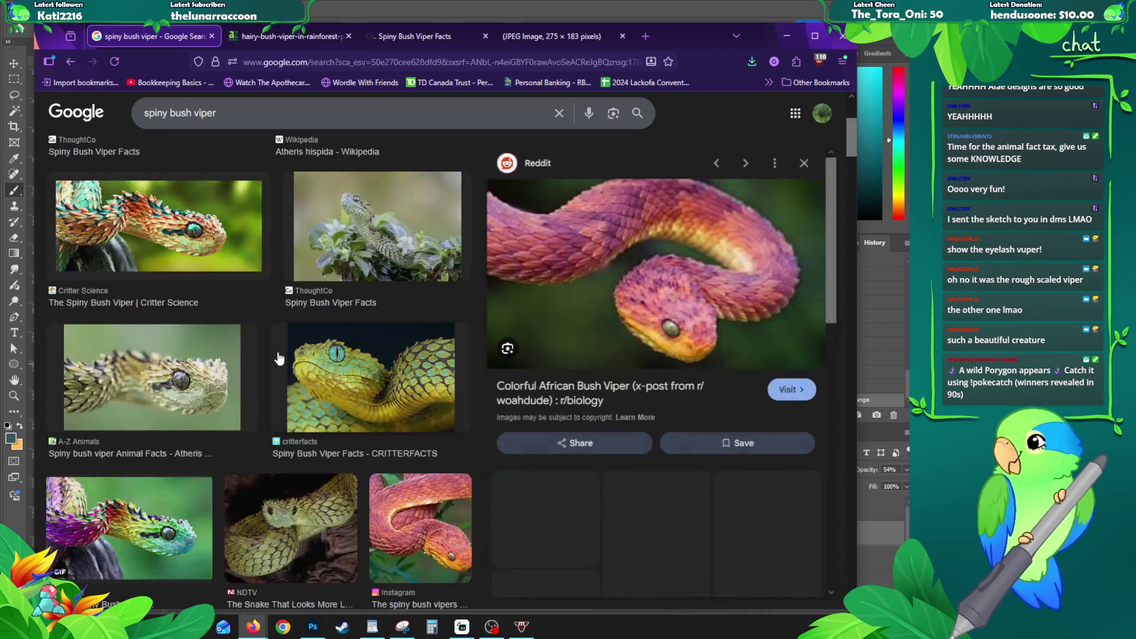
pyautogui.click(804, 163)
pyautogui.scroll(-2, 302, 239)
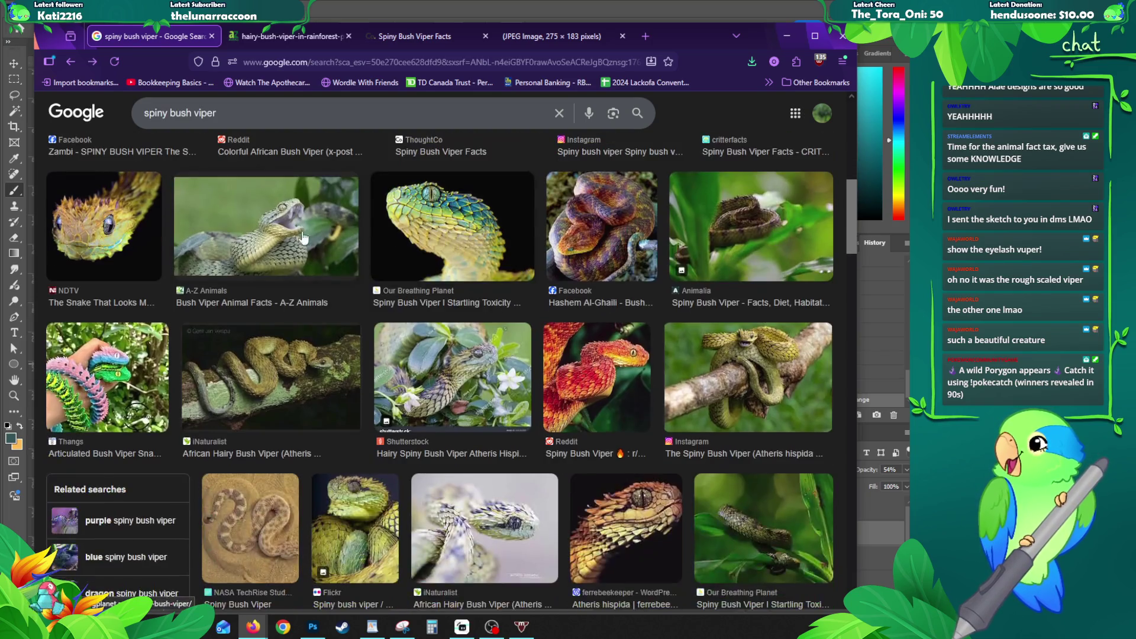
pyautogui.click(303, 239)
pyautogui.rightClick(681, 254)
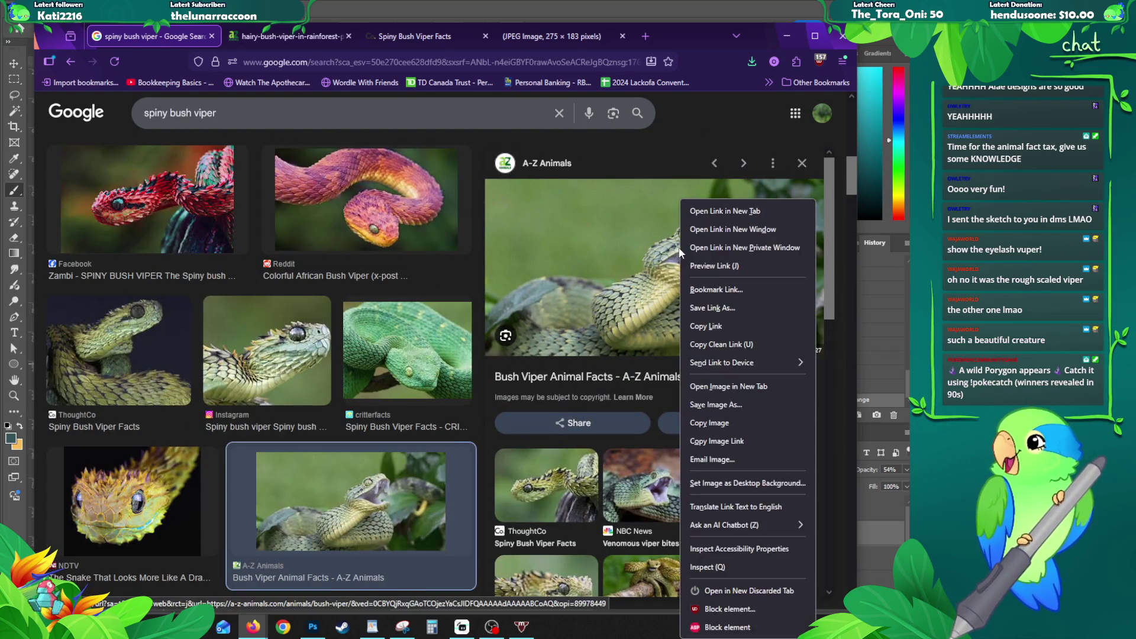
# Step: Open the A-Z Animals bush viper photo in a new tab, view it, and return to the image results
pyautogui.click(728, 387)
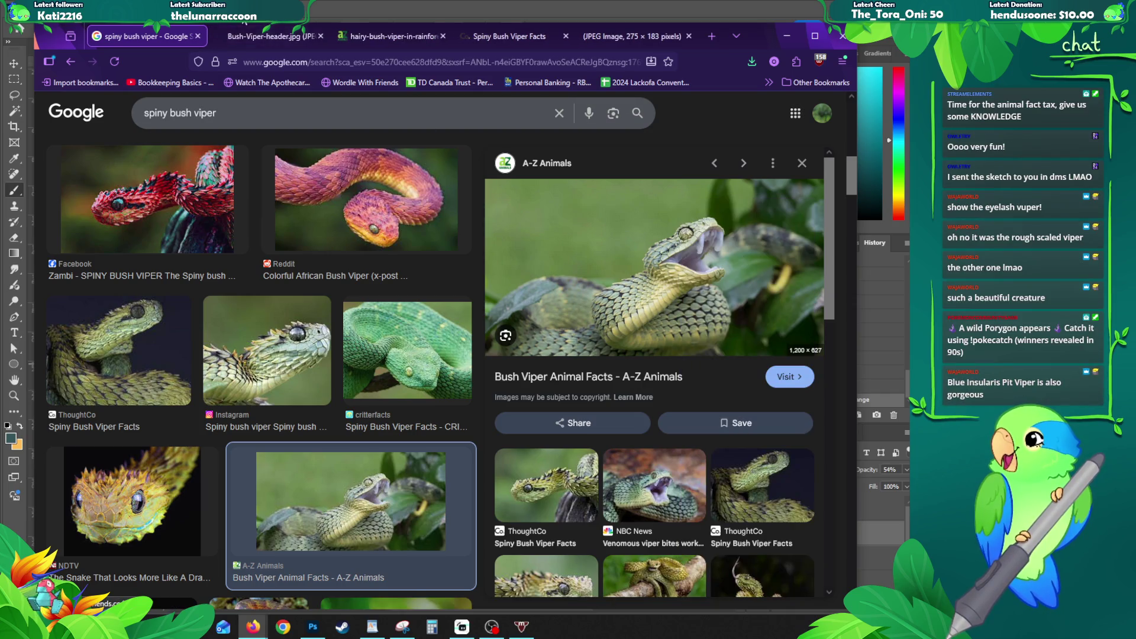
pyautogui.click(272, 42)
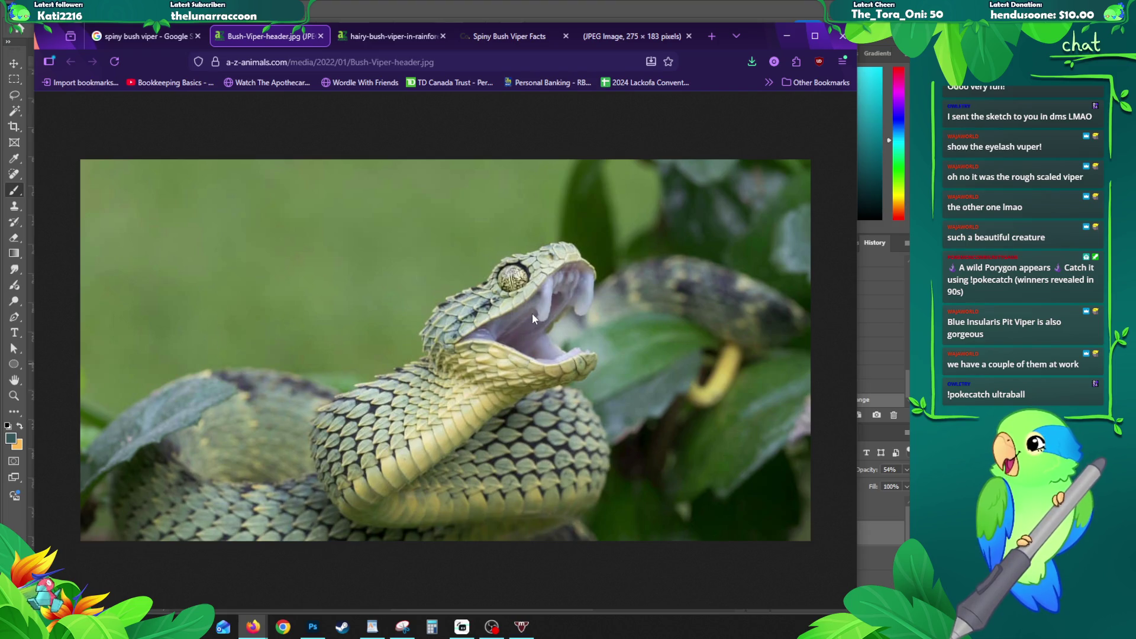
pyautogui.click(140, 32)
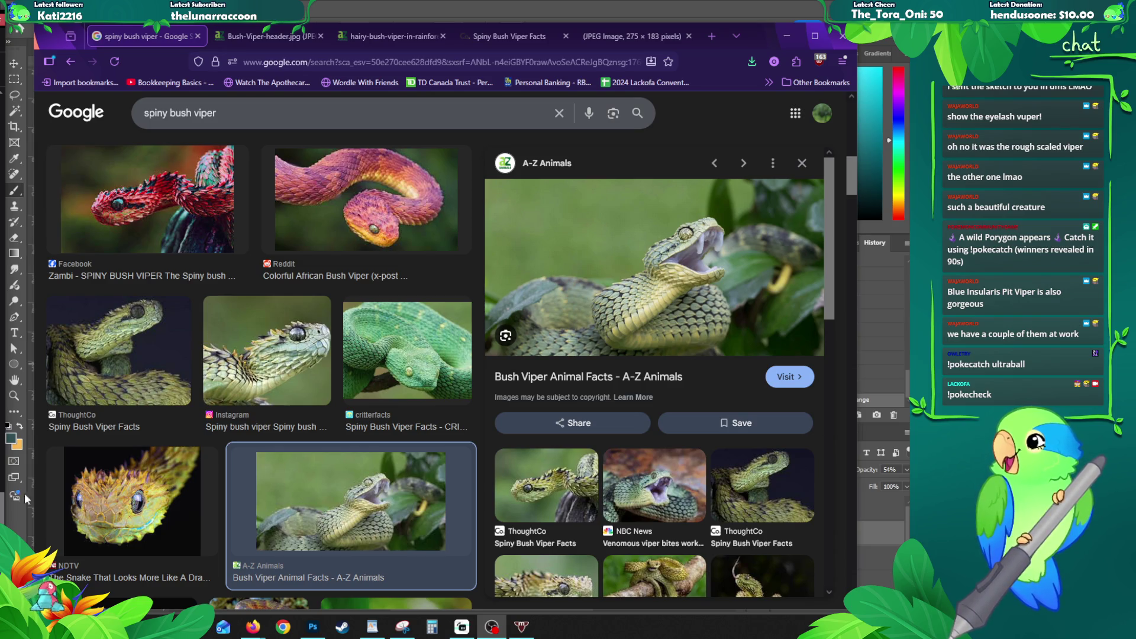
pyautogui.click(802, 163)
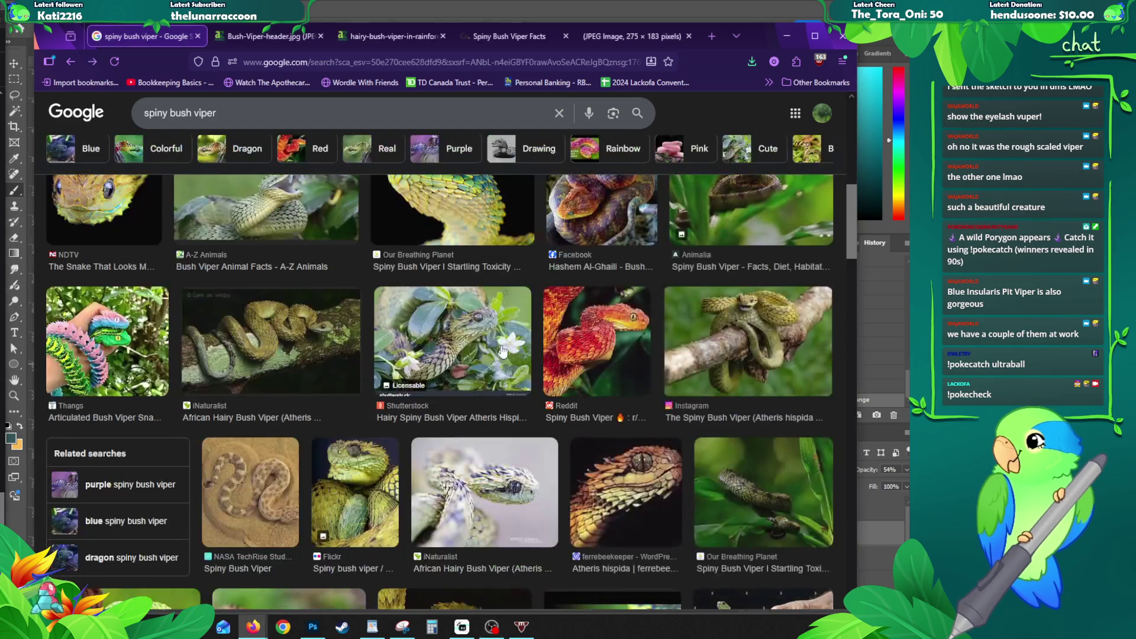
pyautogui.scroll(-4, 502, 352)
pyautogui.scroll(-2, 462, 327)
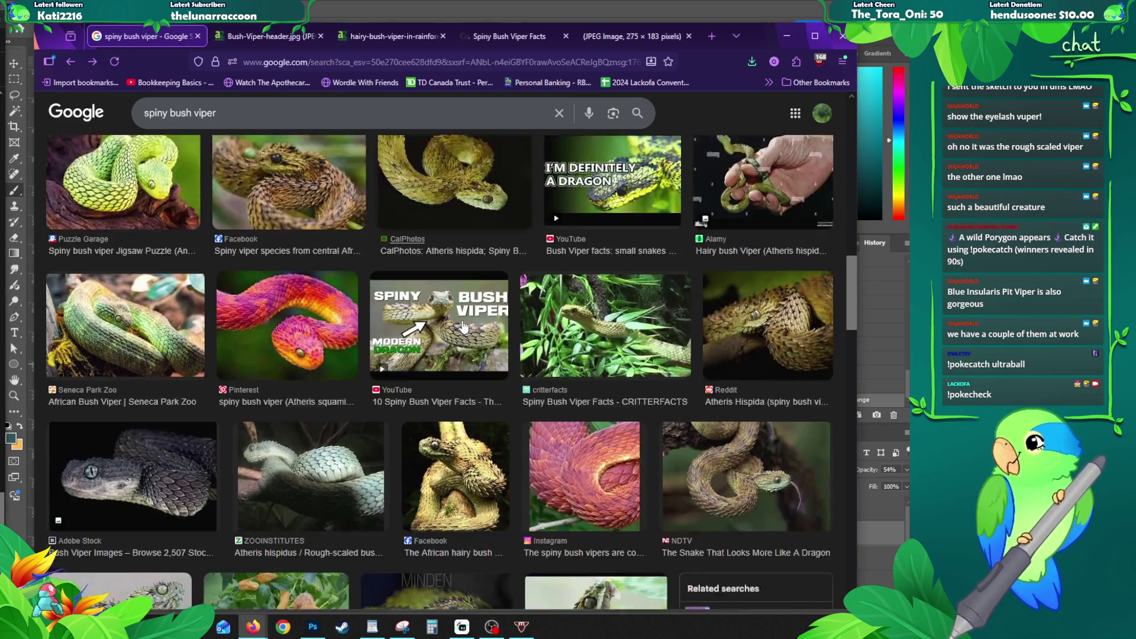
pyautogui.scroll(-2, 462, 327)
# Step: Read the ThoughtCo Spiny Bush Viper Facts article, then hide the browser to return to the artwork
pyautogui.click(269, 36)
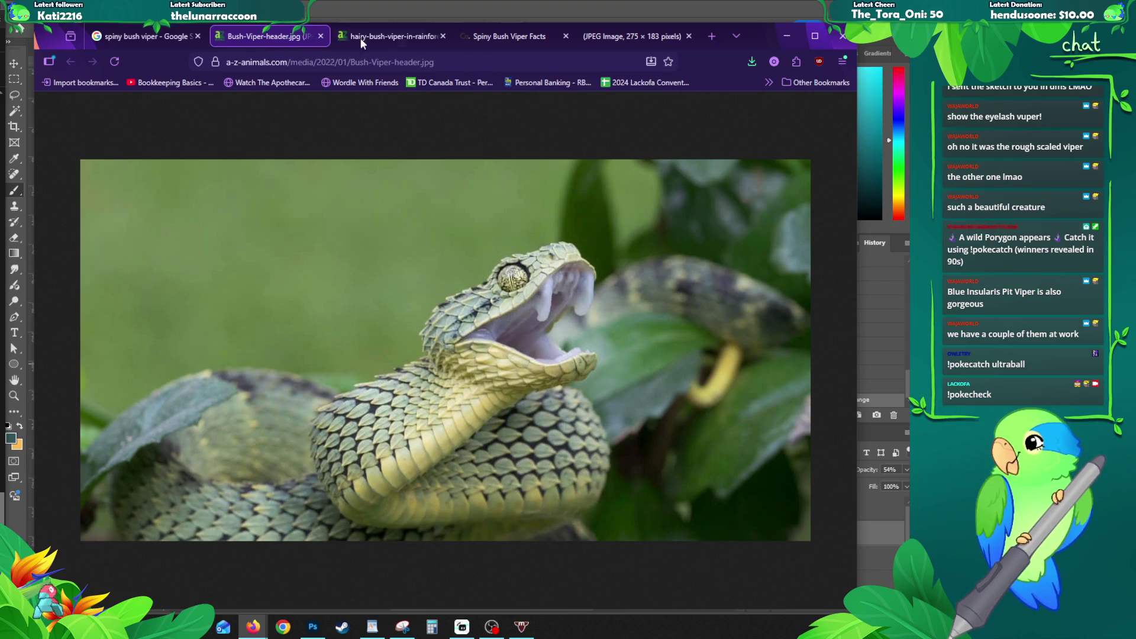
pyautogui.click(498, 38)
pyautogui.scroll(-2, 619, 306)
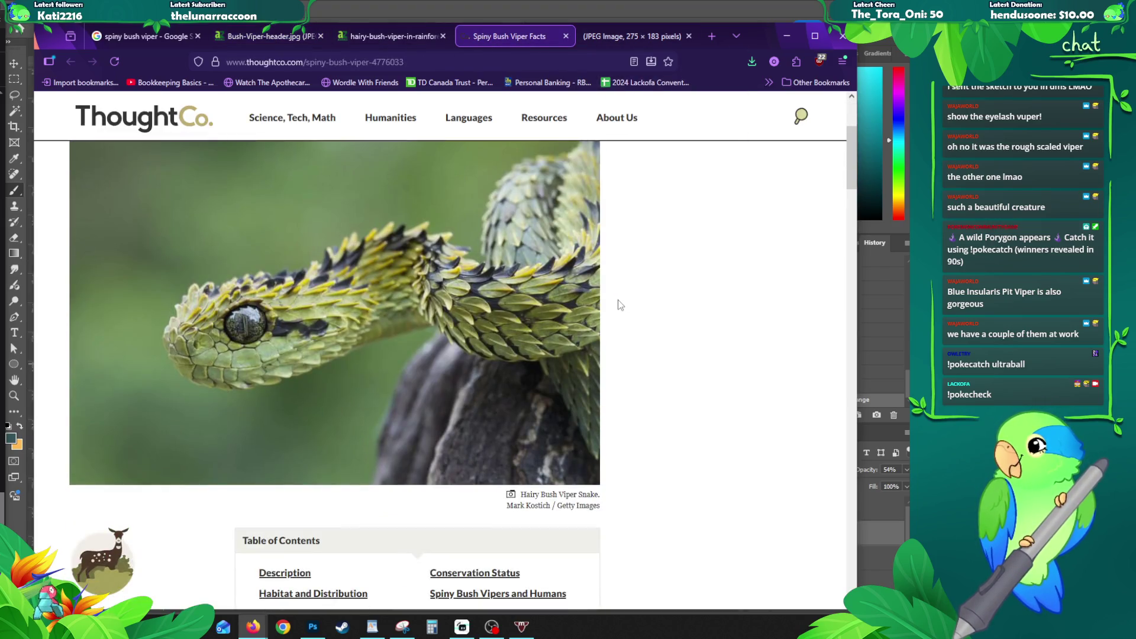
pyautogui.scroll(-3, 622, 300)
pyautogui.scroll(-1, 645, 302)
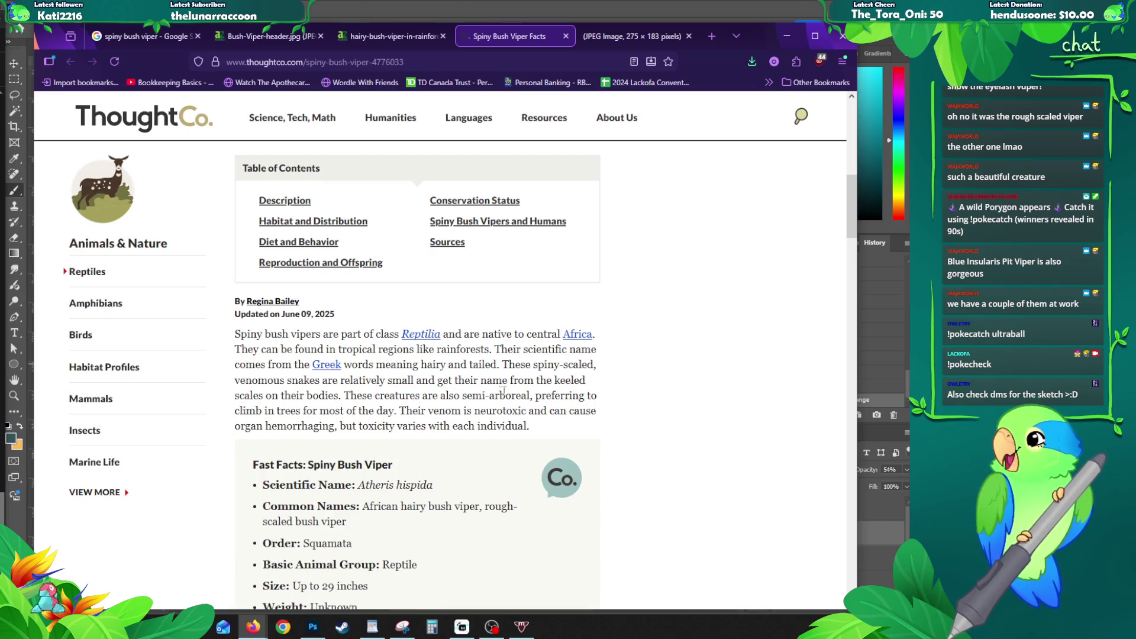
pyautogui.scroll(5, 503, 391)
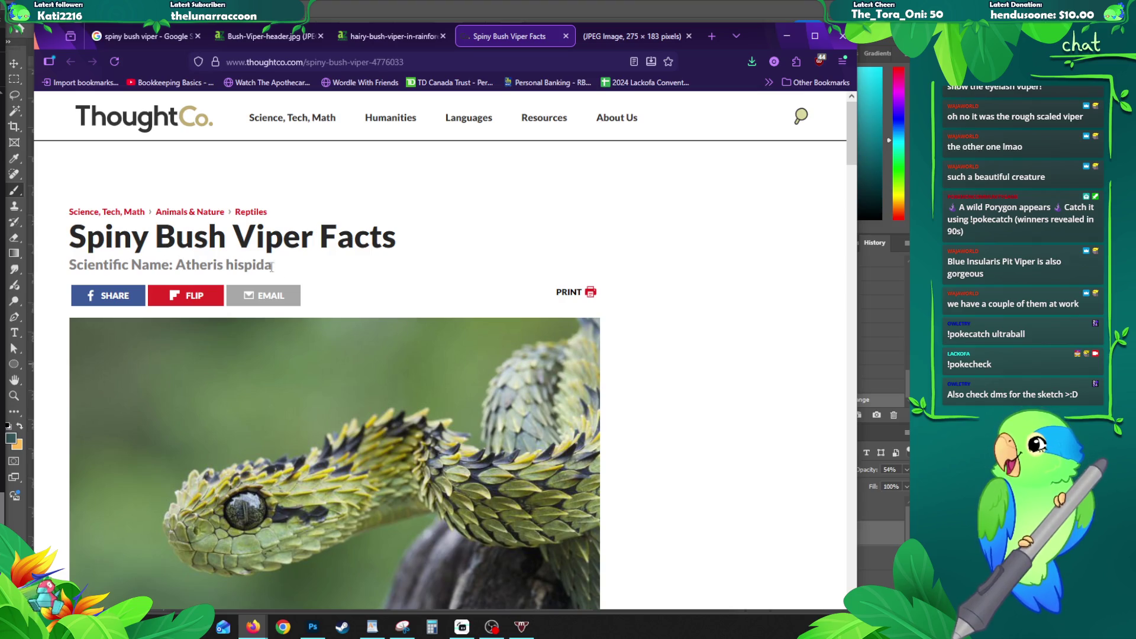
pyautogui.scroll(-5, 622, 360)
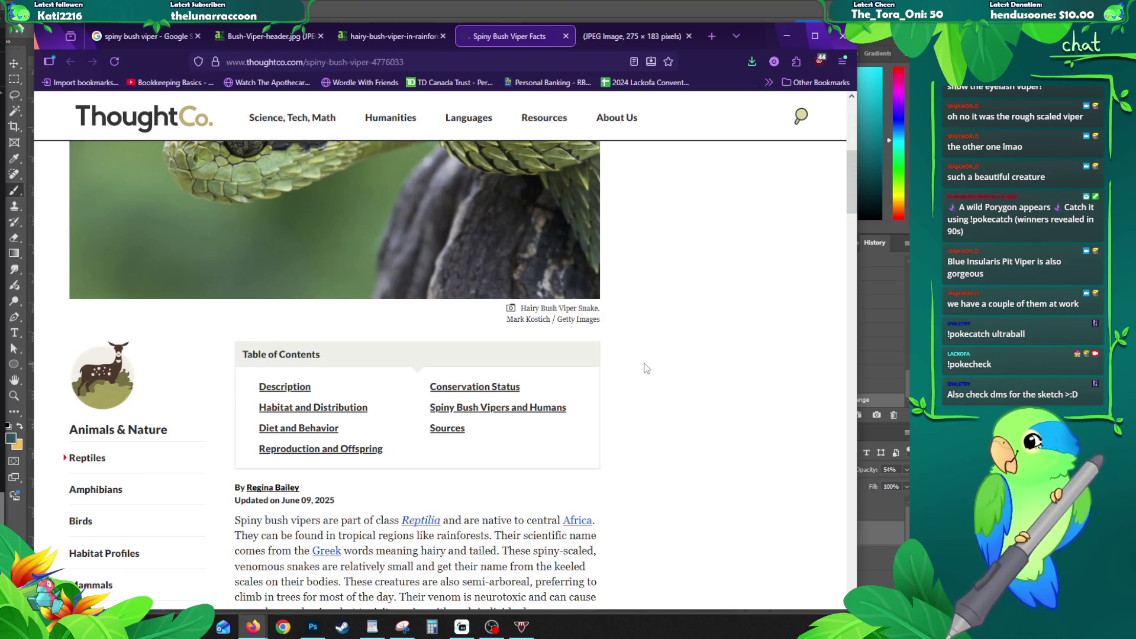
pyautogui.scroll(-5, 646, 368)
pyautogui.scroll(2, 643, 366)
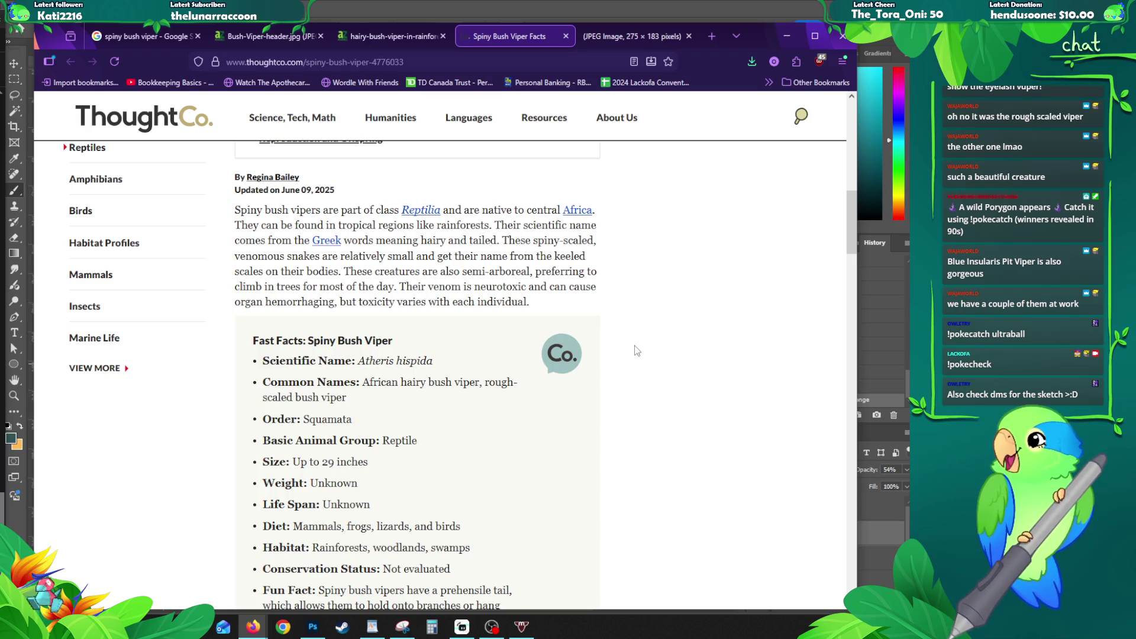
pyautogui.scroll(-1, 635, 351)
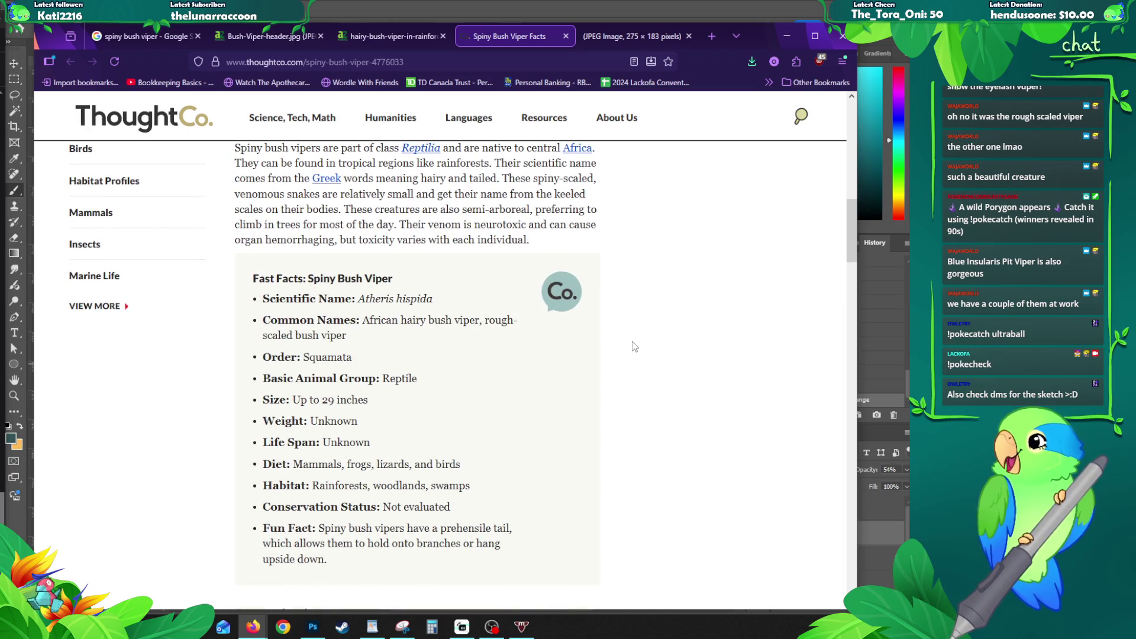
pyautogui.scroll(-4, 633, 345)
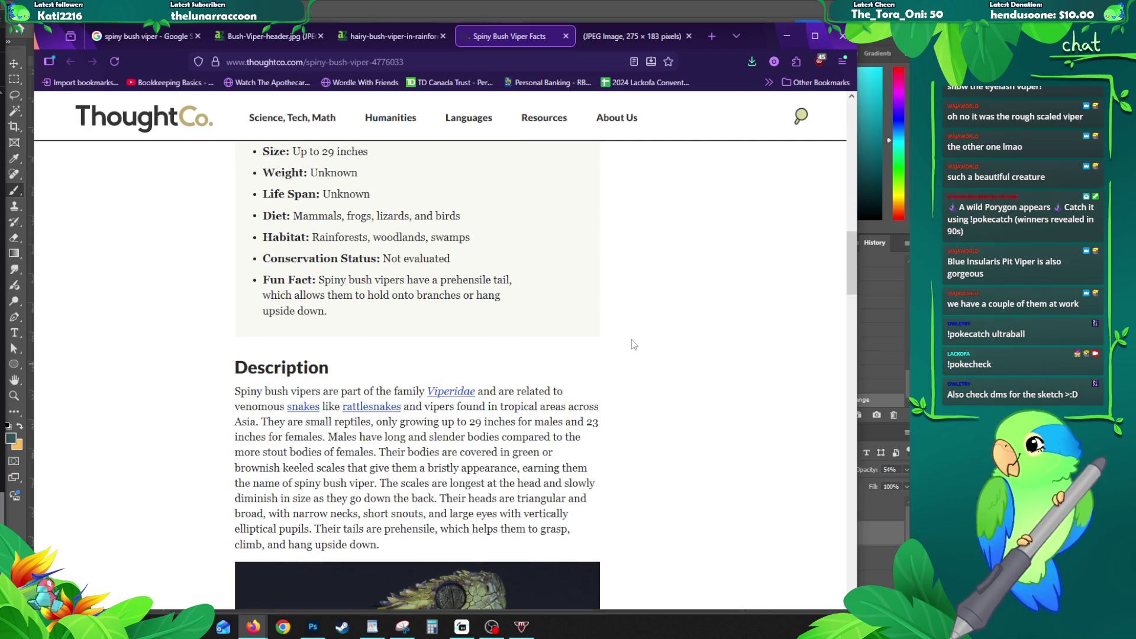
pyautogui.scroll(-1, 634, 345)
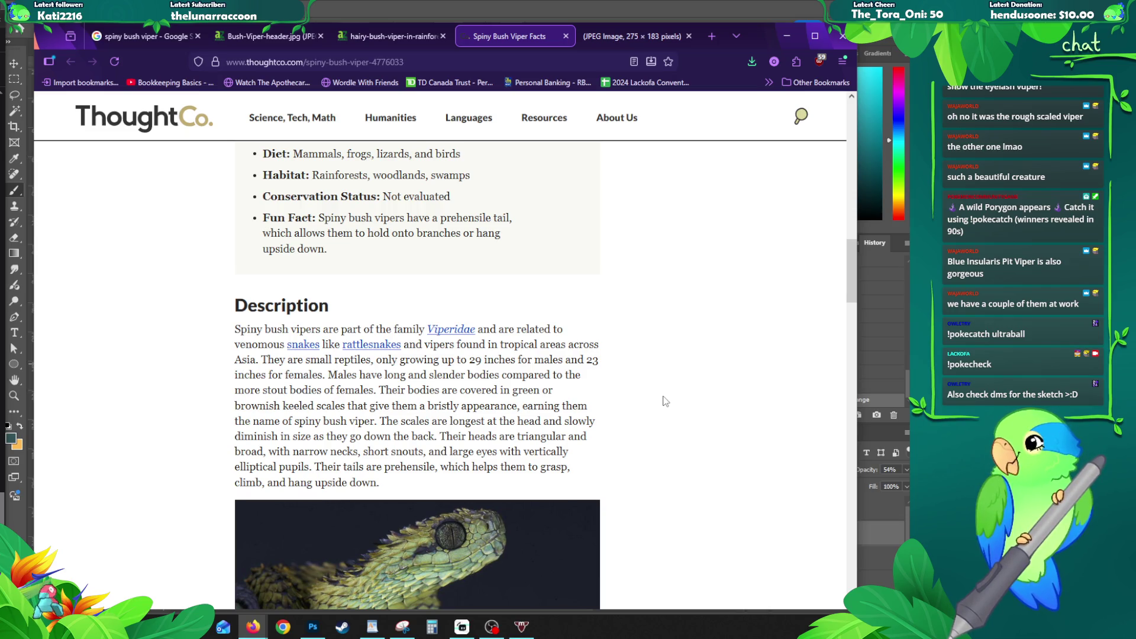
pyautogui.scroll(-3, 663, 400)
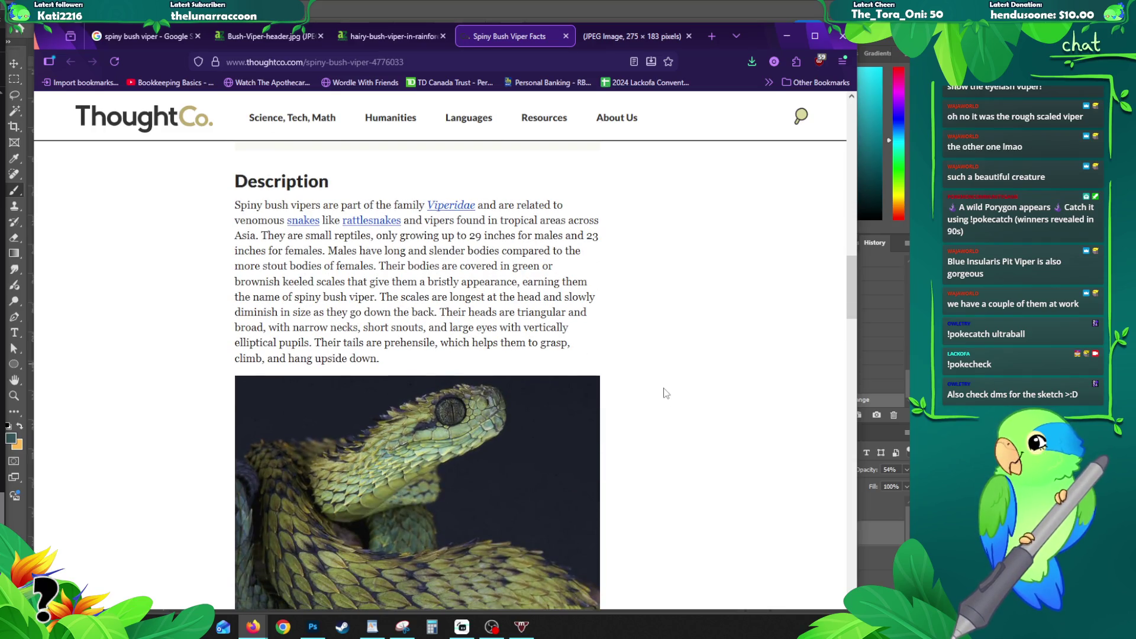
pyautogui.scroll(-2, 673, 393)
pyautogui.scroll(-5, 673, 395)
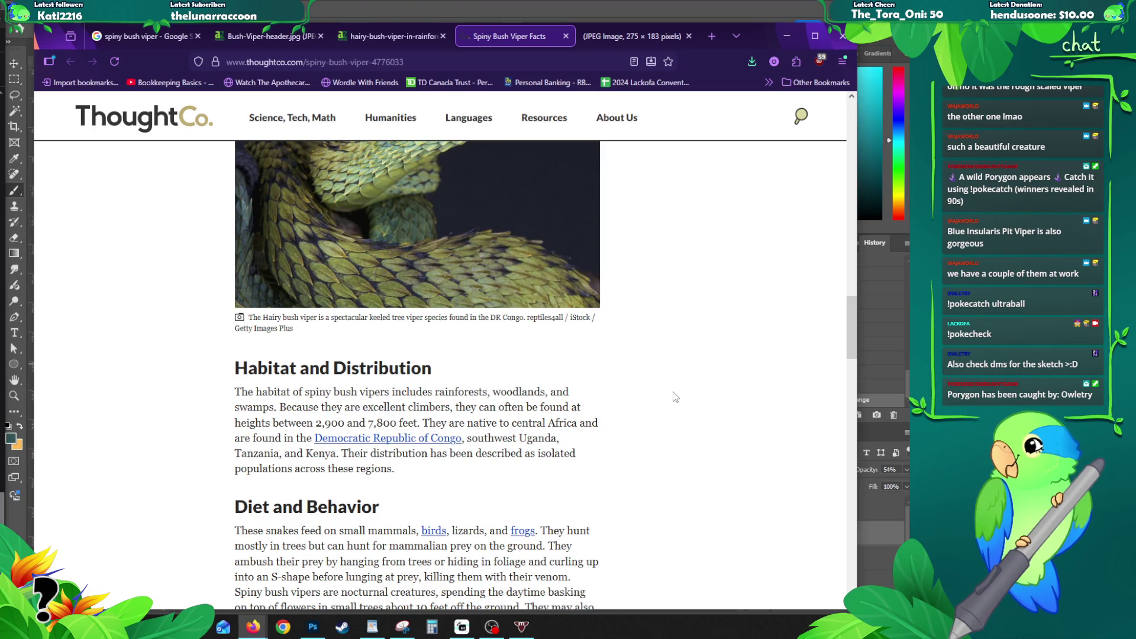
pyautogui.scroll(-1, 673, 396)
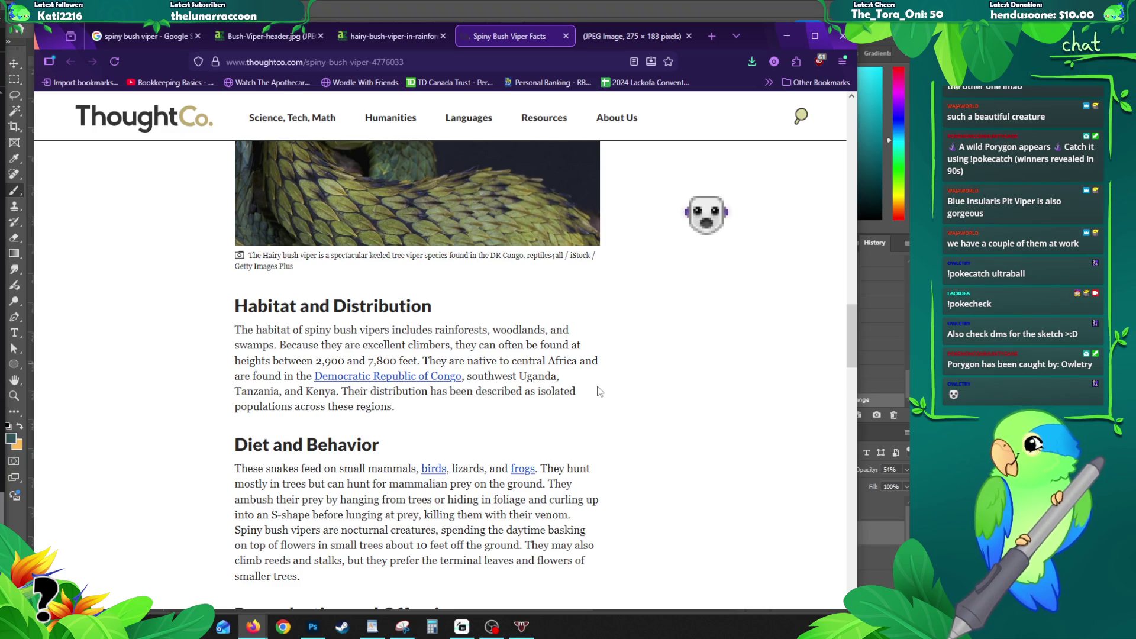
pyautogui.scroll(-2, 598, 391)
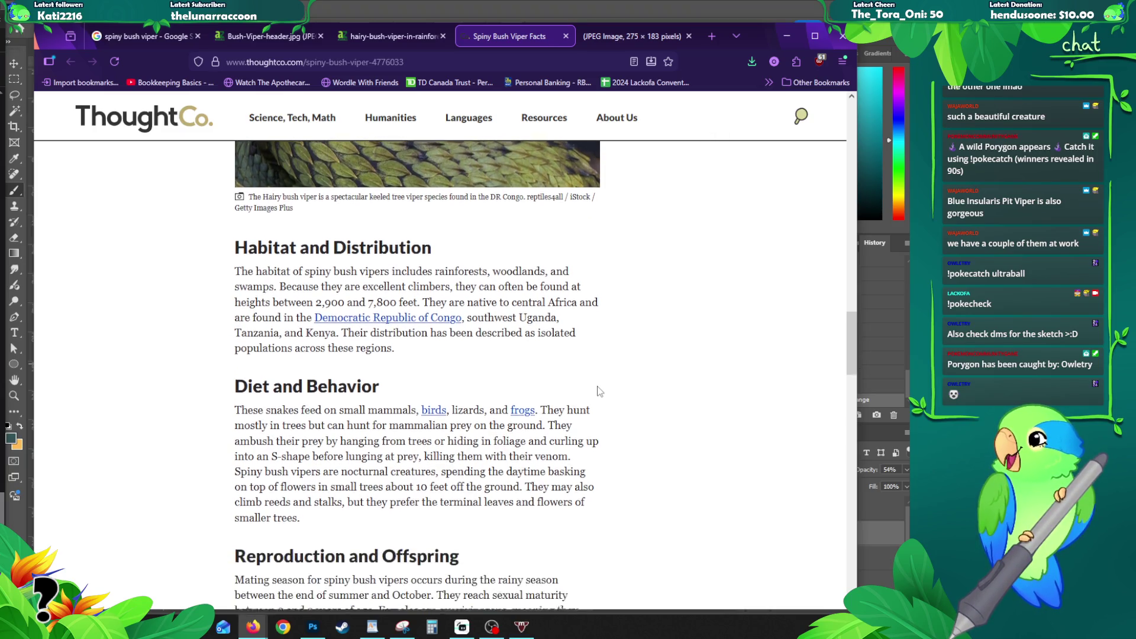
pyautogui.scroll(-2, 598, 389)
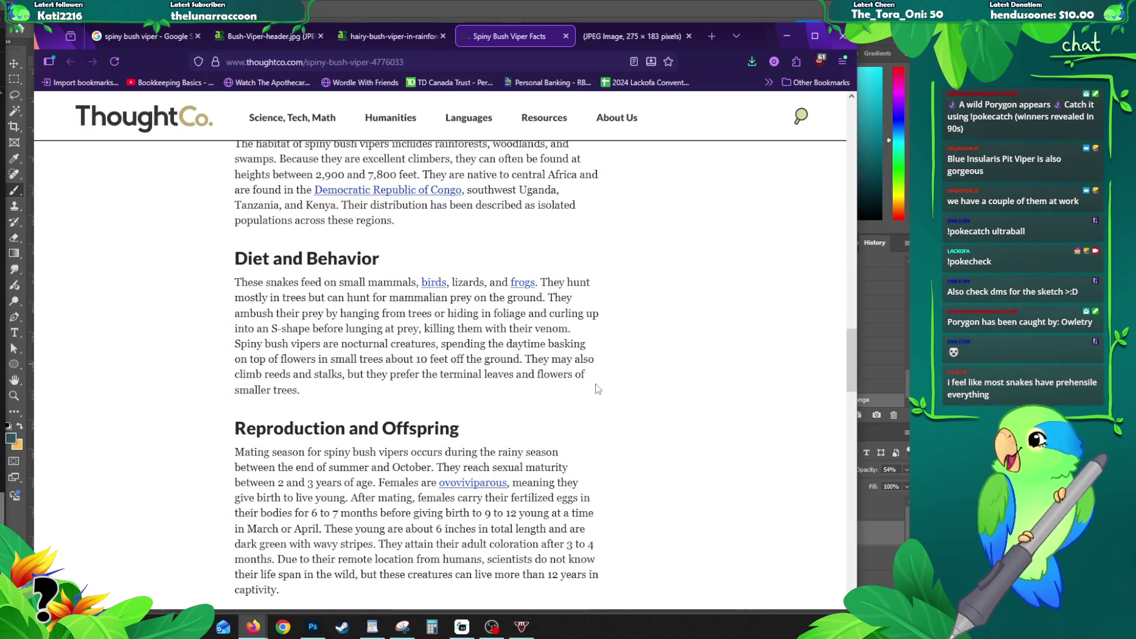
pyautogui.scroll(-2, 598, 389)
pyautogui.scroll(-1, 595, 389)
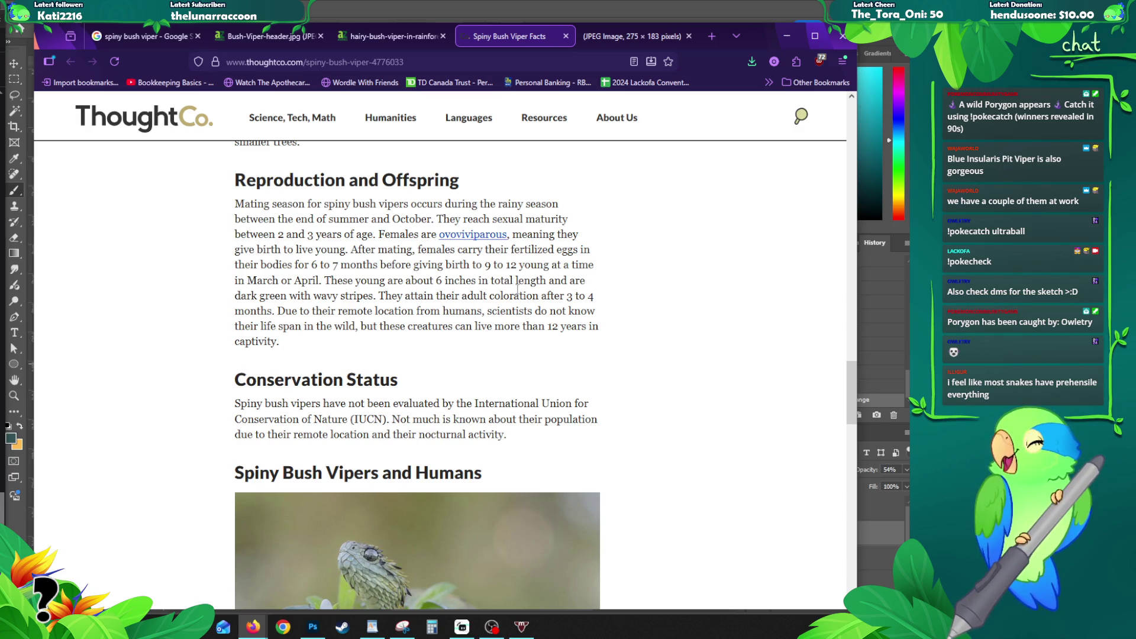
pyautogui.scroll(-2, 518, 320)
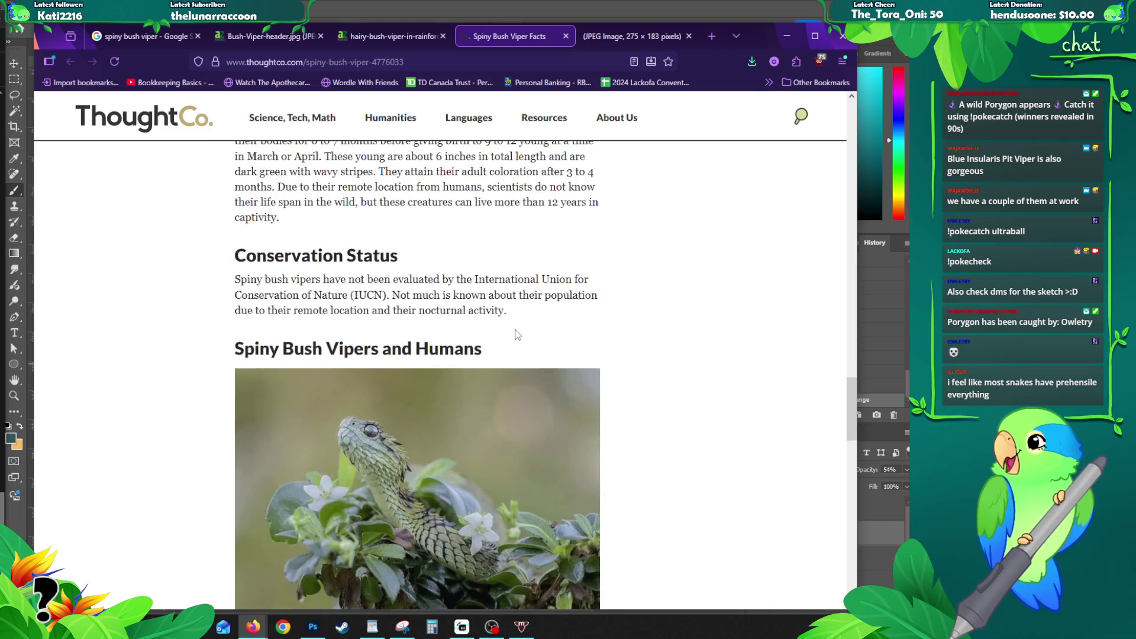
pyautogui.scroll(-4, 553, 332)
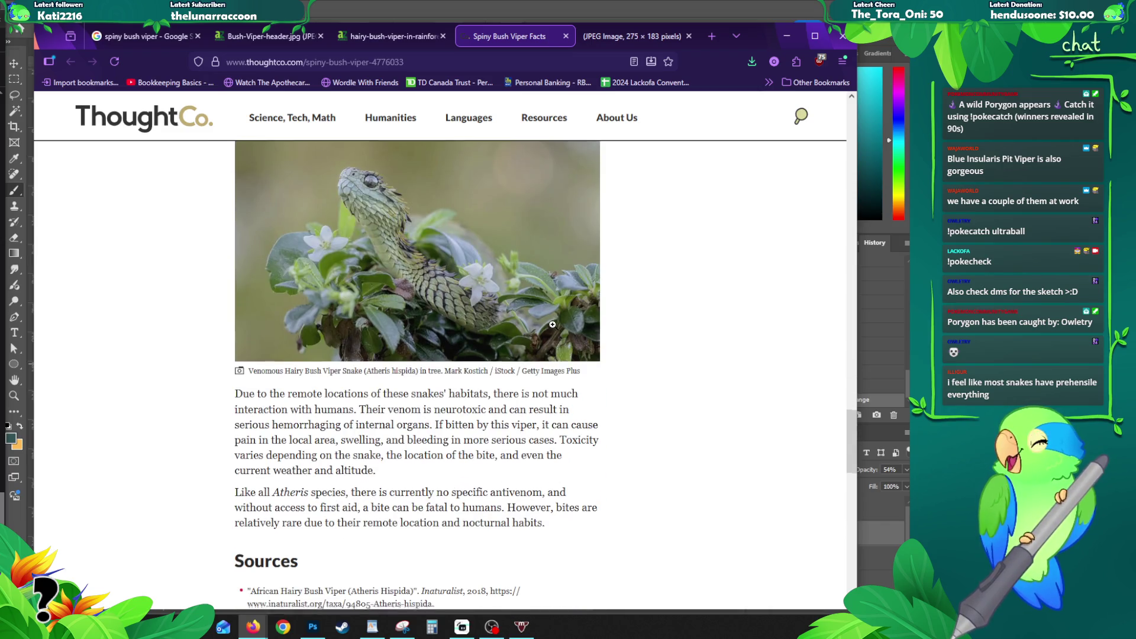
pyautogui.scroll(-3, 551, 322)
pyautogui.scroll(-3, 560, 316)
pyautogui.scroll(5, 568, 309)
pyautogui.scroll(5, 569, 309)
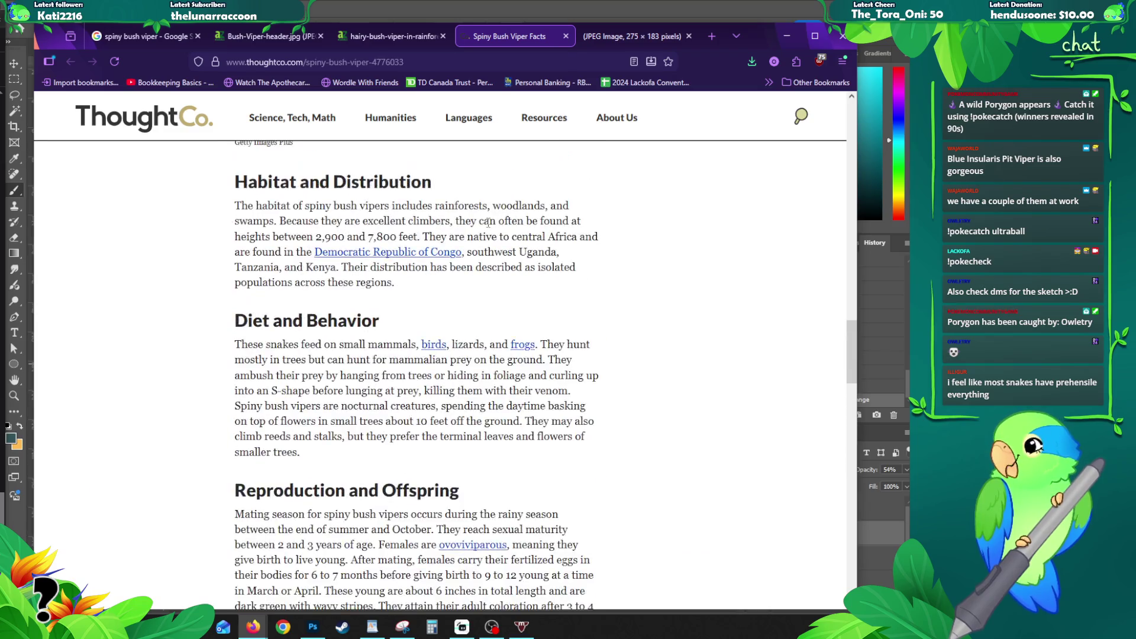
pyautogui.scroll(2, 569, 309)
pyautogui.scroll(3, 710, 258)
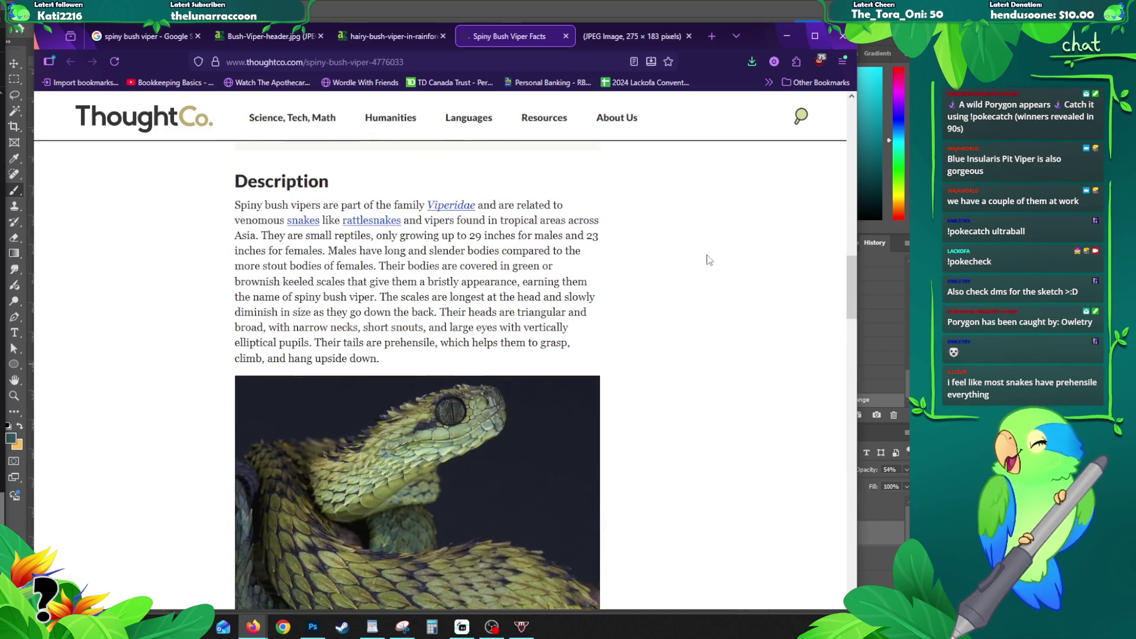
pyautogui.scroll(-3, 666, 267)
pyautogui.scroll(1, 657, 262)
pyautogui.scroll(5, 656, 260)
pyautogui.scroll(3, 523, 302)
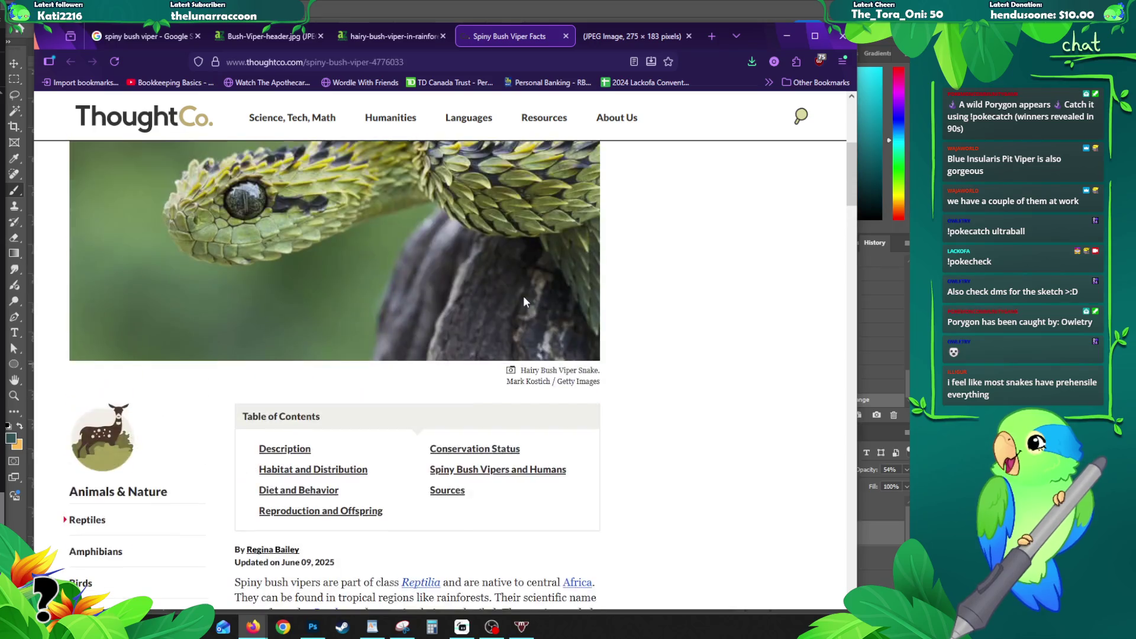
pyautogui.scroll(2, 287, 258)
pyautogui.click(843, 36)
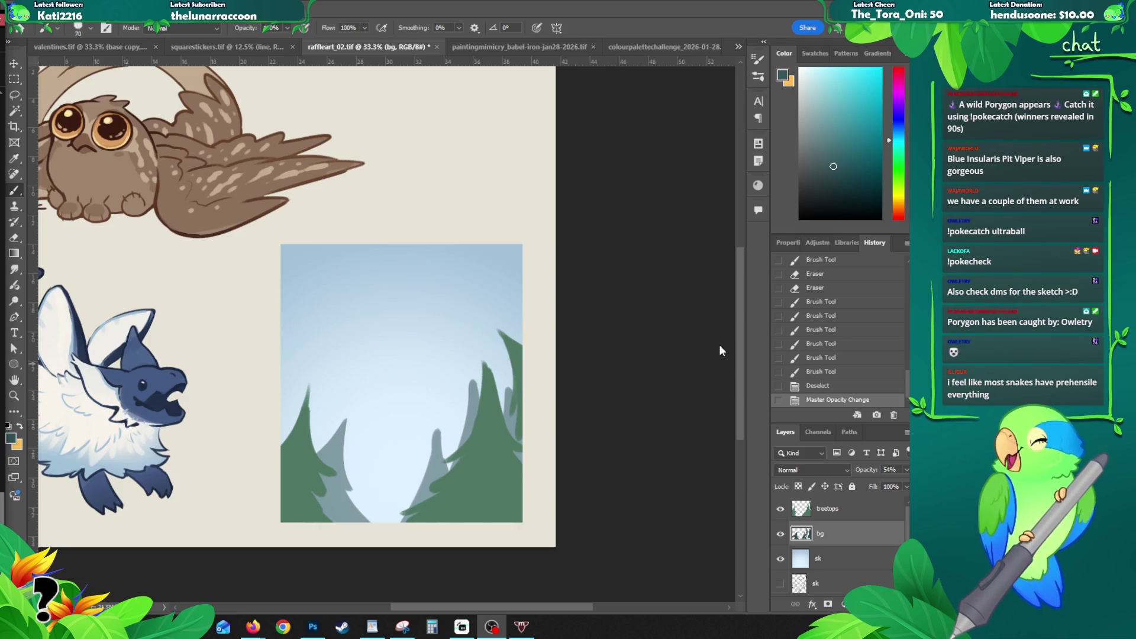
# Step: Select the treetops and bg layers together and create a clipping mask to the layer below
pyautogui.click(880, 516)
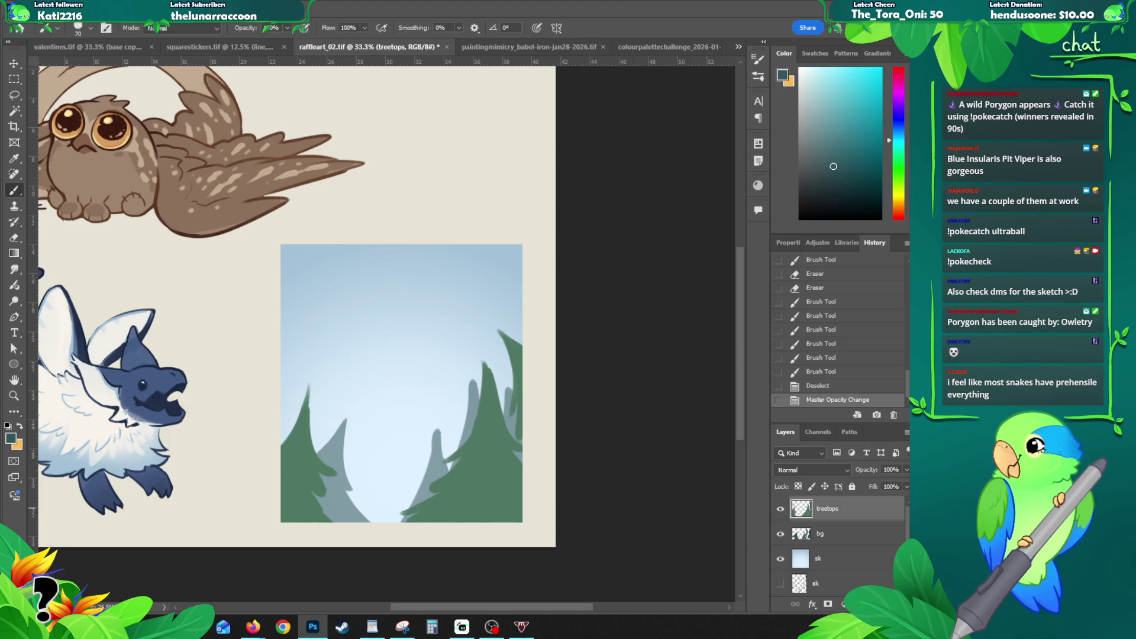
pyautogui.keyDown('ctrl'); pyautogui.click(819, 534); pyautogui.keyUp('ctrl')
pyautogui.rightClick(828, 508)
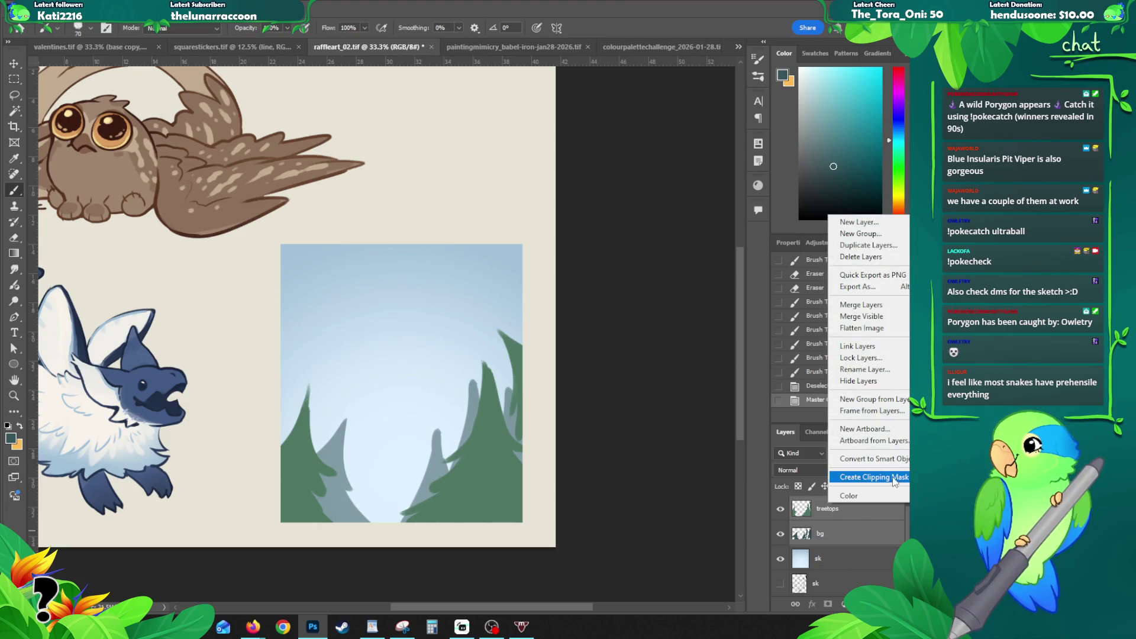
pyautogui.click(887, 481)
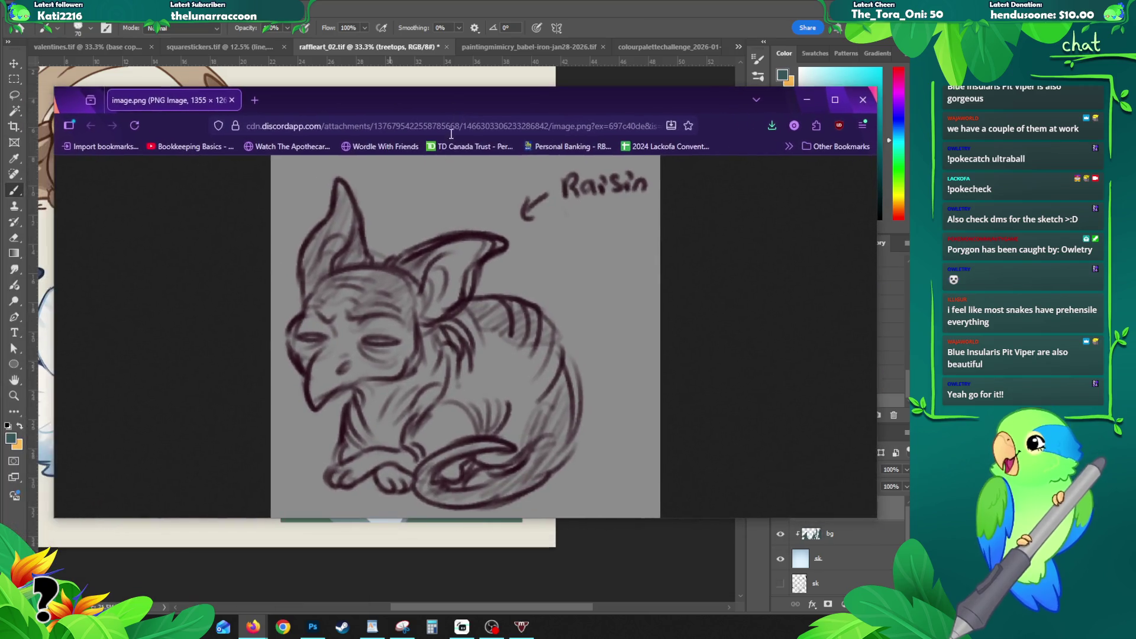
# Step: View the Raisin sketch fitted to its window, then bring the Pouflons Vian-843 page forward
pyautogui.click(370, 264)
pyautogui.click(476, 280)
pyautogui.moveTo(451, 103); pyautogui.dragTo(448, 71)
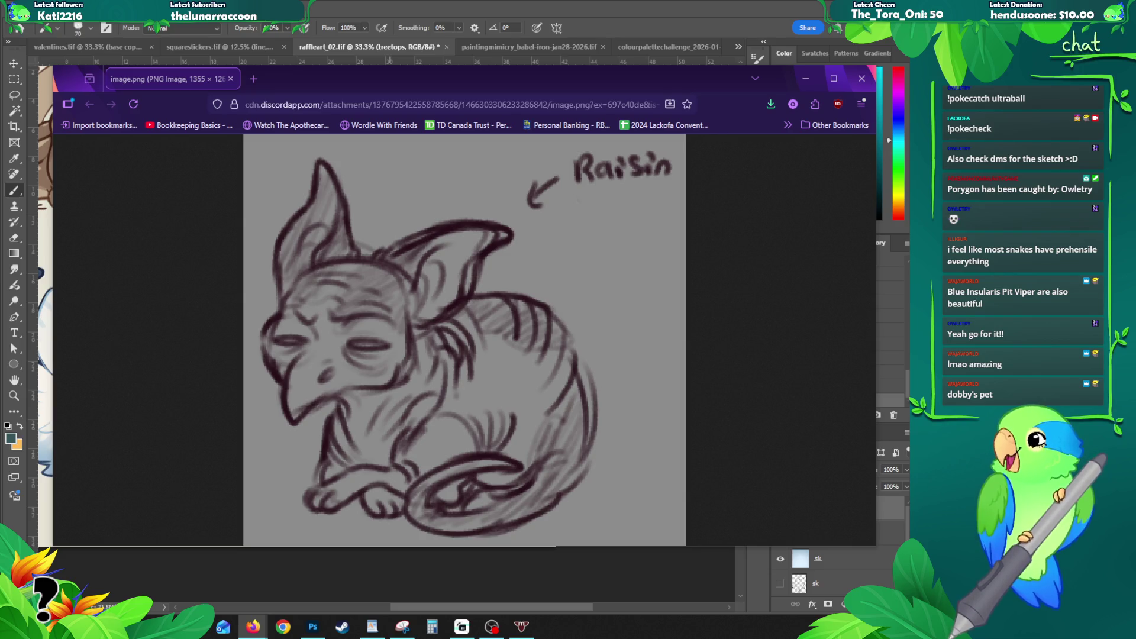
pyautogui.hotkey('ctrl', 'w')
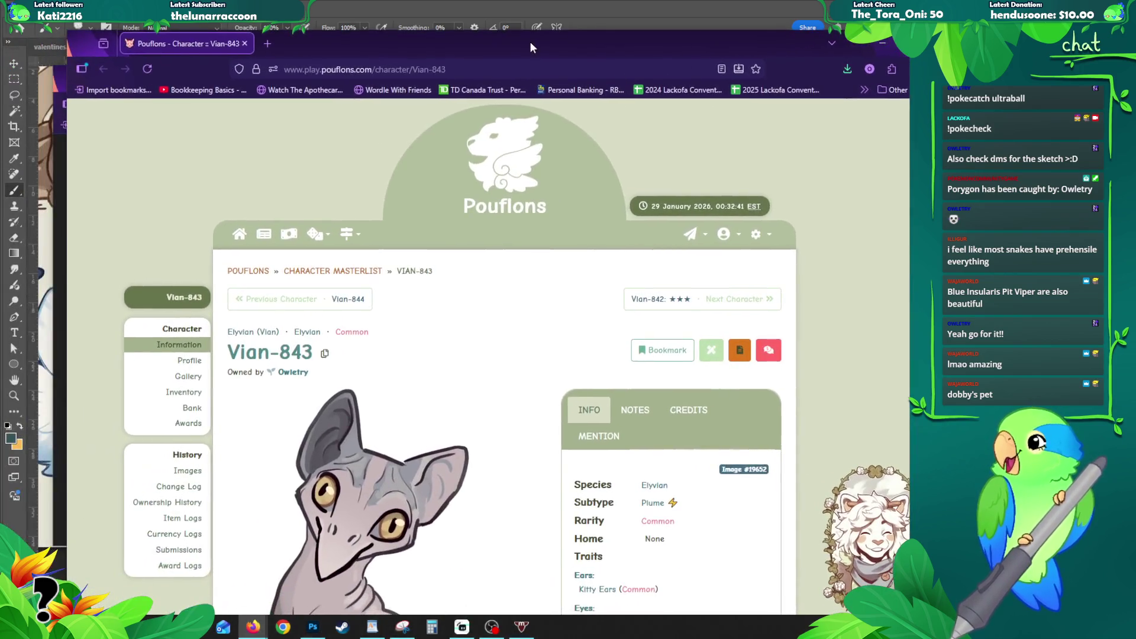
# Step: Combine the Pouflons tab with the sketch window and compare the Vian-843 cat against the Raisin sketch
pyautogui.moveTo(182, 42); pyautogui.dragTo(276, 84)
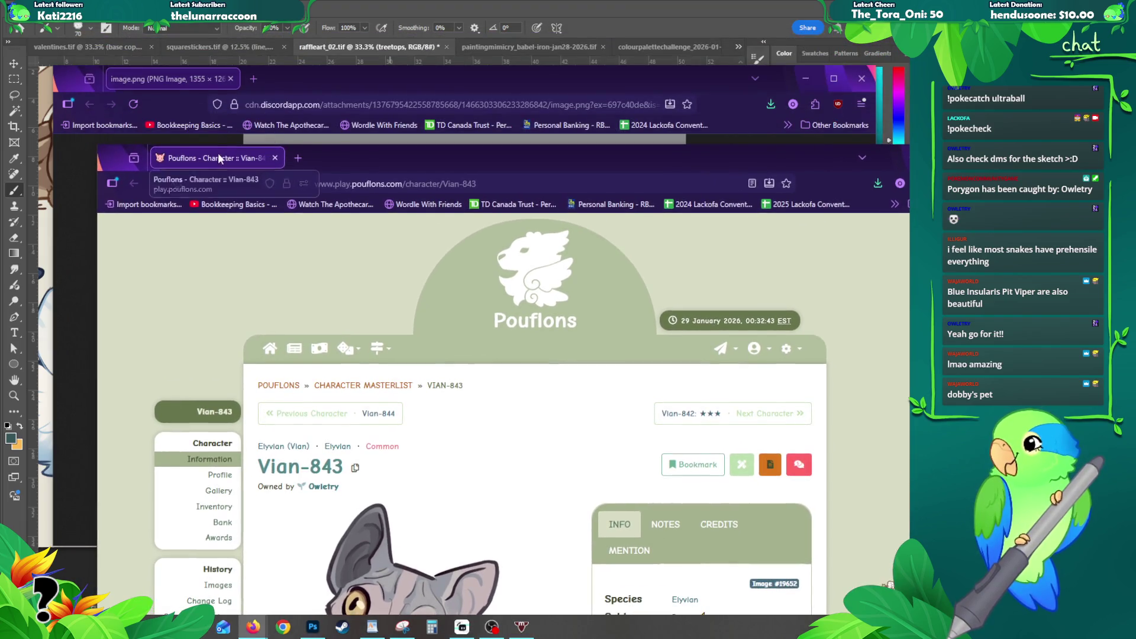
pyautogui.scroll(-3, 399, 358)
pyautogui.scroll(-1, 399, 358)
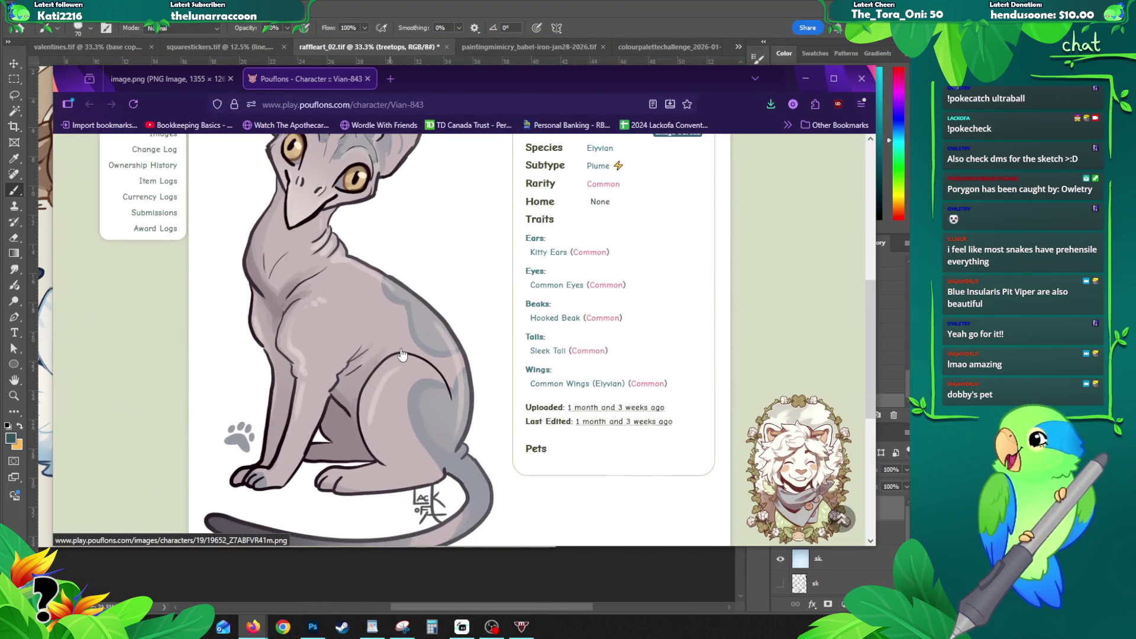
pyautogui.click(354, 321)
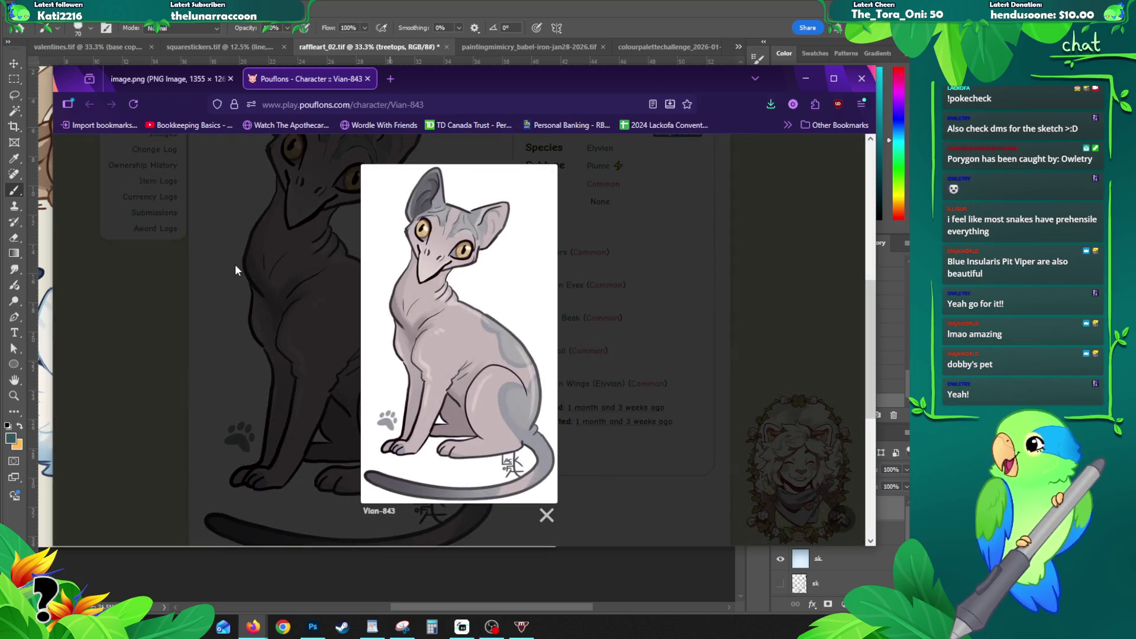
pyautogui.click(149, 81)
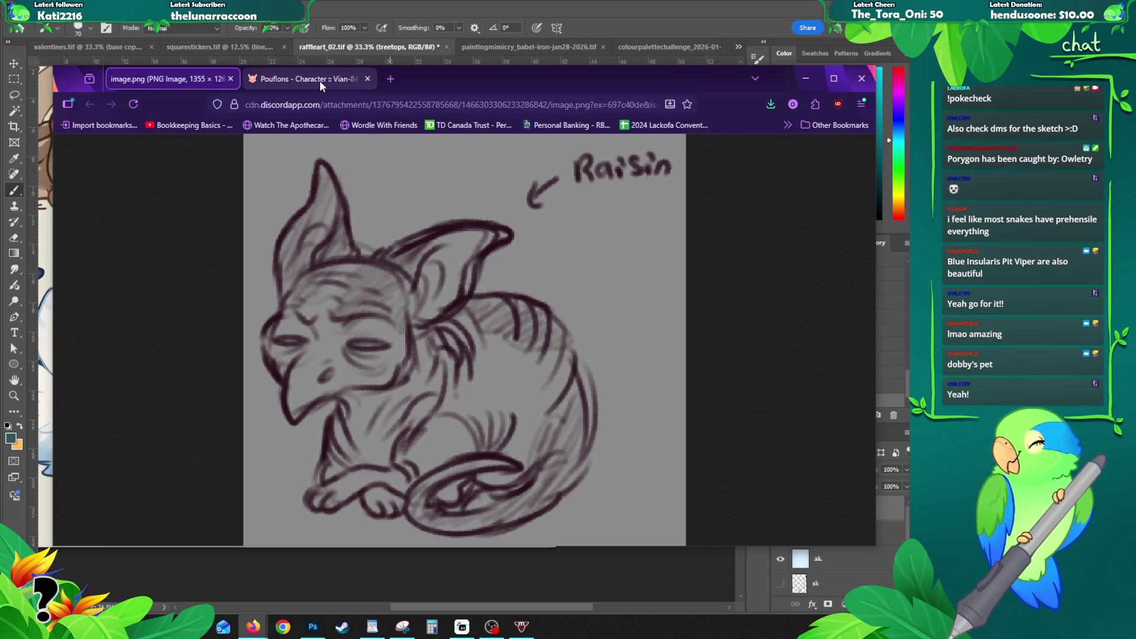
pyautogui.click(320, 81)
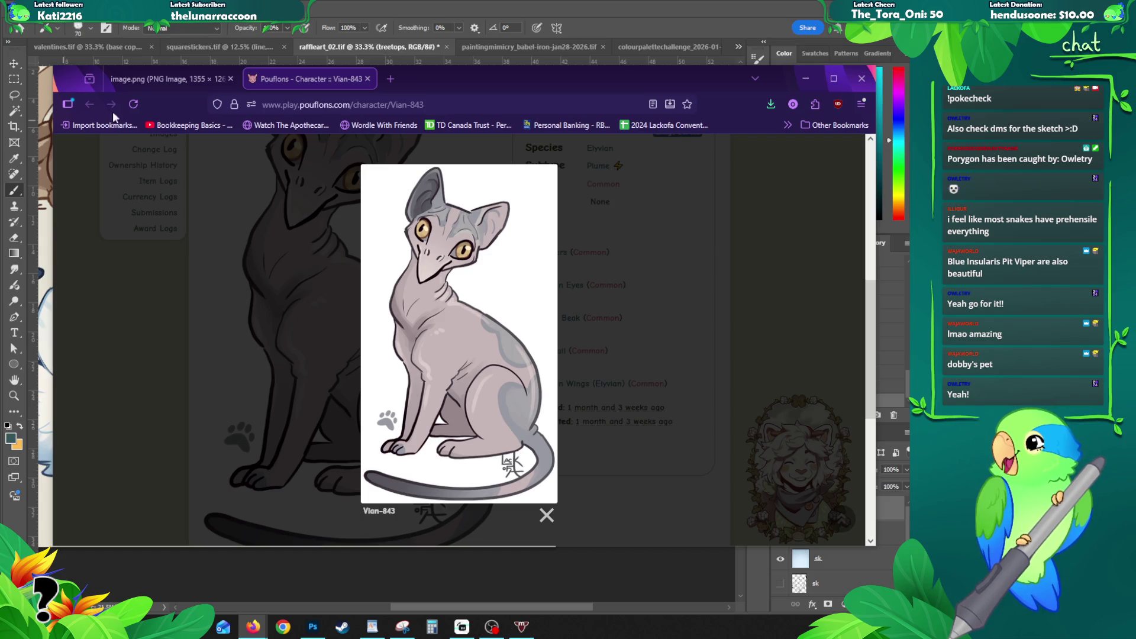
# Step: Open Vian-847 'President Blanket' separately, compare it with Vian-843, then minimize Firefox
pyautogui.middleClick(390, 79)
pyautogui.scroll(-3, 355, 320)
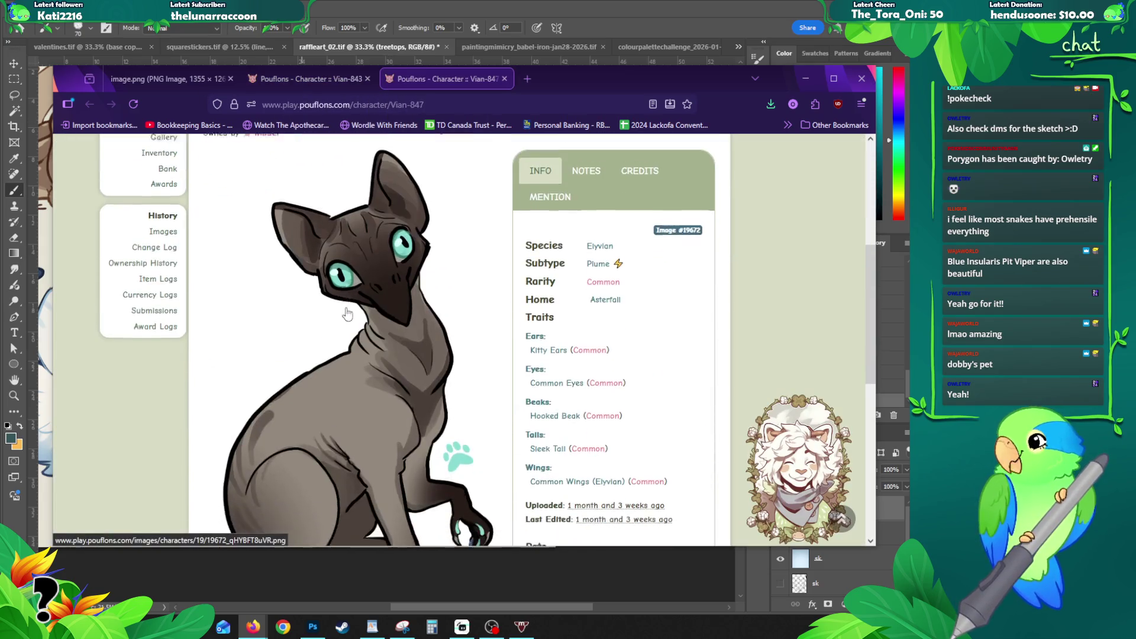
pyautogui.click(328, 347)
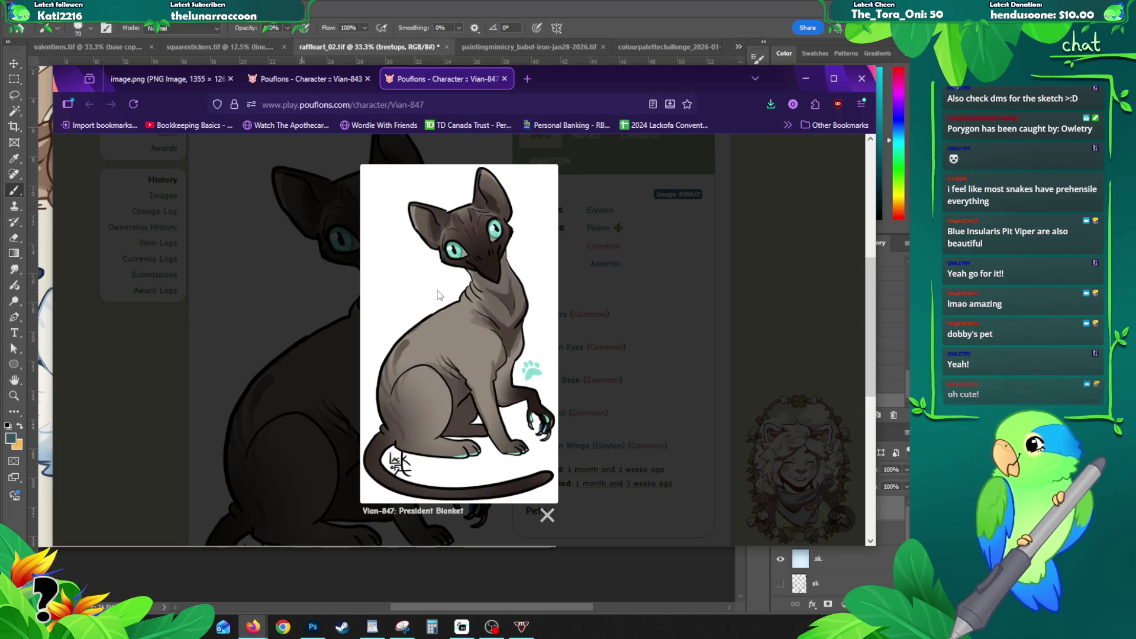
pyautogui.click(314, 80)
pyautogui.click(442, 82)
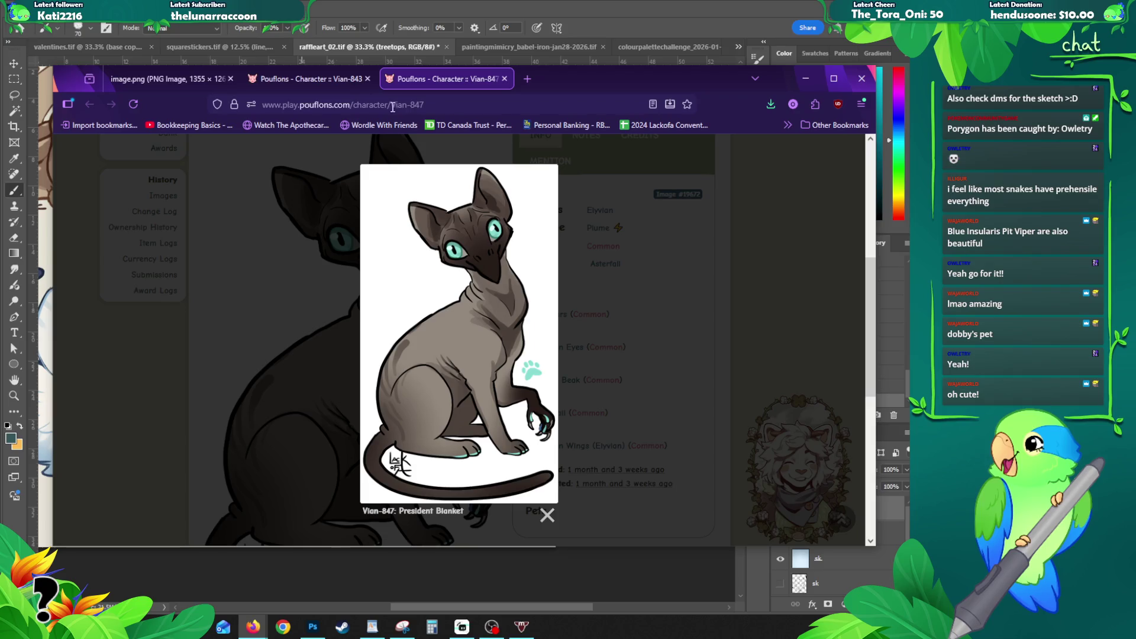
pyautogui.click(326, 80)
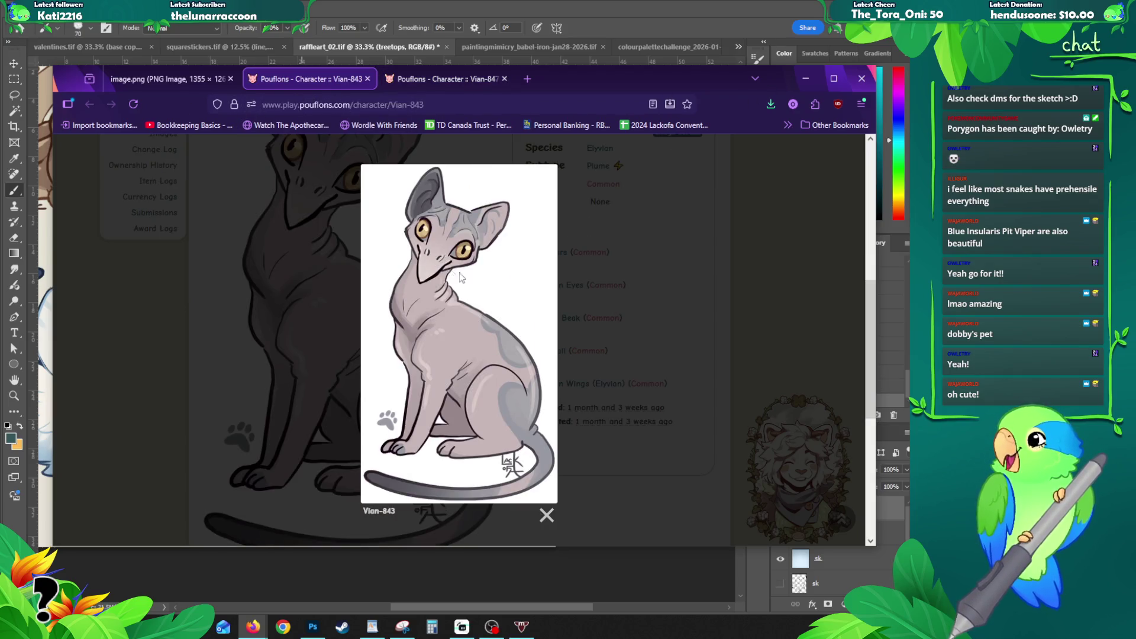
pyautogui.click(862, 78)
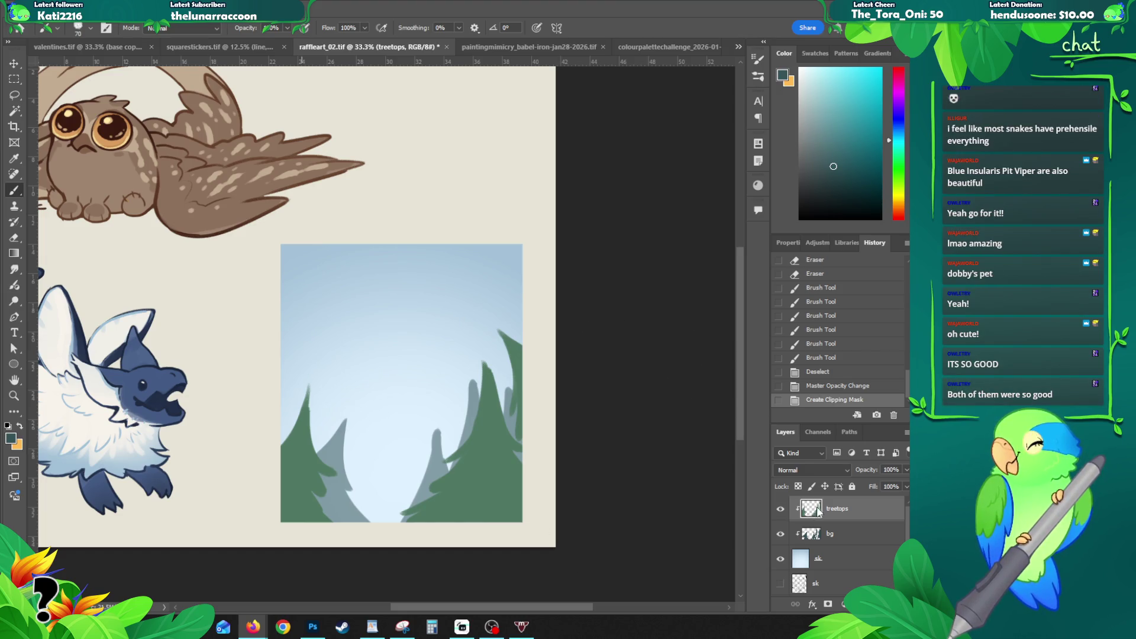
# Step: Zoom out on the panel and undo a trial brush stroke made on the bg layer
pyautogui.moveTo(377, 316)
pyautogui.mouseDown()
pyautogui.moveTo(364, 317)
pyautogui.moveTo(414, 279)
pyautogui.mouseUp()
pyautogui.press('alt')
pyautogui.keyDown('alt'); pyautogui.click(309, 335); pyautogui.keyUp('alt')
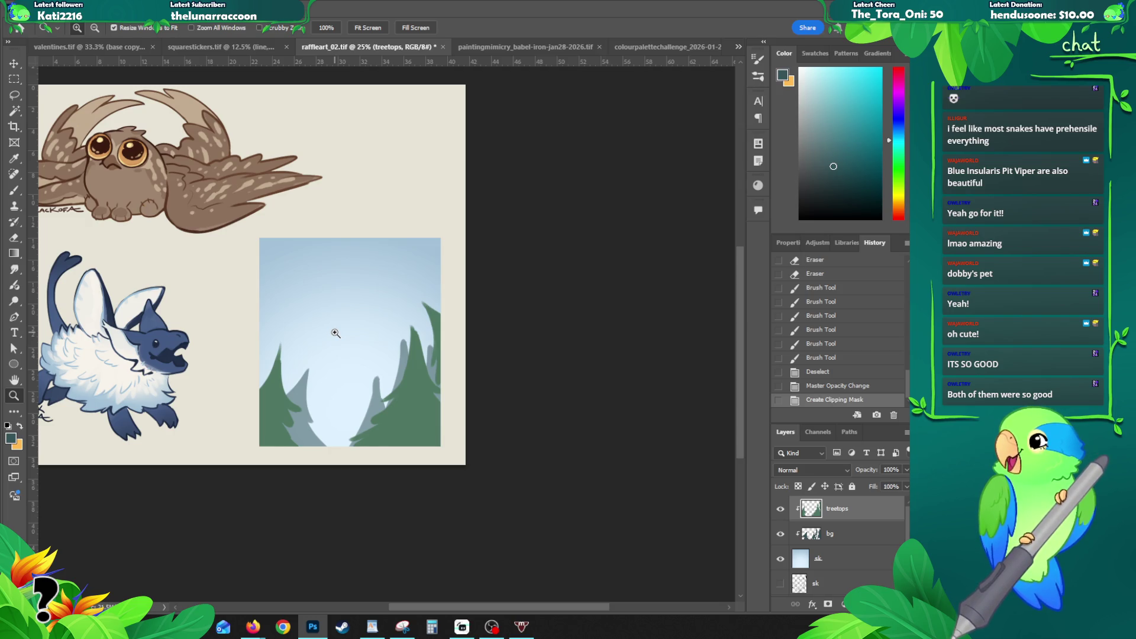
pyautogui.click(834, 525)
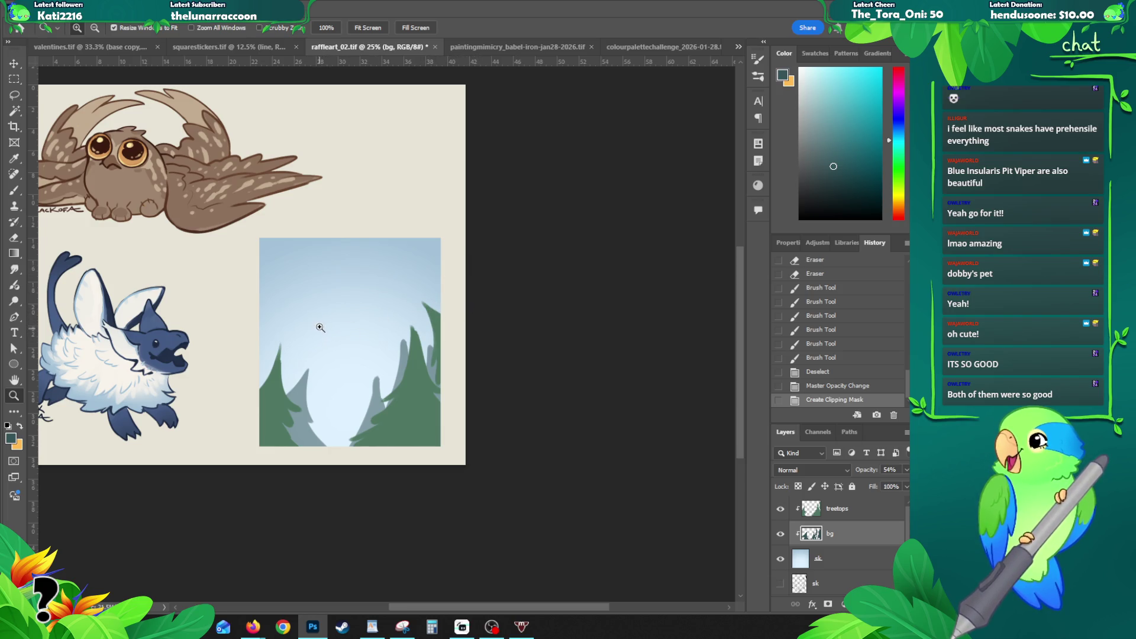
pyautogui.press('b')
pyautogui.moveTo(346, 264); pyautogui.dragTo(309, 320)
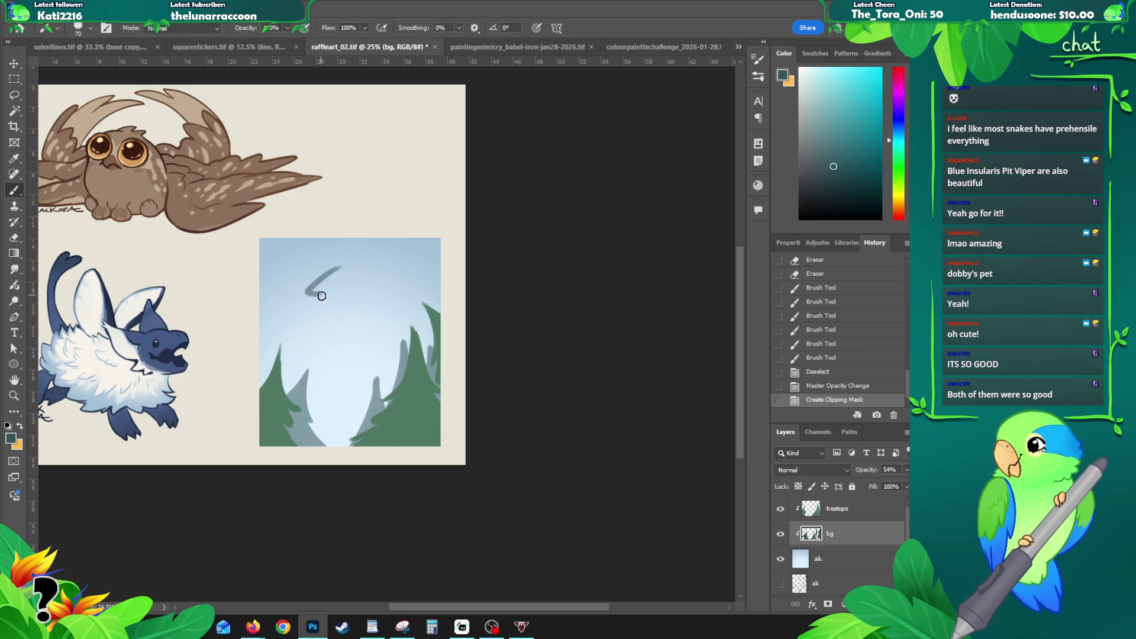
pyautogui.hotkey('ctrl', 'z')
pyautogui.scroll(1, 328, 333)
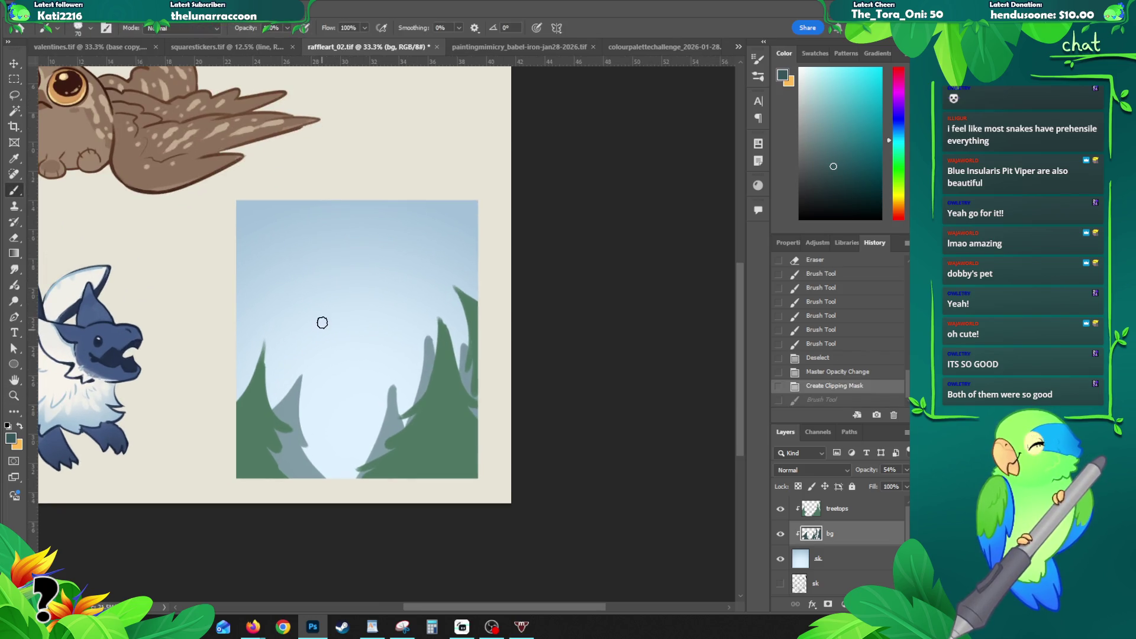
# Step: Start a new layer clipped to the sk sky layer
pyautogui.click(823, 557)
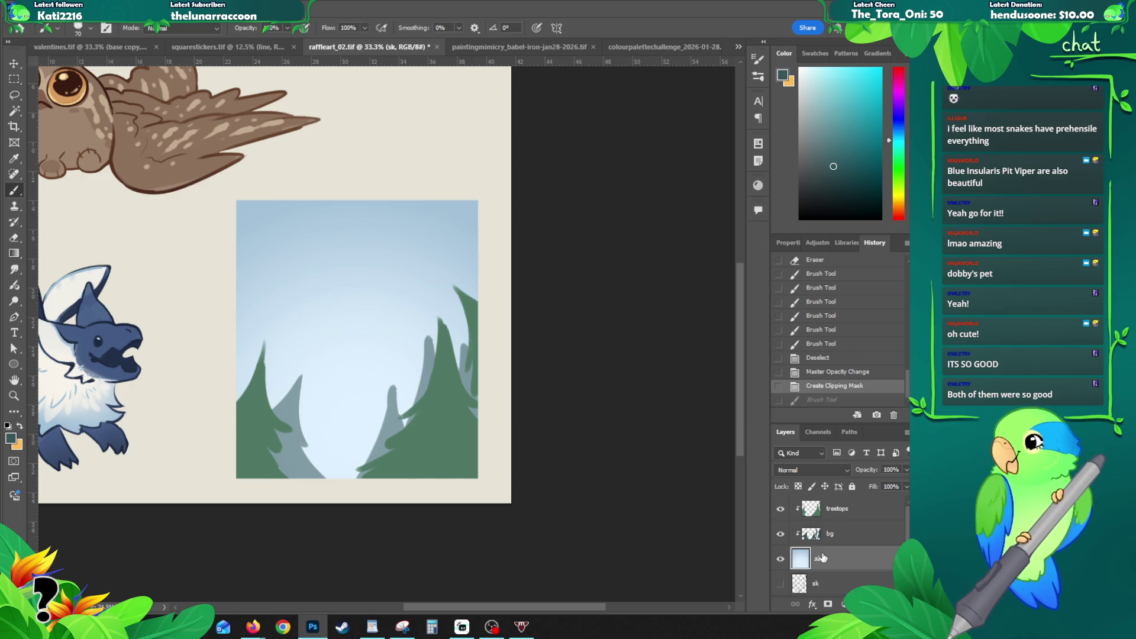
pyautogui.hotkey('ctrl', 'shift', 'n')
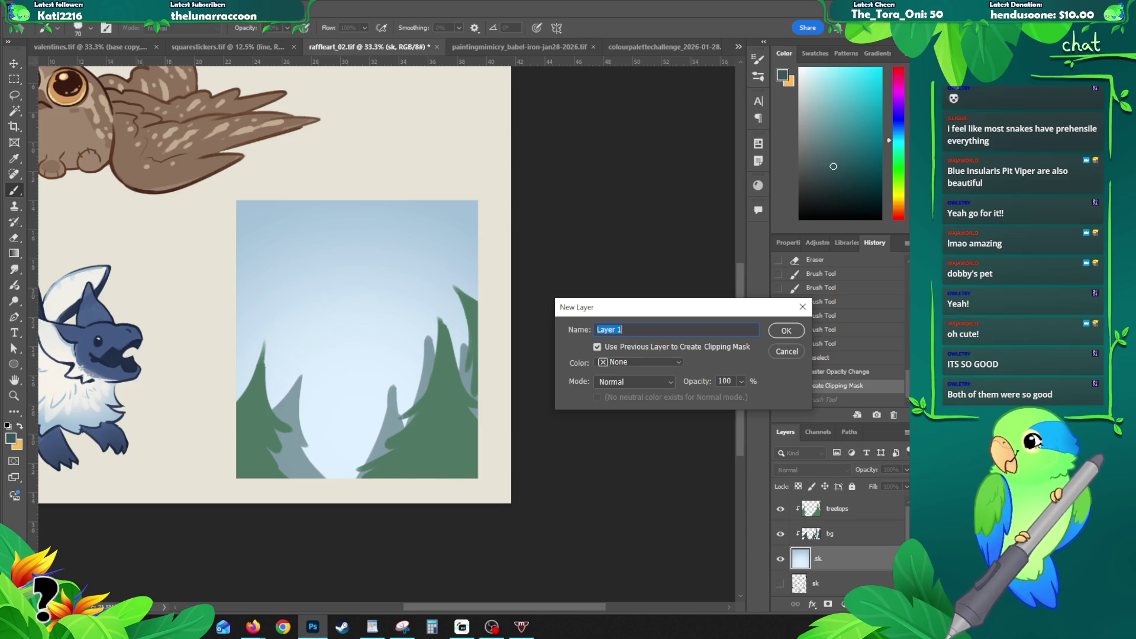
# Step: Name the new clipped layer 'base' and create it just above the sky layer
pyautogui.hotkey('alt', 'Tab')
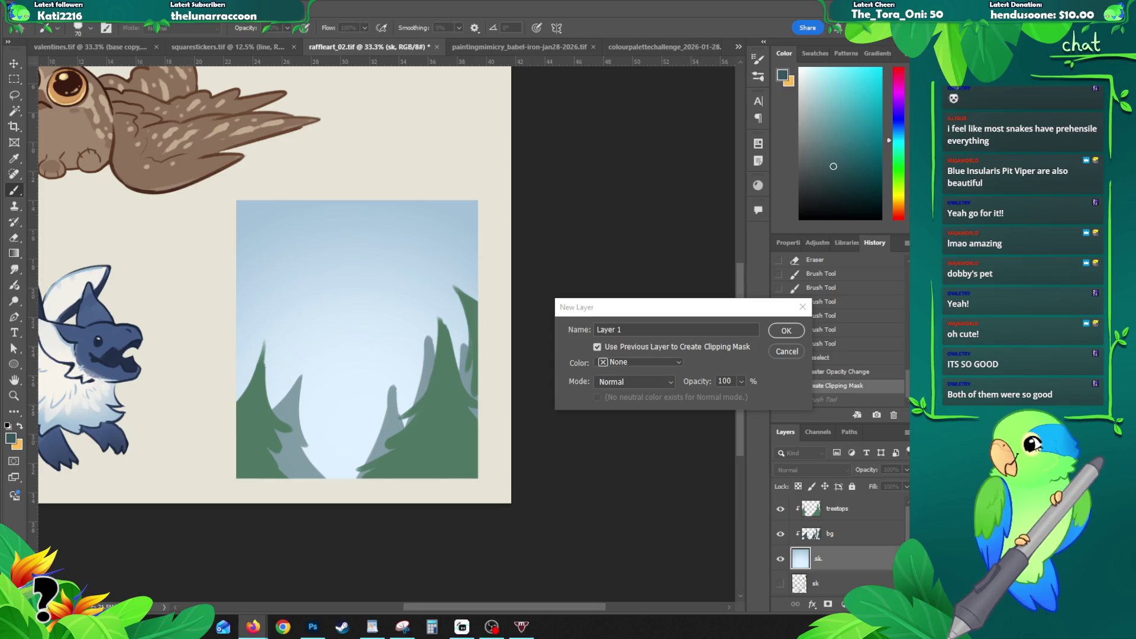
pyautogui.hotkey('alt', 'Tab')
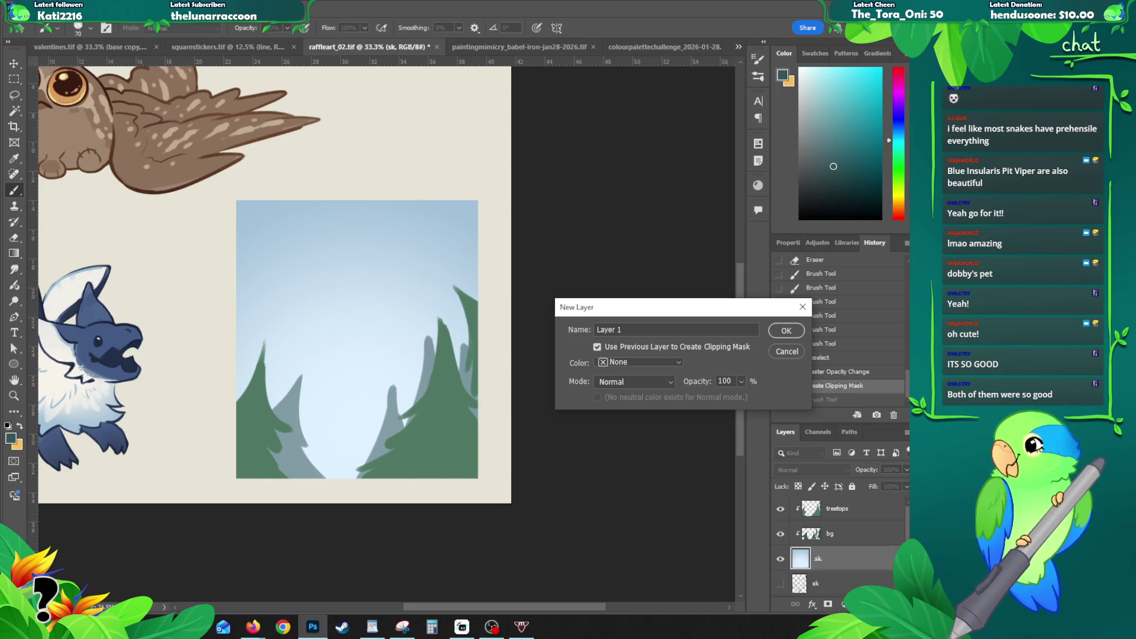
pyautogui.click(627, 315)
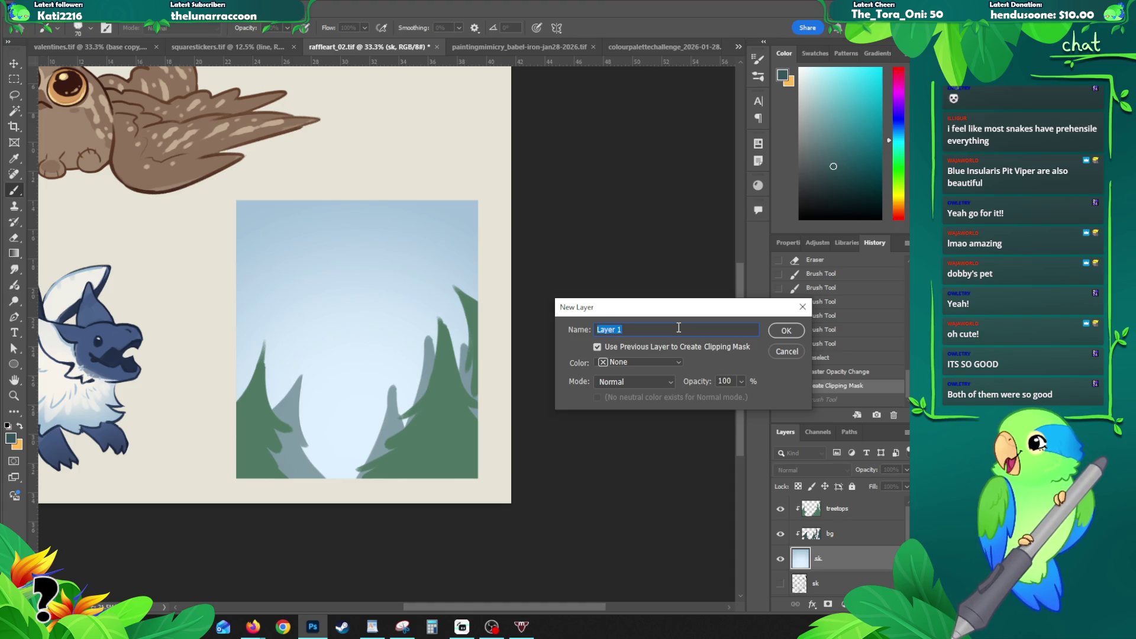
pyautogui.write('base')
pyautogui.press('Return')
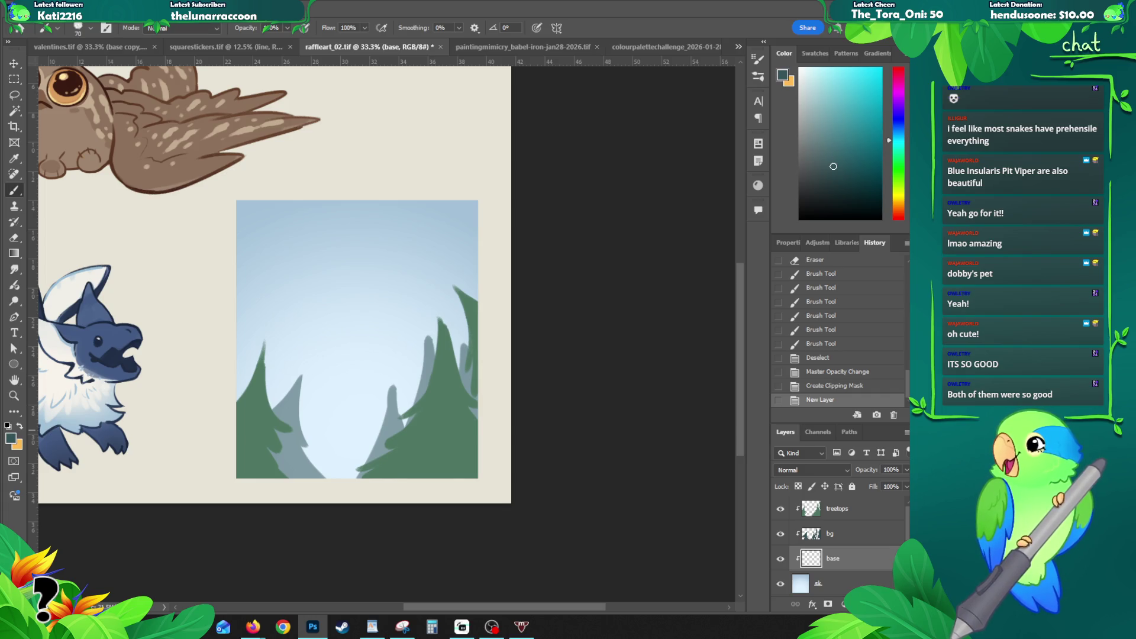
pyautogui.hotkey('alt', 'Tab')
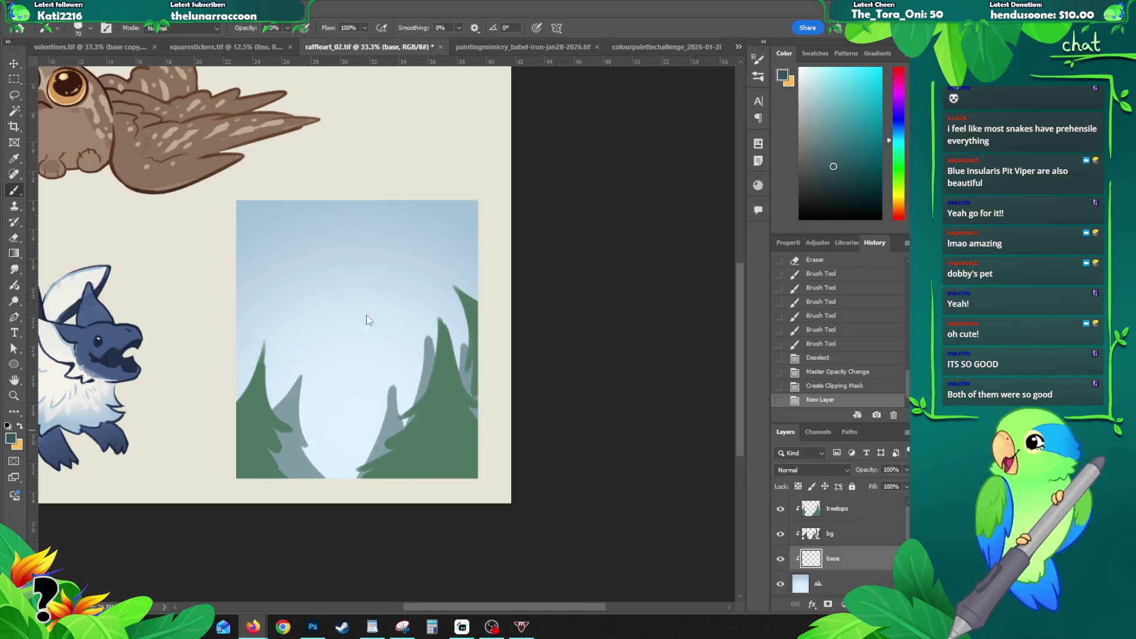
# Step: Try several first dark teal silhouette strokes over the sky on base, undoing each
pyautogui.click(332, 276)
pyautogui.moveTo(328, 285); pyautogui.dragTo(302, 330)
pyautogui.hotkey('ctrl', 'z')
pyautogui.hotkey('ctrl', 'z')
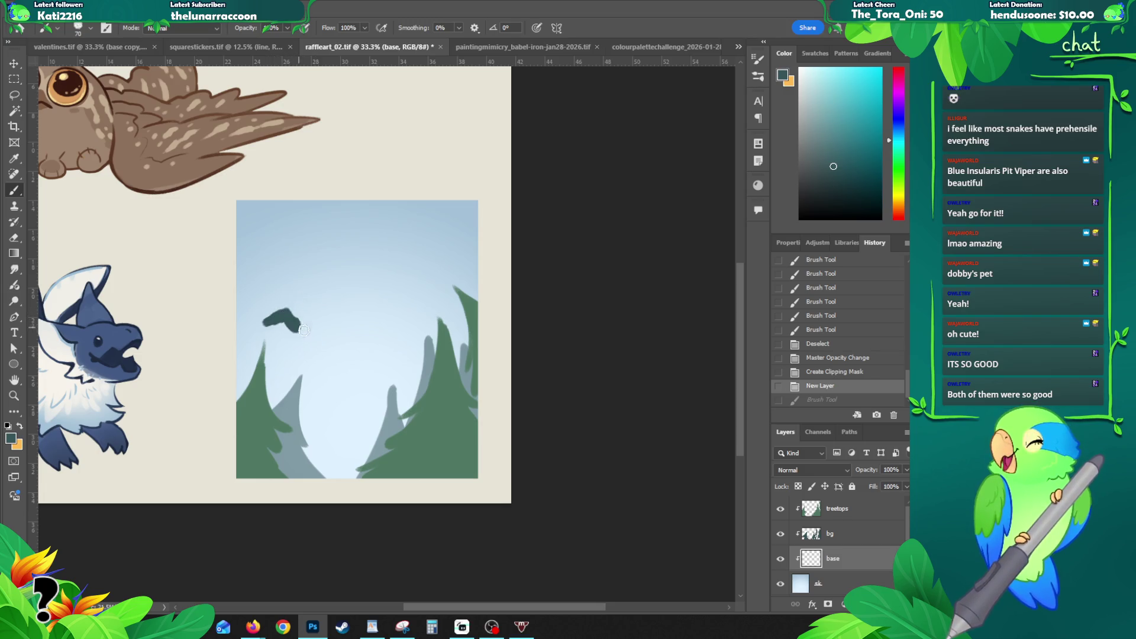
pyautogui.hotkey('ctrl', 'z')
pyautogui.moveTo(304, 290)
pyautogui.mouseDown()
pyautogui.moveTo(347, 340)
pyautogui.moveTo(408, 323)
pyautogui.moveTo(324, 290)
pyautogui.moveTo(386, 304)
pyautogui.moveTo(362, 308)
pyautogui.moveTo(354, 271)
pyautogui.moveTo(329, 374)
pyautogui.mouseUp()
pyautogui.hotkey('ctrl', 'z')
pyautogui.hotkey('ctrl', 'z')
pyautogui.click(335, 313)
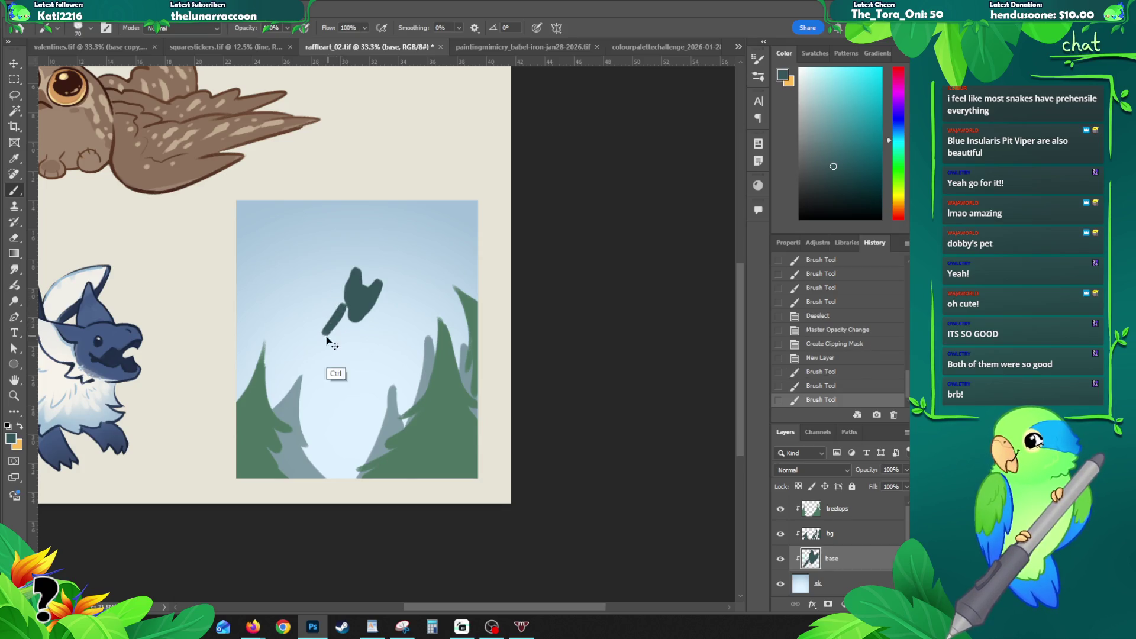
pyautogui.hotkey('ctrl', 'z')
pyautogui.moveTo(318, 326)
pyautogui.mouseDown()
pyautogui.moveTo(340, 305)
pyautogui.moveTo(342, 316)
pyautogui.moveTo(310, 297)
pyautogui.mouseUp()
pyautogui.hotkey('ctrl', 'z')
pyautogui.hotkey('ctrl', 'z')
pyautogui.hotkey('ctrl', 'z')
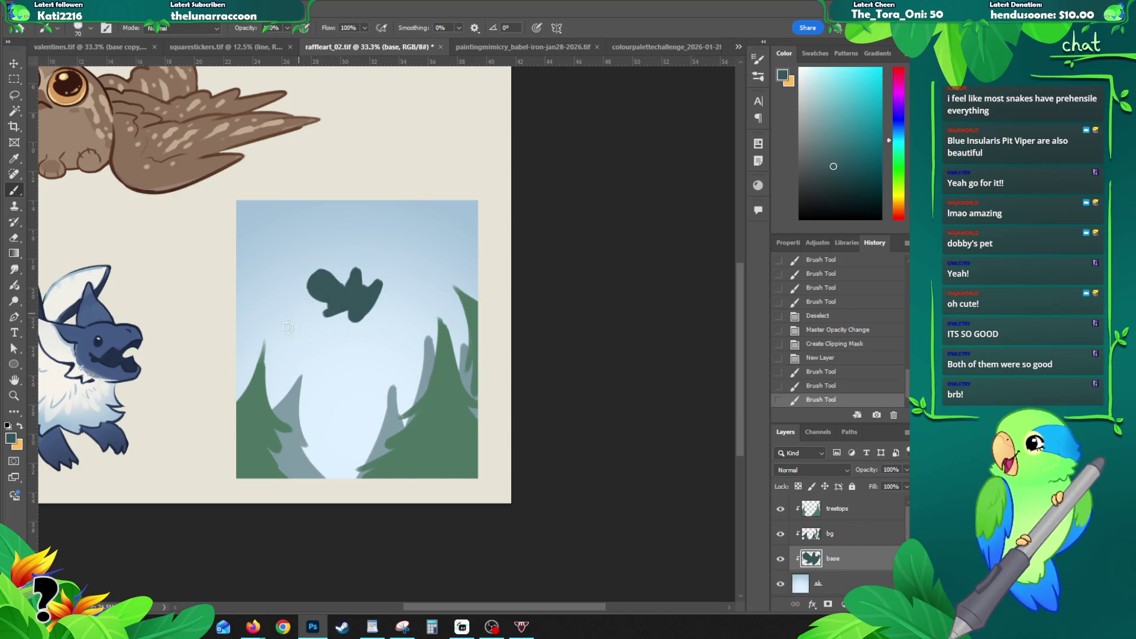
# Step: Block in the creature's body silhouette and add a thin curving tail
pyautogui.moveTo(321, 302)
pyautogui.mouseDown()
pyautogui.moveTo(316, 326)
pyautogui.moveTo(328, 318)
pyautogui.moveTo(315, 329)
pyautogui.mouseUp()
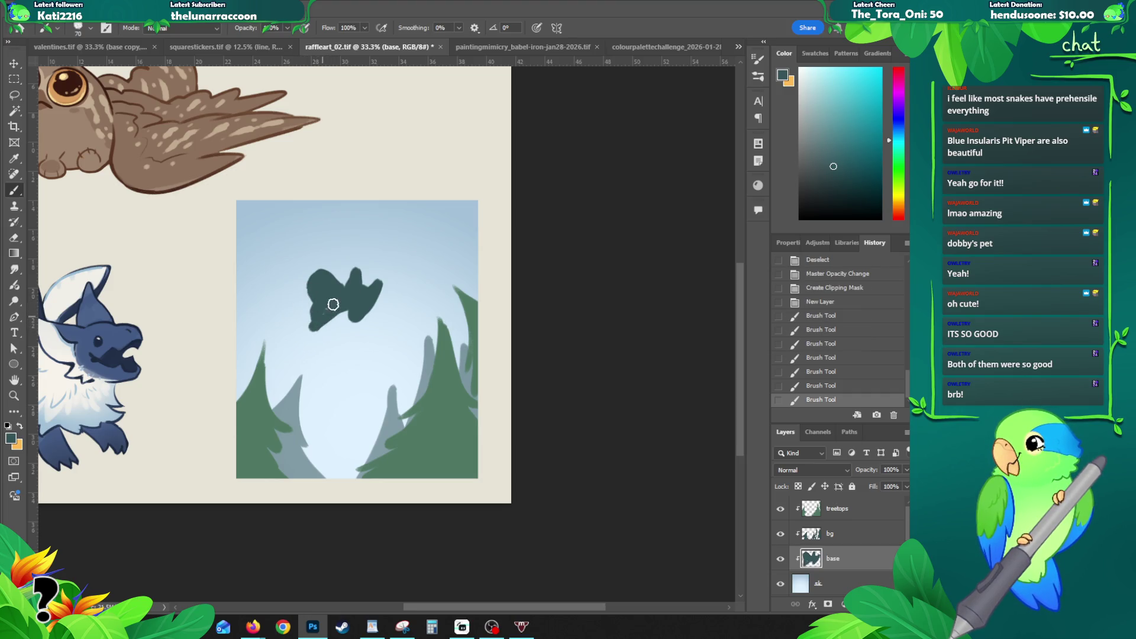
pyautogui.moveTo(303, 285)
pyautogui.mouseDown()
pyautogui.moveTo(293, 311)
pyautogui.moveTo(300, 234)
pyautogui.moveTo(309, 263)
pyautogui.moveTo(382, 247)
pyautogui.moveTo(362, 306)
pyautogui.moveTo(396, 243)
pyautogui.moveTo(344, 284)
pyautogui.mouseUp()
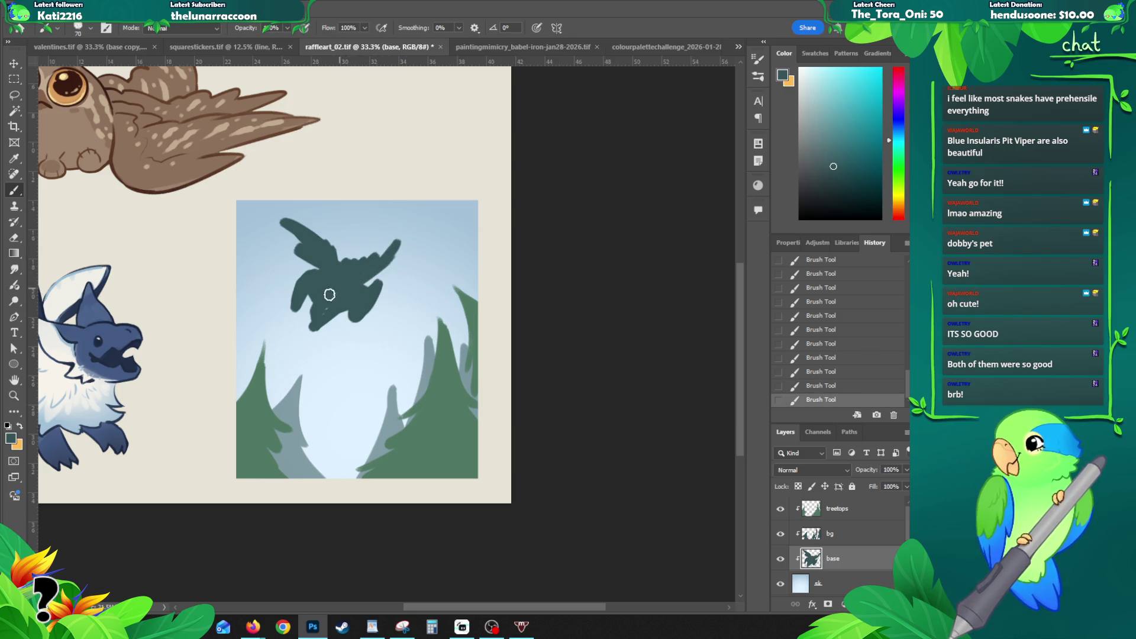
pyautogui.moveTo(321, 271); pyautogui.dragTo(252, 242)
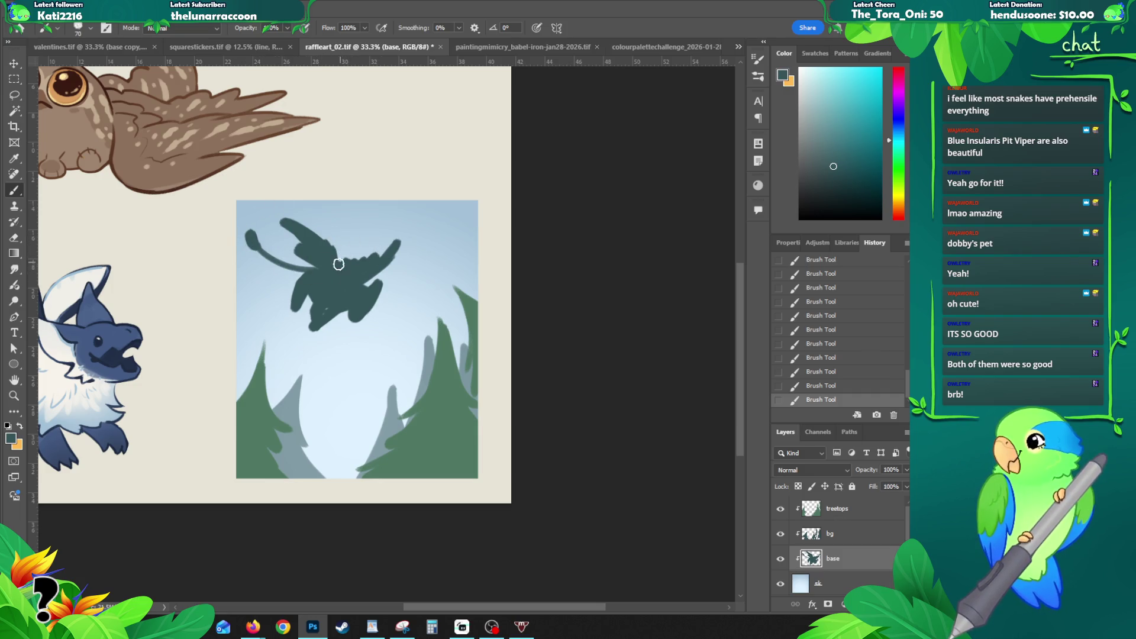
# Step: Shift the silhouette right and down, then test and undo strokes below it
pyautogui.press('v')
pyautogui.moveTo(336, 293)
pyautogui.mouseDown()
pyautogui.moveTo(368, 313)
pyautogui.moveTo(358, 306)
pyautogui.mouseUp()
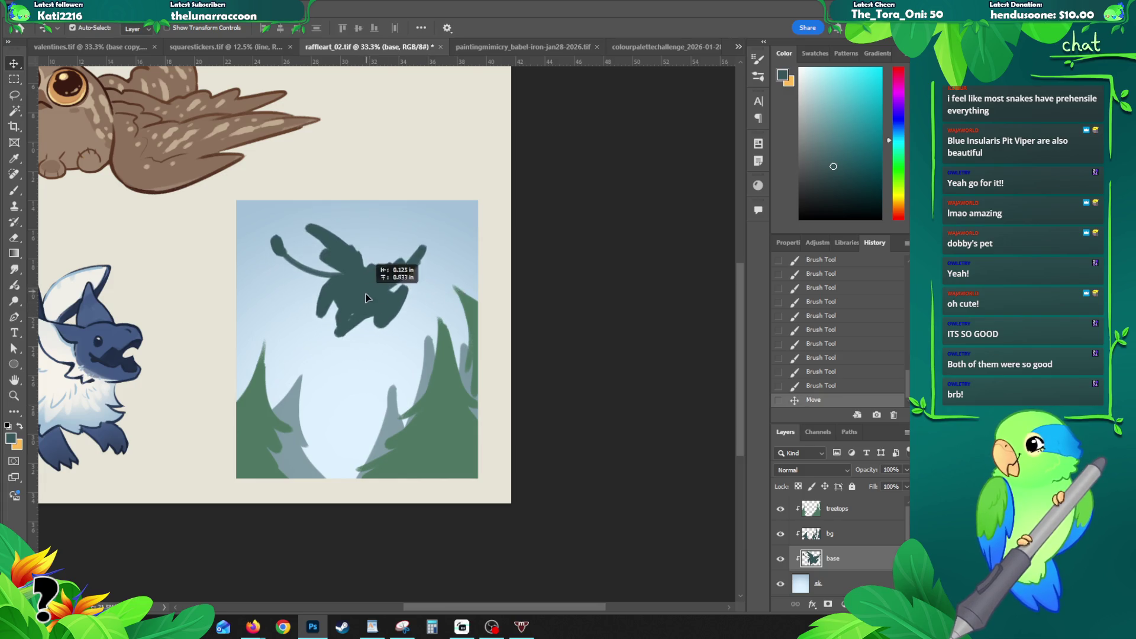
pyautogui.press('b')
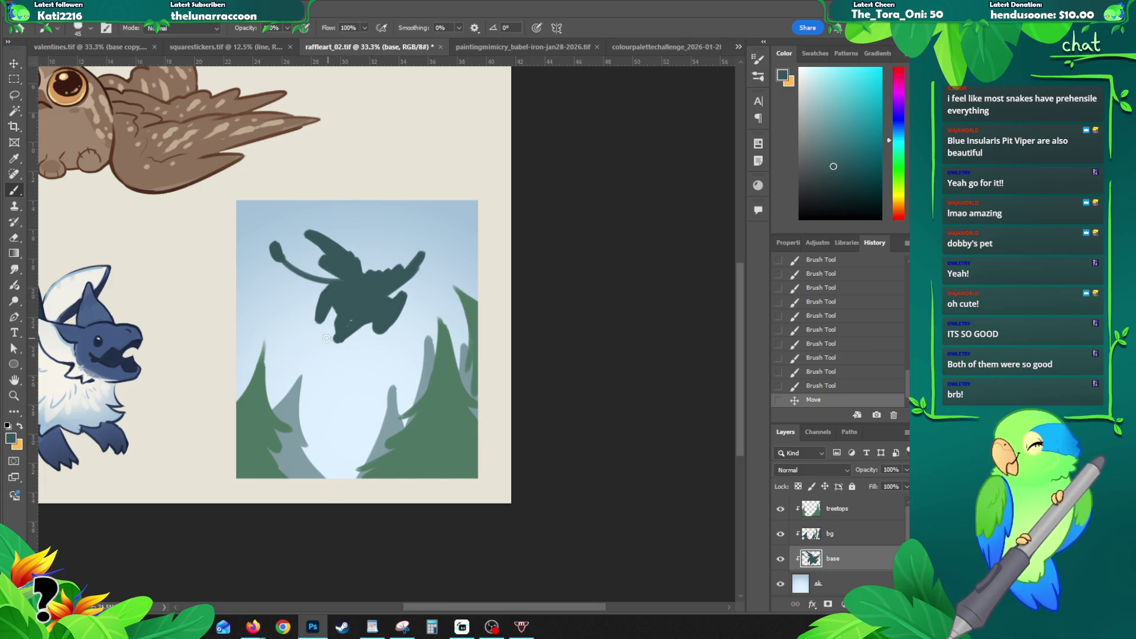
pyautogui.moveTo(315, 329)
pyautogui.mouseDown()
pyautogui.moveTo(333, 349)
pyautogui.moveTo(325, 359)
pyautogui.mouseUp()
pyautogui.hotkey('ctrl', 'z')
pyautogui.hotkey('ctrl', 'z')
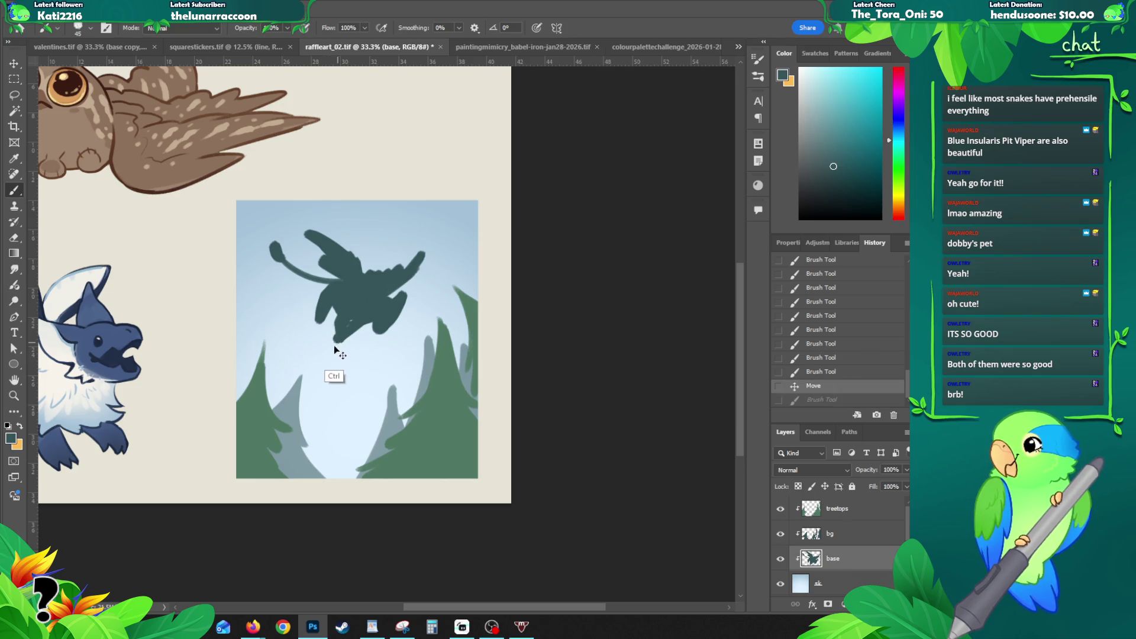
pyautogui.hotkey('ctrl', 'z')
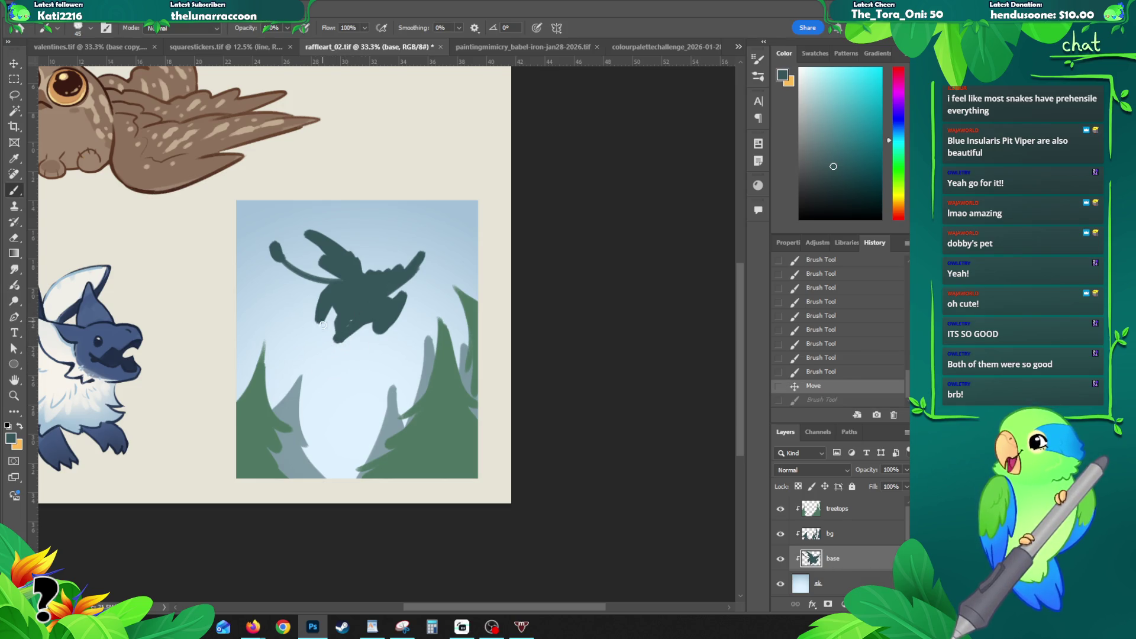
# Step: Paint the hanging bag straps and shape, thicken the tail and its join, and nudge the figure
pyautogui.moveTo(334, 335)
pyautogui.mouseDown()
pyautogui.moveTo(341, 365)
pyautogui.moveTo(331, 354)
pyautogui.moveTo(349, 370)
pyautogui.moveTo(322, 389)
pyautogui.moveTo(352, 398)
pyautogui.moveTo(336, 364)
pyautogui.moveTo(345, 379)
pyautogui.moveTo(371, 370)
pyautogui.mouseUp()
pyautogui.moveTo(307, 339); pyautogui.dragTo(310, 342)
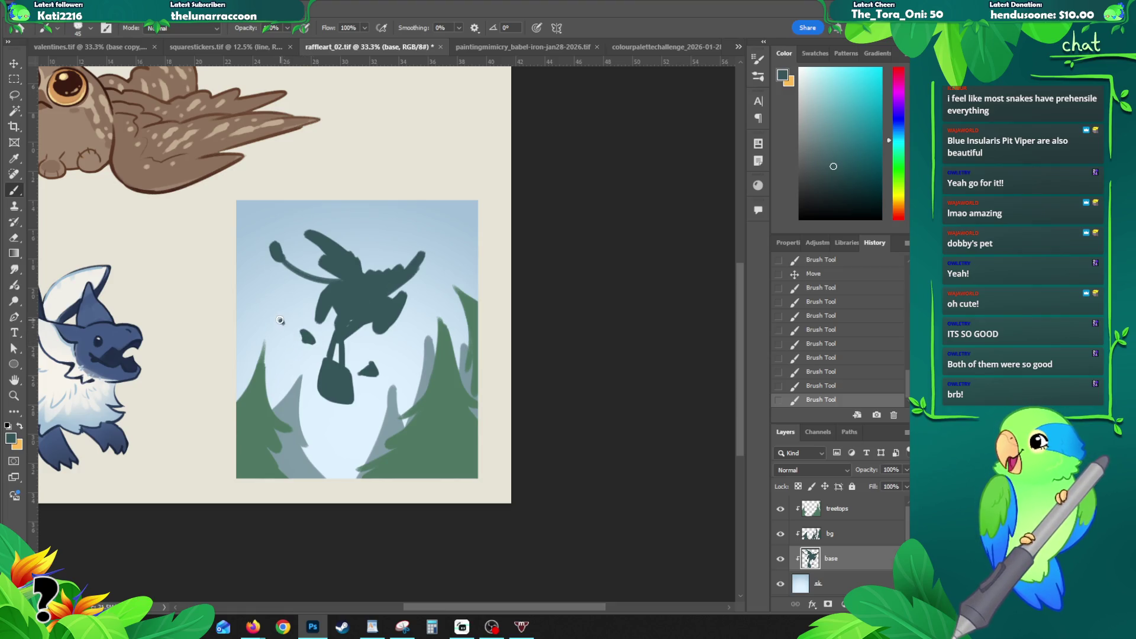
pyautogui.moveTo(285, 306); pyautogui.dragTo(282, 322)
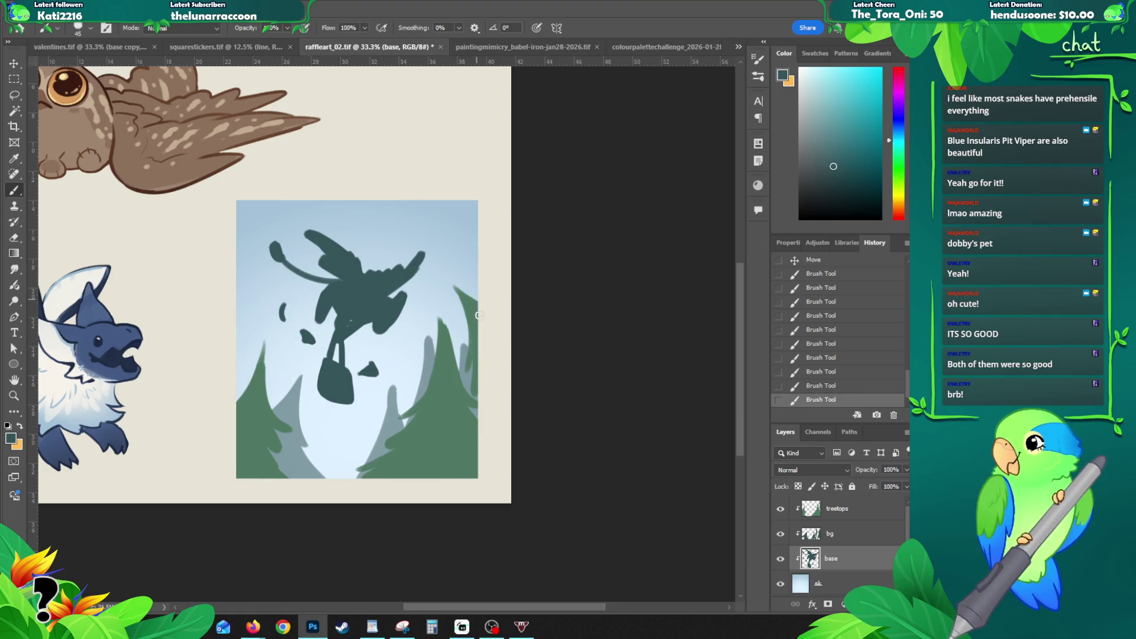
pyautogui.moveTo(286, 246); pyautogui.dragTo(307, 276)
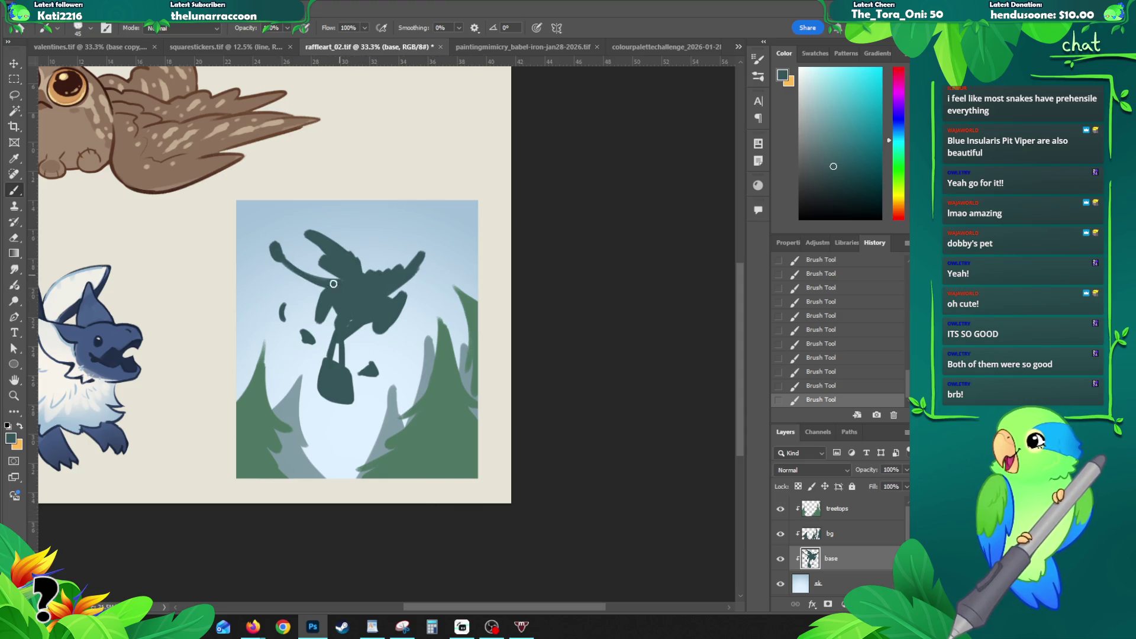
pyautogui.moveTo(328, 286); pyautogui.dragTo(314, 289)
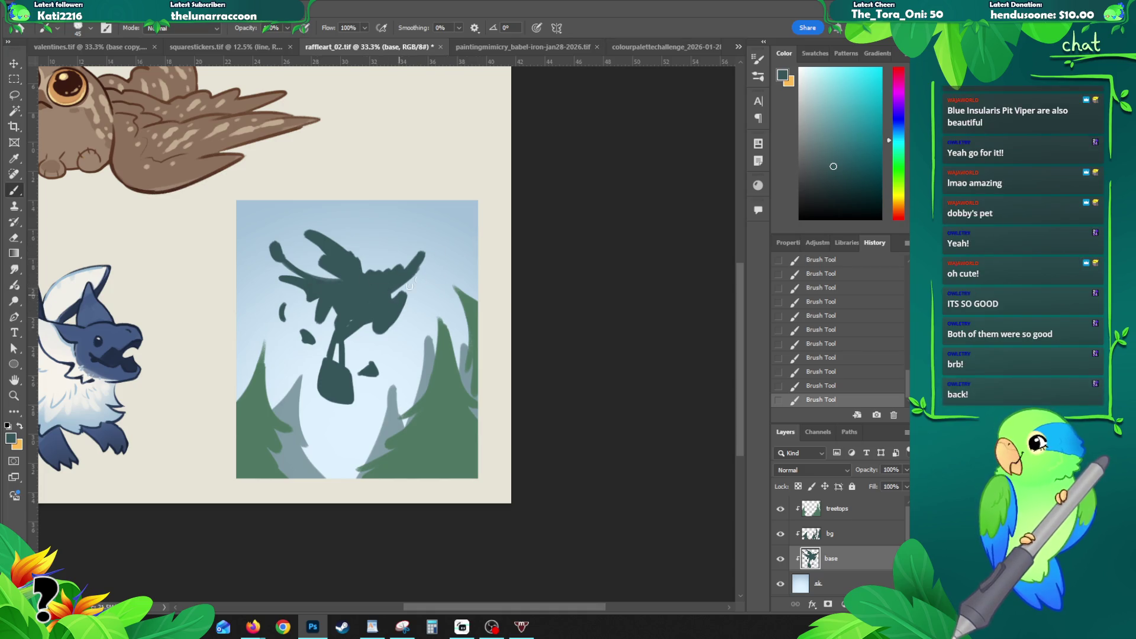
pyautogui.press('v')
pyautogui.moveTo(377, 285); pyautogui.dragTo(378, 281)
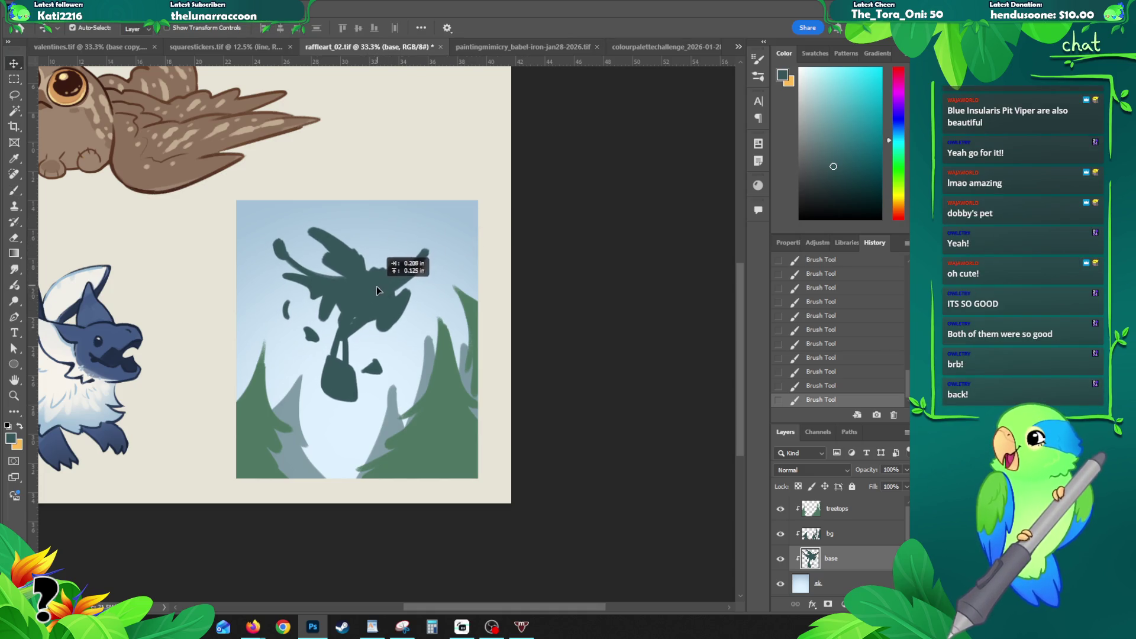
# Step: Free-transform the base silhouette slightly larger and apply it
pyautogui.hotkey('ctrl', 't')
pyautogui.moveTo(429, 228); pyautogui.dragTo(413, 253)
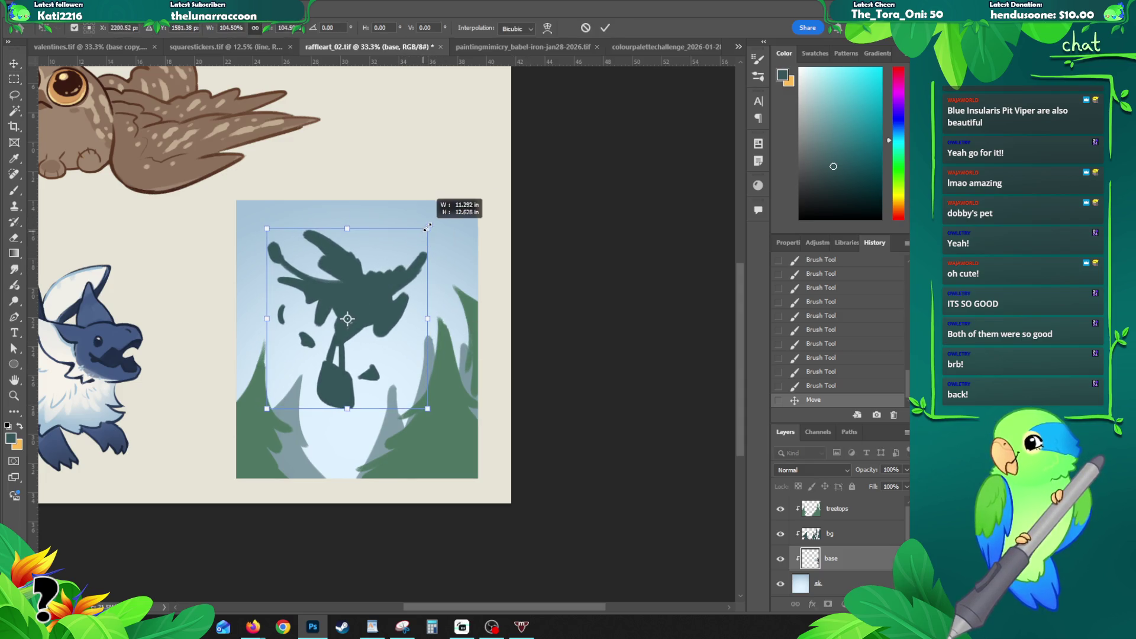
pyautogui.moveTo(413, 253); pyautogui.dragTo(400, 257)
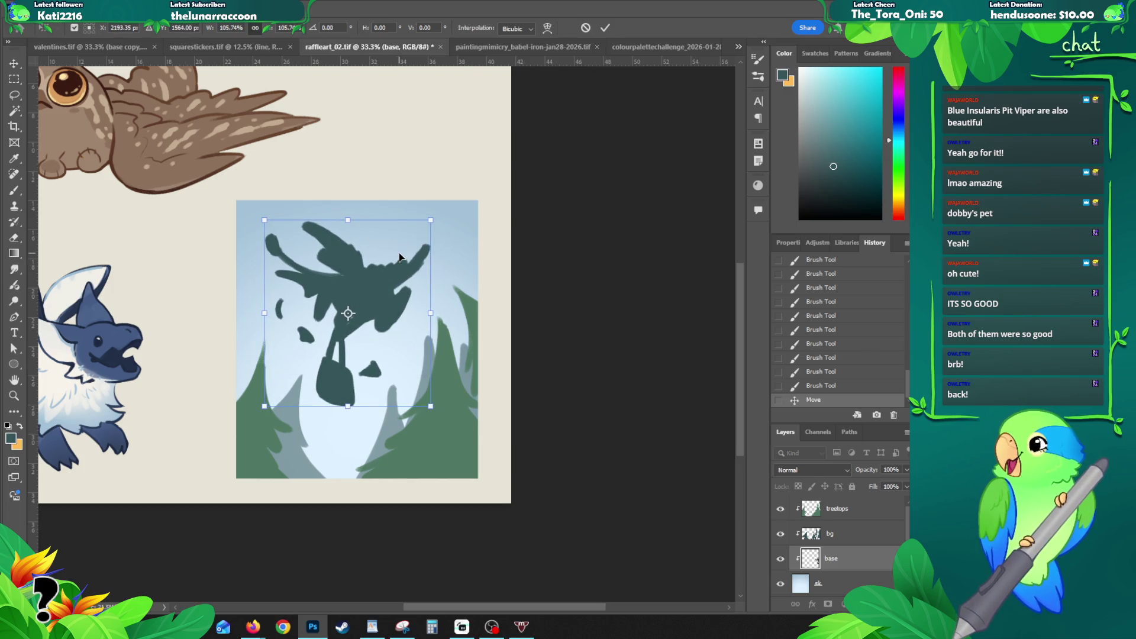
pyautogui.press('Return')
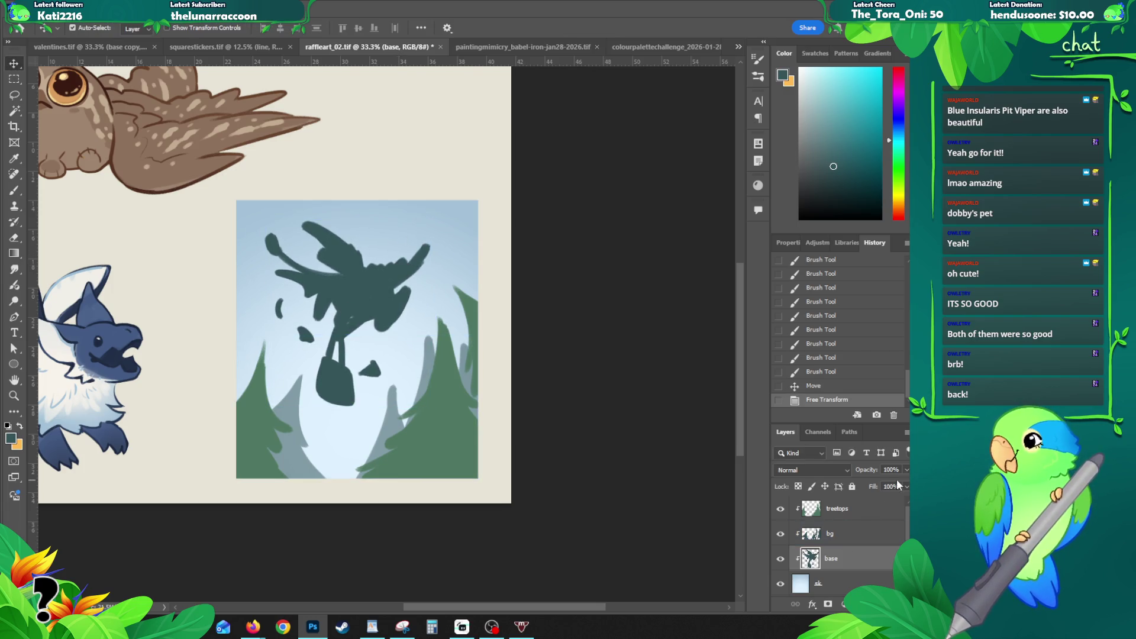
# Step: Move base above treetops, fade it to 17% opacity, and start a new layer for lines
pyautogui.moveTo(834, 558); pyautogui.dragTo(843, 502)
pyautogui.click(831, 508)
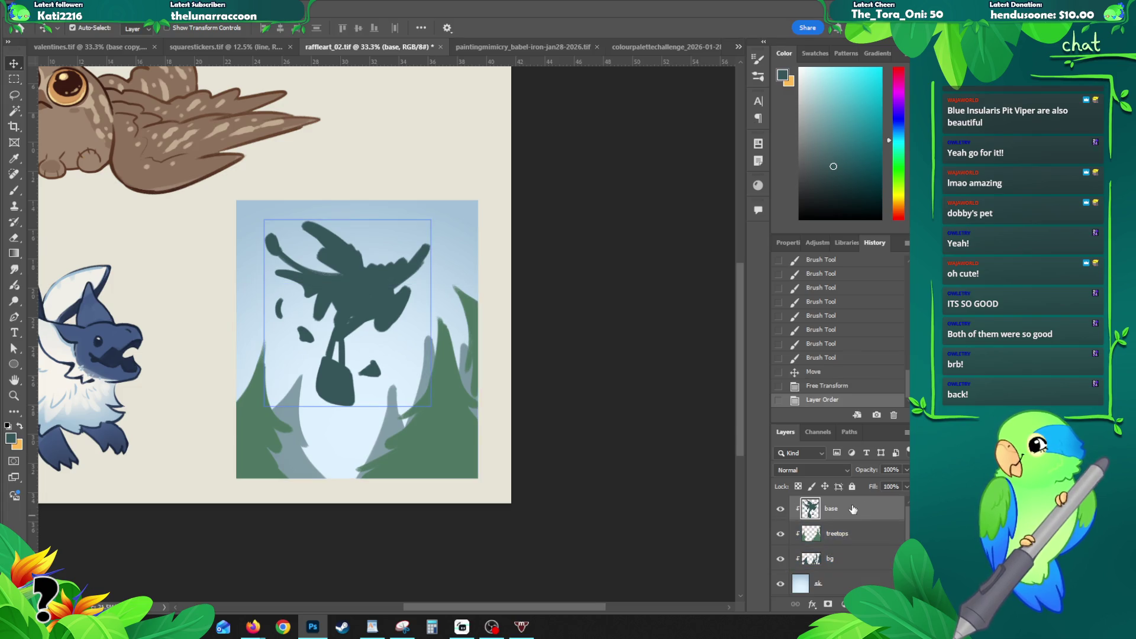
pyautogui.moveTo(906, 470); pyautogui.dragTo(861, 483)
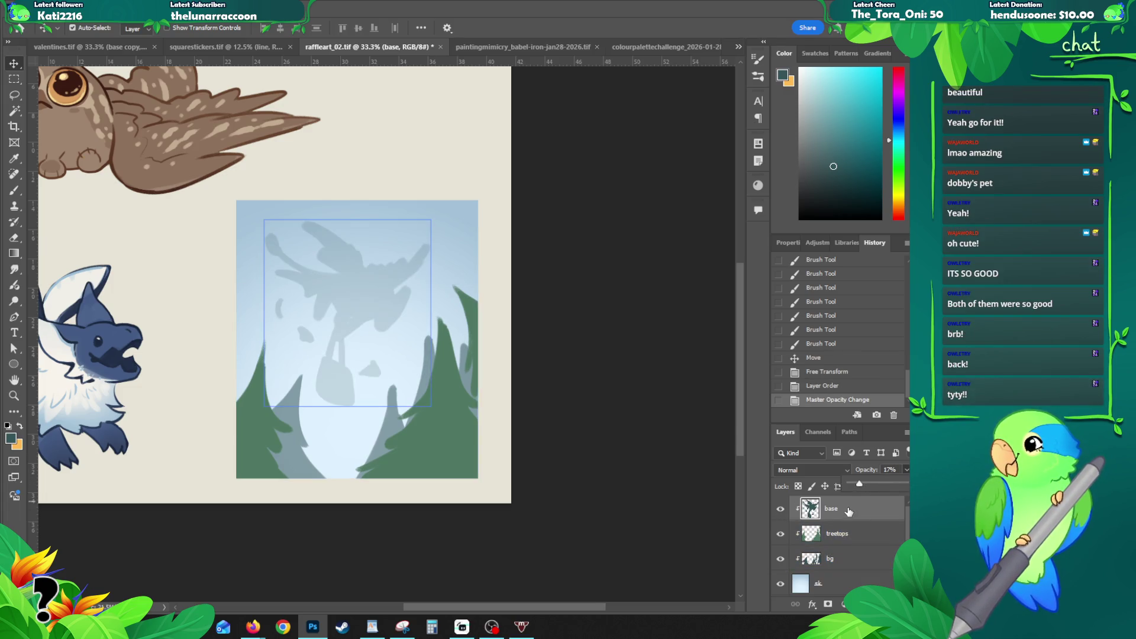
pyautogui.hotkey('ctrl', 'shift', 'n')
pyautogui.write('line')
pyautogui.press('Return')
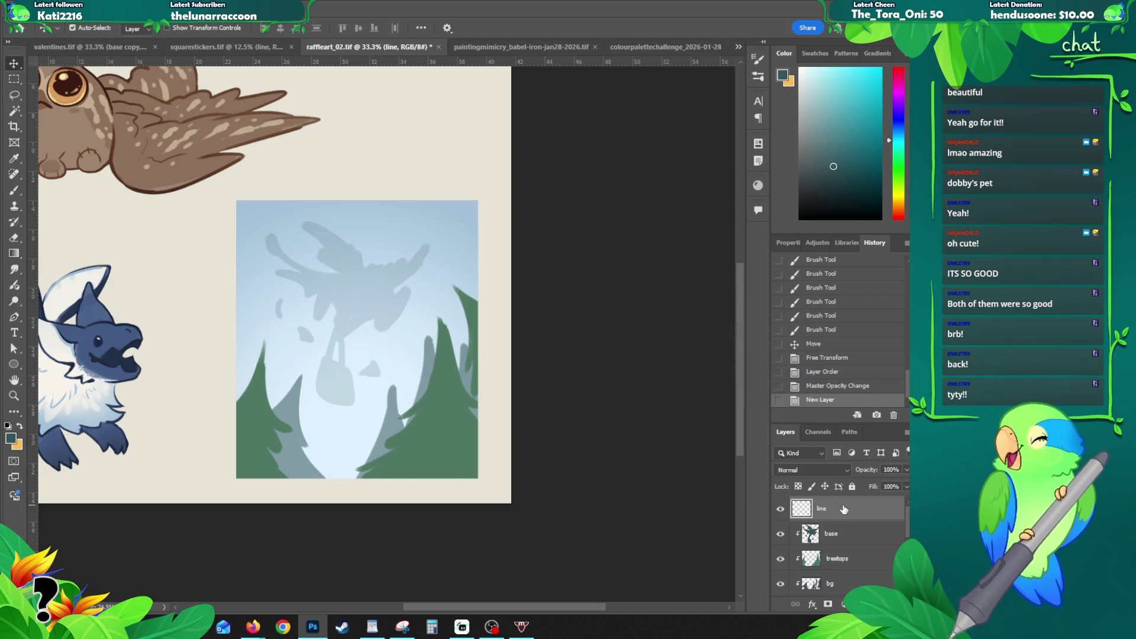
pyautogui.press('b')
pyautogui.scroll(1, 386, 303)
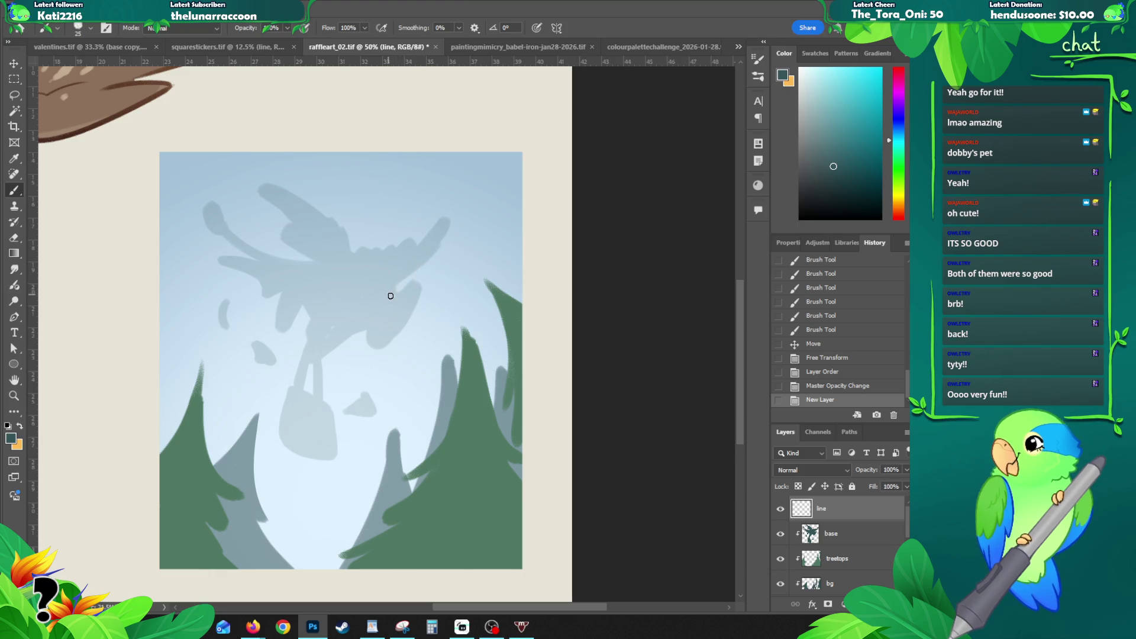
pyautogui.moveTo(377, 263); pyautogui.dragTo(400, 250)
pyautogui.hotkey('ctrl', 'z')
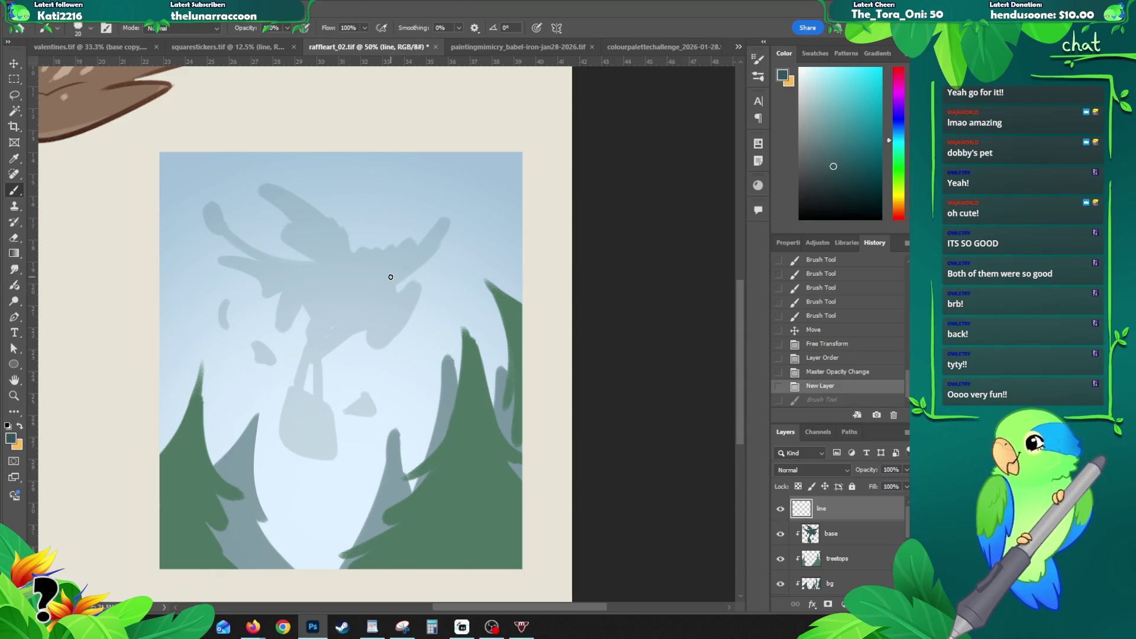
pyautogui.moveTo(415, 307)
pyautogui.mouseDown()
pyautogui.moveTo(411, 291)
pyautogui.moveTo(428, 281)
pyautogui.moveTo(397, 292)
pyautogui.moveTo(392, 266)
pyautogui.moveTo(371, 299)
pyautogui.moveTo(411, 325)
pyautogui.moveTo(392, 335)
pyautogui.mouseUp()
pyautogui.hotkey('ctrl', 'z')
pyautogui.hotkey('ctrl', 'z')
pyautogui.hotkey('ctrl', 'z')
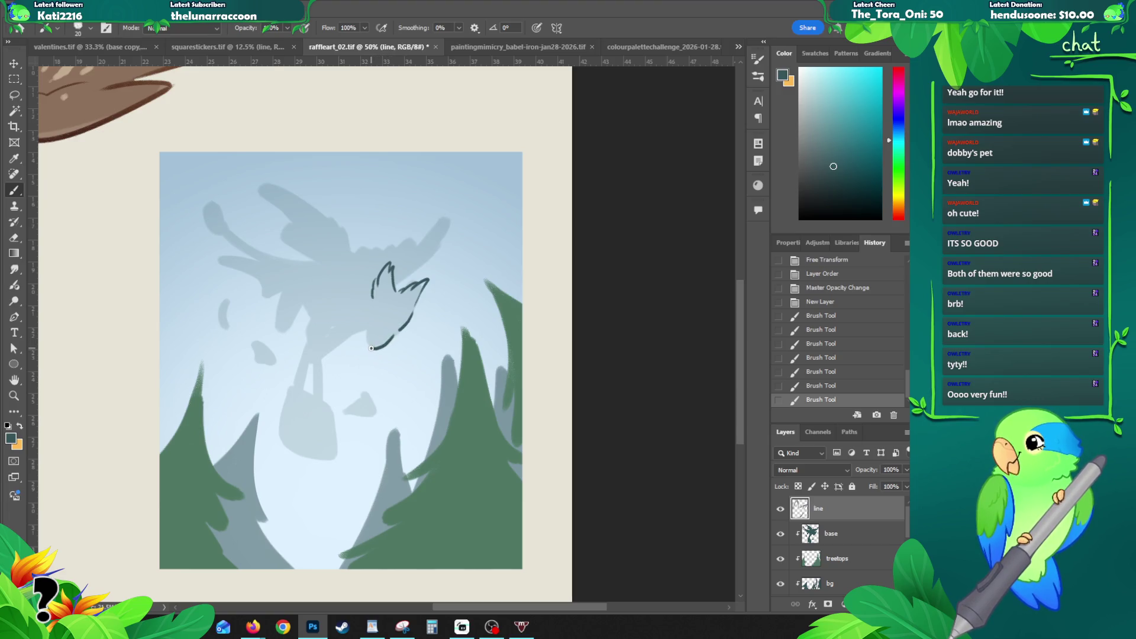
pyautogui.moveTo(372, 338); pyautogui.dragTo(369, 328)
pyautogui.hotkey('ctrl', 'z')
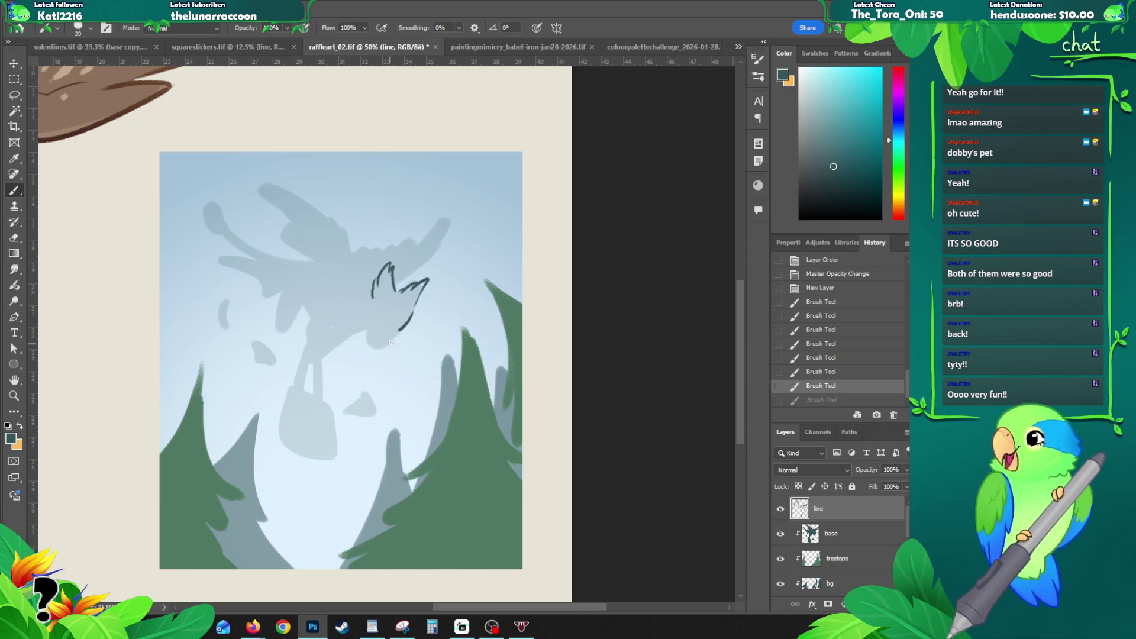
pyautogui.moveTo(374, 329)
pyautogui.mouseDown()
pyautogui.moveTo(370, 344)
pyautogui.moveTo(382, 314)
pyautogui.moveTo(380, 348)
pyautogui.moveTo(382, 322)
pyautogui.mouseUp()
pyautogui.hotkey('ctrl', 'z')
pyautogui.hotkey('ctrl', 'shift', 'z')
pyautogui.hotkey('ctrl', 'z')
pyautogui.hotkey('ctrl', 'z')
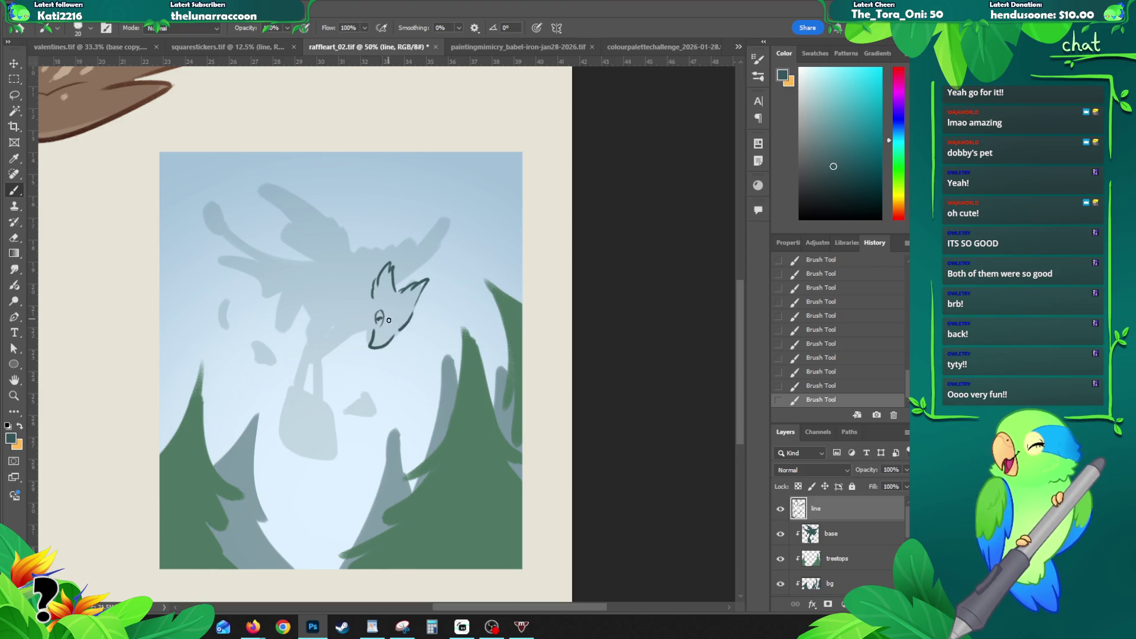
pyautogui.hotkey('ctrl', 'z')
pyautogui.hotkey('ctrl', 'z')
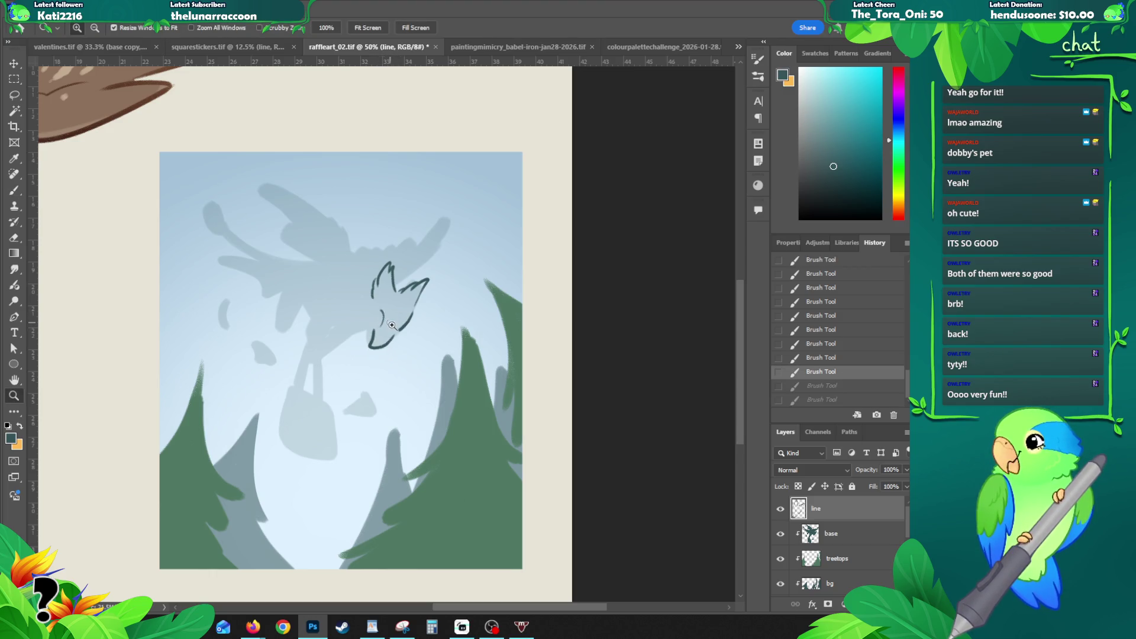
pyautogui.hotkey('ctrl', '+')
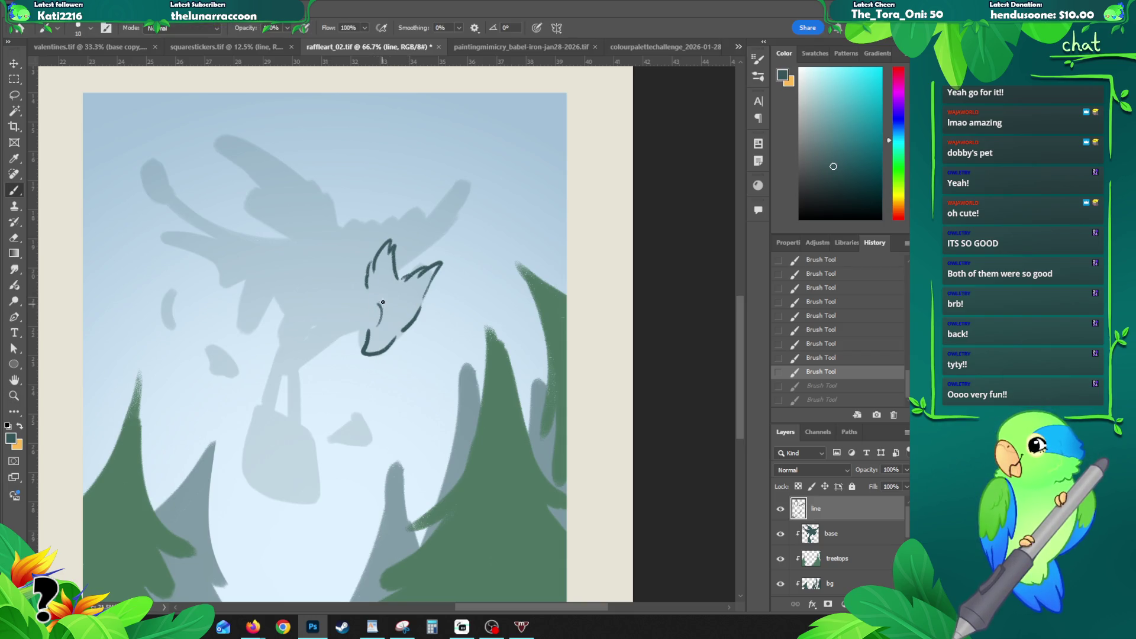
pyautogui.hotkey('ctrl', 'z')
pyautogui.moveTo(377, 327); pyautogui.dragTo(373, 306)
pyautogui.hotkey('ctrl', 'z')
pyautogui.moveTo(368, 358)
pyautogui.mouseDown()
pyautogui.moveTo(391, 358)
pyautogui.moveTo(374, 306)
pyautogui.moveTo(414, 312)
pyautogui.mouseUp()
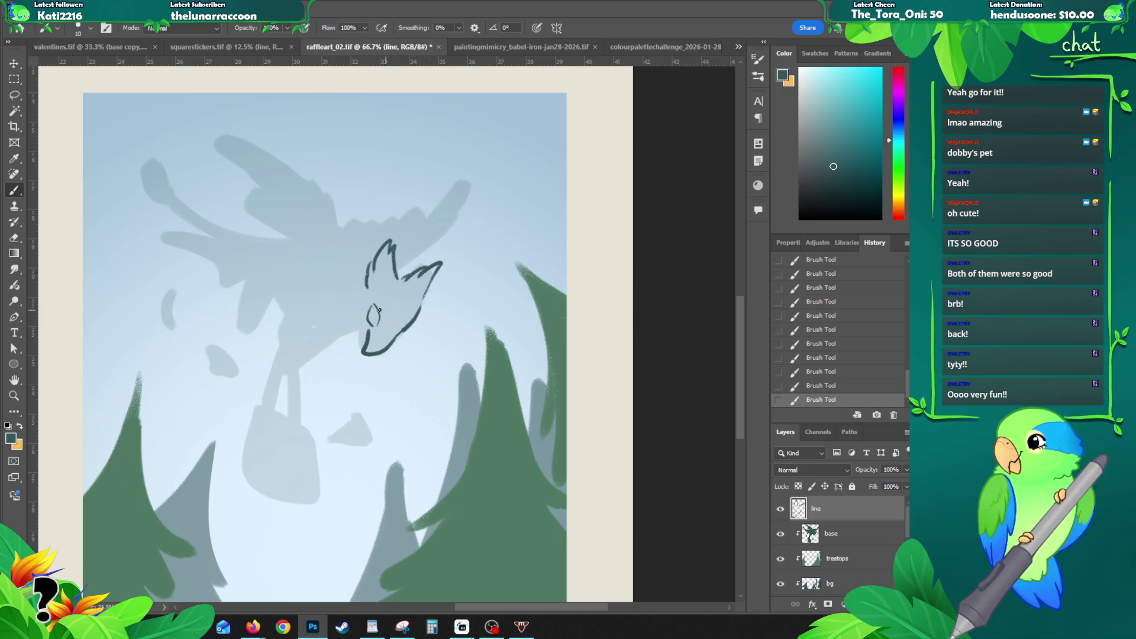
pyautogui.hotkey('ctrl', 'z')
pyautogui.moveTo(372, 313); pyautogui.dragTo(359, 335)
pyautogui.hotkey('ctrl', 'z')
pyautogui.hotkey('ctrl', 'z')
pyautogui.hotkey('ctrl', 'z')
pyautogui.hotkey('ctrl', 'z')
pyautogui.hotkey('ctrl', 'z')
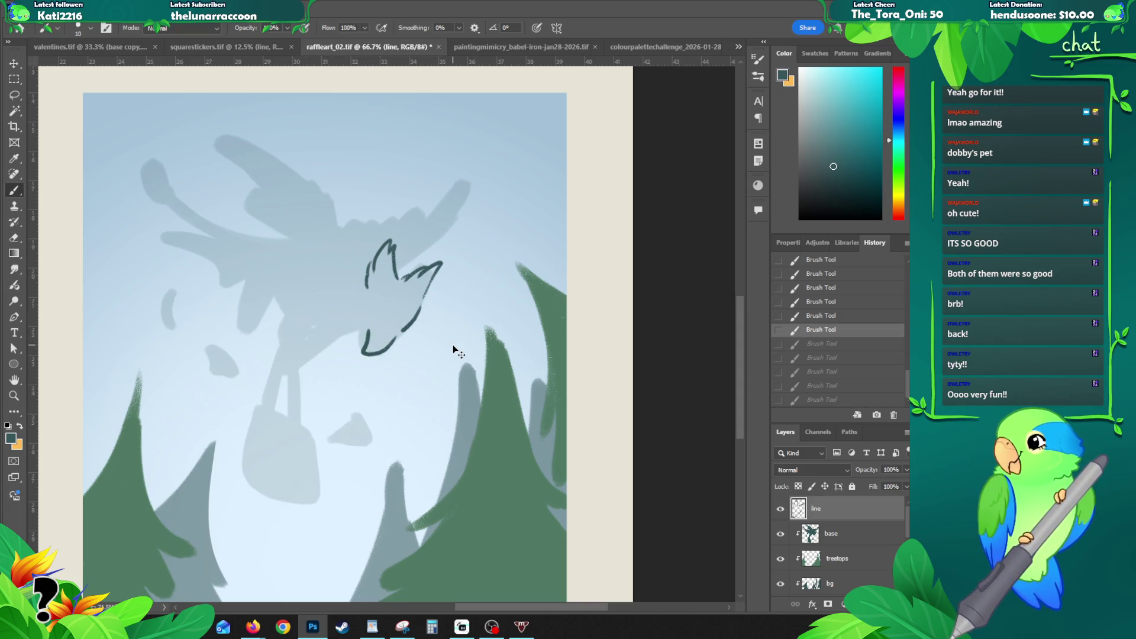
pyautogui.hotkey('ctrl', 'a')
pyautogui.press('Delete')
pyautogui.hotkey('ctrl', 'd')
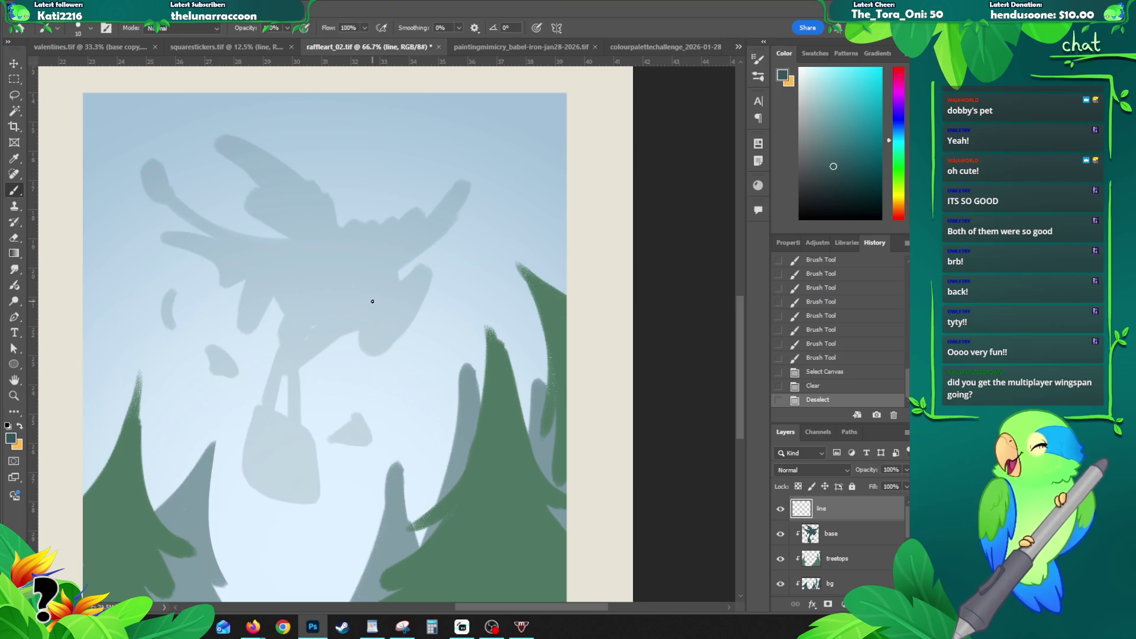
# Step: Sketch head and ear strokes with a crest, then undo them back
pyautogui.moveTo(394, 279); pyautogui.dragTo(401, 243)
pyautogui.moveTo(399, 247); pyautogui.dragTo(366, 293)
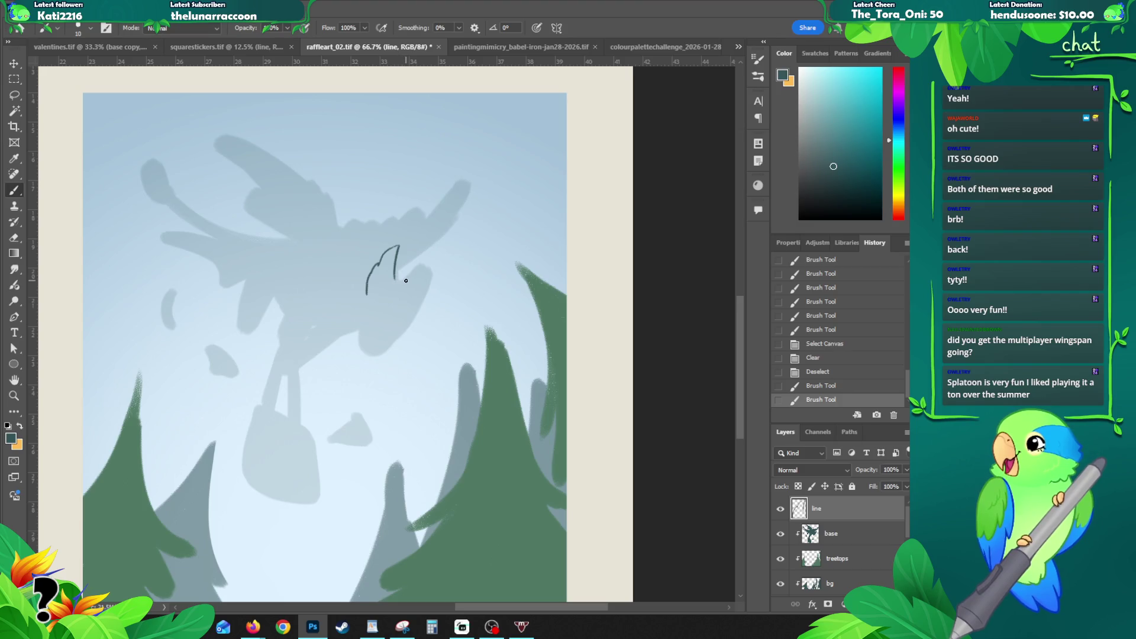
pyautogui.moveTo(399, 274)
pyautogui.mouseDown()
pyautogui.moveTo(432, 255)
pyautogui.moveTo(420, 309)
pyautogui.mouseUp()
pyautogui.hotkey('ctrl', 'z')
pyautogui.moveTo(420, 309)
pyautogui.mouseDown()
pyautogui.moveTo(365, 310)
pyautogui.moveTo(387, 329)
pyautogui.moveTo(373, 344)
pyautogui.moveTo(382, 329)
pyautogui.mouseUp()
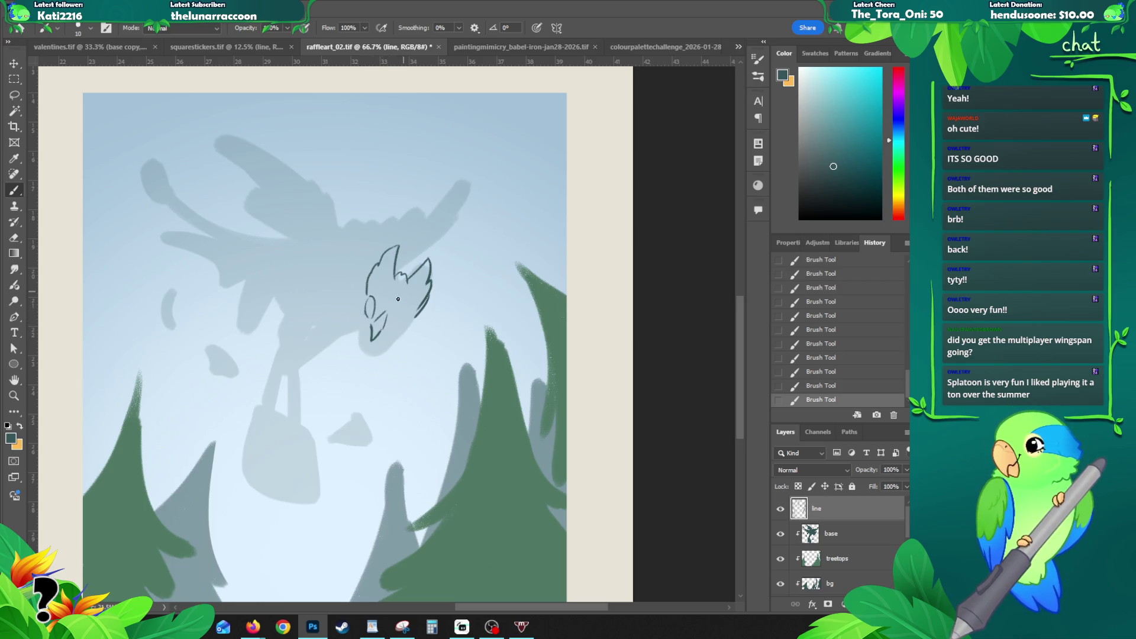
pyautogui.hotkey('ctrl', 'z')
pyautogui.hotkey('ctrl', 'z')
pyautogui.hotkey('ctrl', 'z')
pyautogui.hotkey('ctrl', 'z')
pyautogui.hotkey('ctrl', 'z')
pyautogui.hotkey('ctrl', 'z')
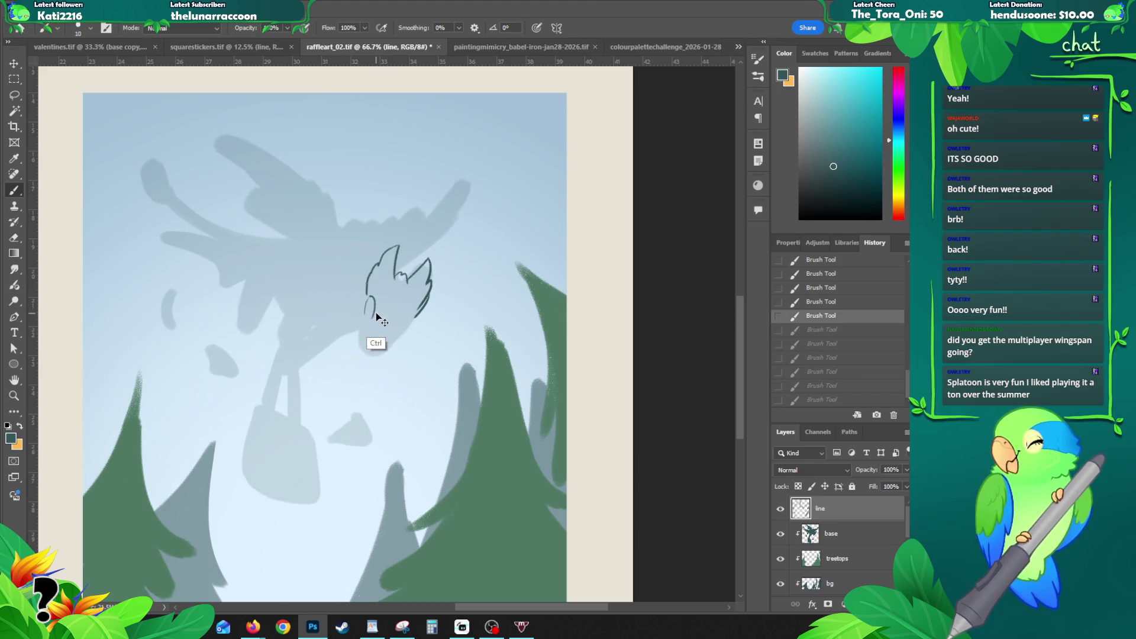
pyautogui.hotkey('ctrl', 'z')
pyautogui.hotkey('ctrl', 'z')
# Step: Extend the face line downward, briefly toggling the eraser, and undo a stray stroke
pyautogui.moveTo(372, 309); pyautogui.dragTo(372, 320)
pyautogui.hotkey('ctrl', 'z')
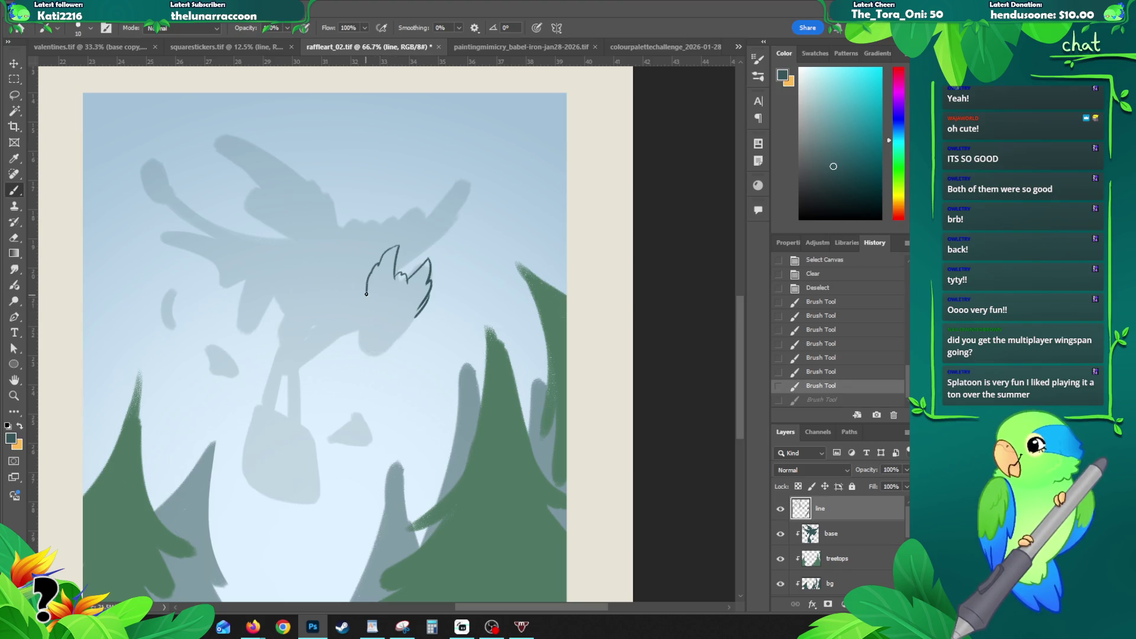
pyautogui.moveTo(360, 303)
pyautogui.mouseDown()
pyautogui.moveTo(374, 353)
pyautogui.moveTo(420, 307)
pyautogui.moveTo(369, 354)
pyautogui.moveTo(396, 340)
pyautogui.moveTo(384, 349)
pyautogui.mouseUp()
pyautogui.press('e')
pyautogui.press('b')
pyautogui.hotkey('ctrl', 'z')
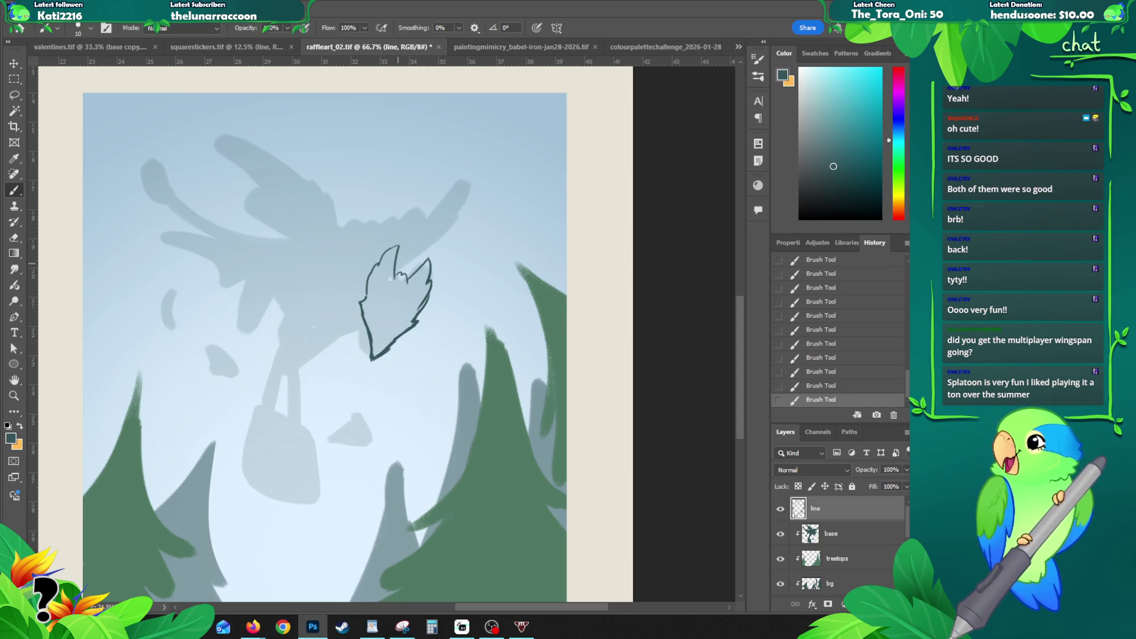
pyautogui.hotkey('ctrl', 'z')
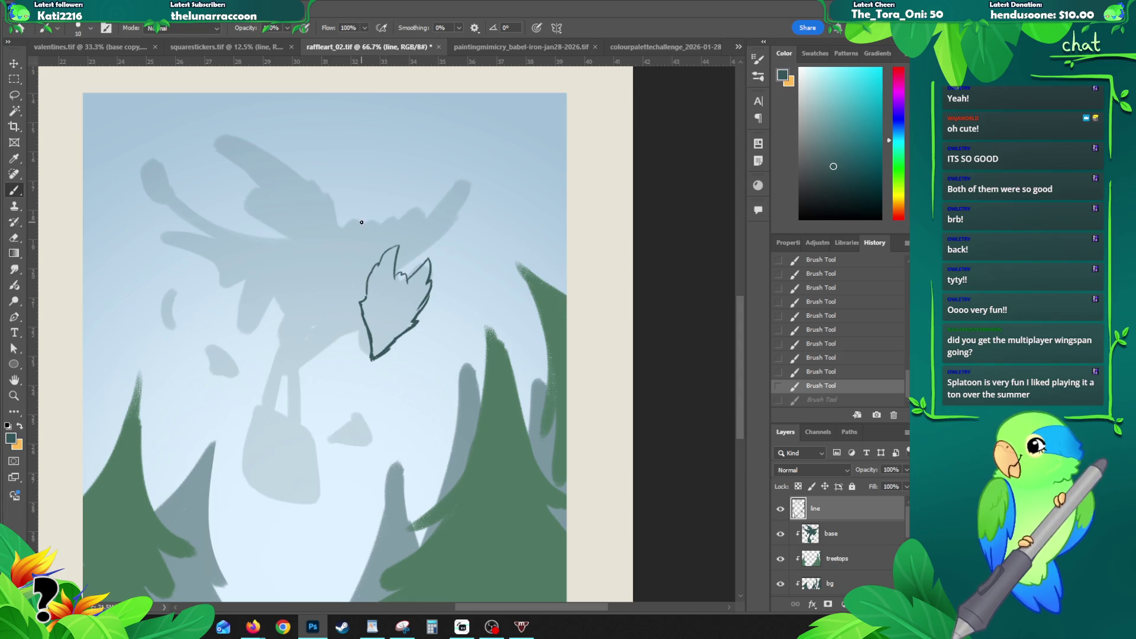
# Step: Draw the head's left side and top strokes and try a downward body stroke
pyautogui.moveTo(338, 191)
pyautogui.mouseDown()
pyautogui.moveTo(346, 258)
pyautogui.moveTo(383, 252)
pyautogui.moveTo(362, 336)
pyautogui.mouseUp()
pyautogui.hotkey('ctrl', 'z')
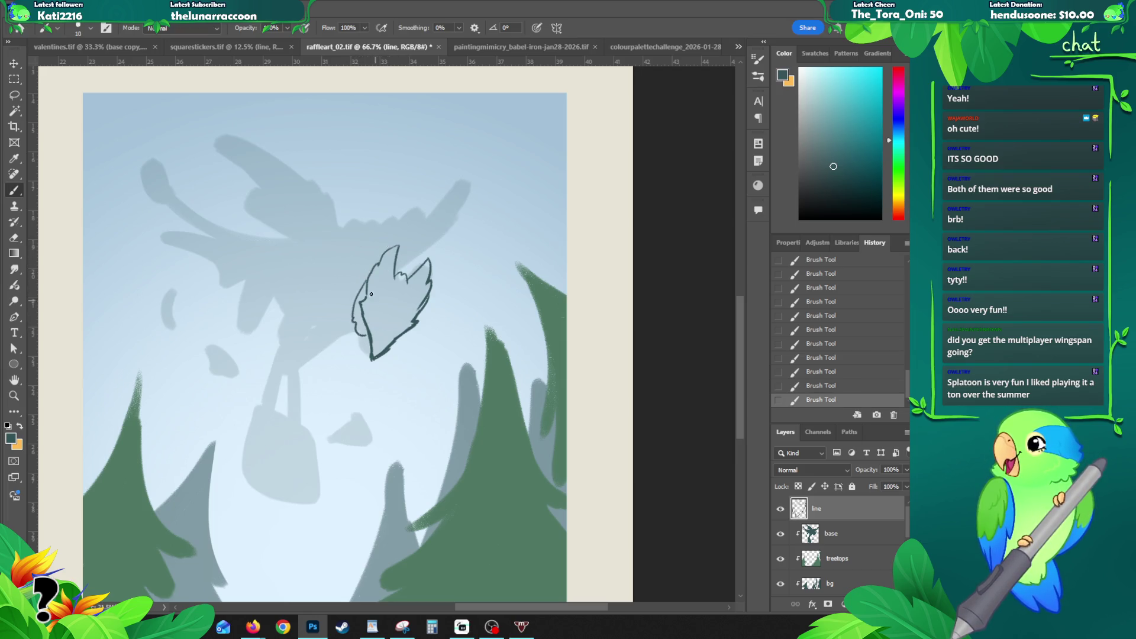
pyautogui.moveTo(362, 272)
pyautogui.mouseDown()
pyautogui.moveTo(358, 347)
pyautogui.moveTo(373, 350)
pyautogui.mouseUp()
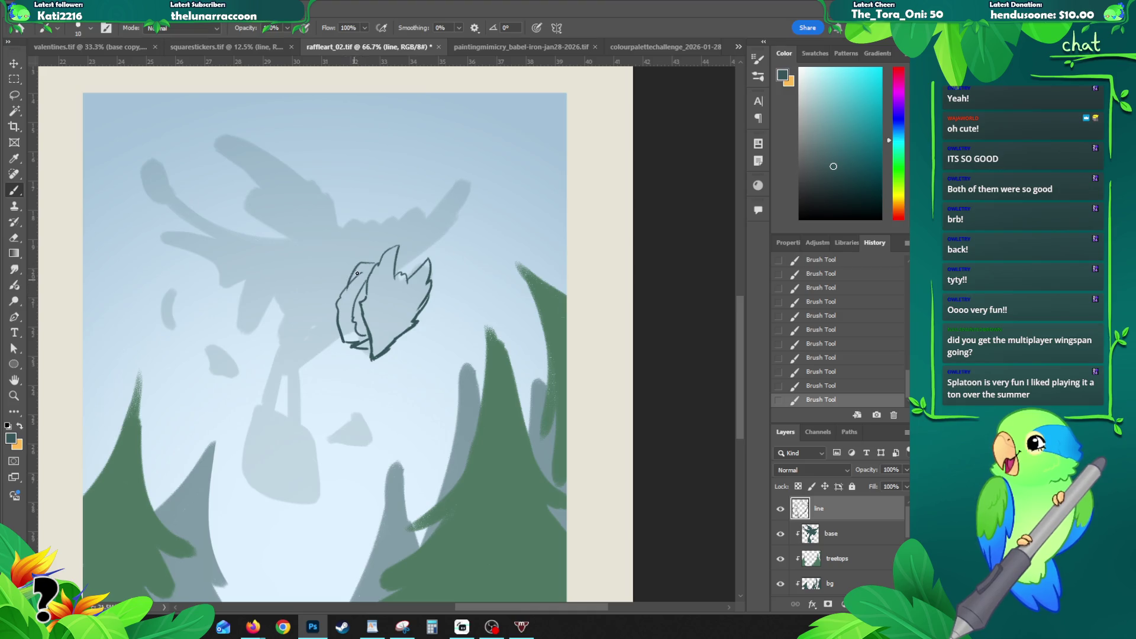
pyautogui.hotkey('ctrl', 'z')
pyautogui.moveTo(382, 257)
pyautogui.mouseDown()
pyautogui.moveTo(354, 279)
pyautogui.moveTo(411, 276)
pyautogui.mouseUp()
pyautogui.moveTo(339, 309); pyautogui.dragTo(243, 332)
pyautogui.hotkey('ctrl', 'z')
pyautogui.hotkey('ctrl', 'z')
pyautogui.moveTo(410, 338); pyautogui.dragTo(390, 418)
pyautogui.hotkey('ctrl', 'z')
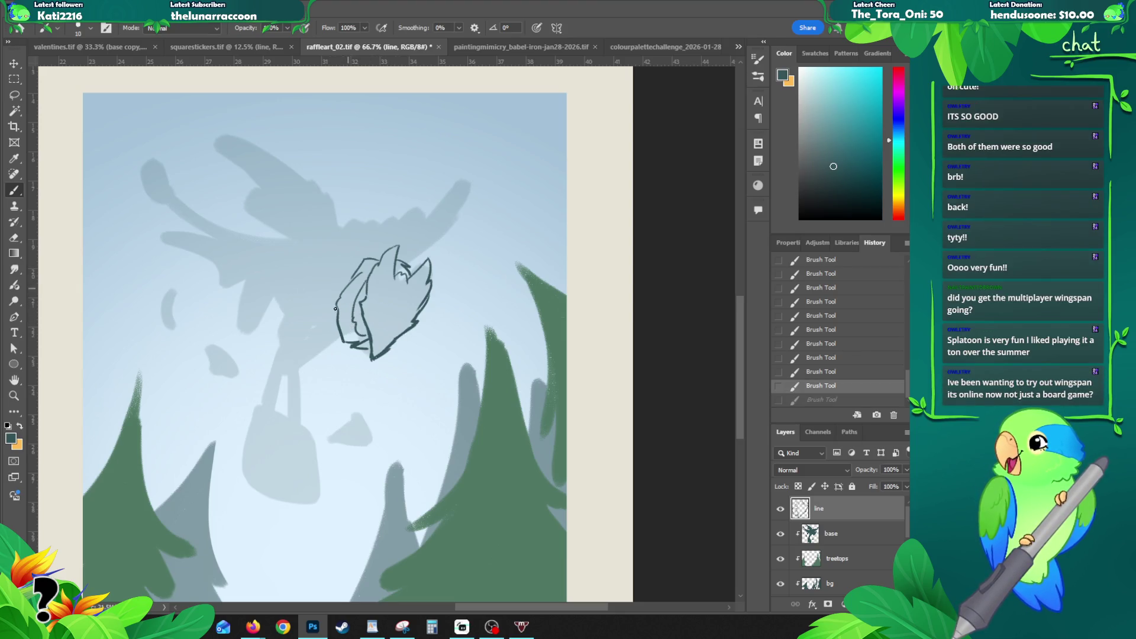
# Step: Rough in the body curve left of the head down toward the leg and its bottom line
pyautogui.moveTo(332, 321)
pyautogui.mouseDown()
pyautogui.moveTo(317, 329)
pyautogui.moveTo(290, 314)
pyautogui.mouseUp()
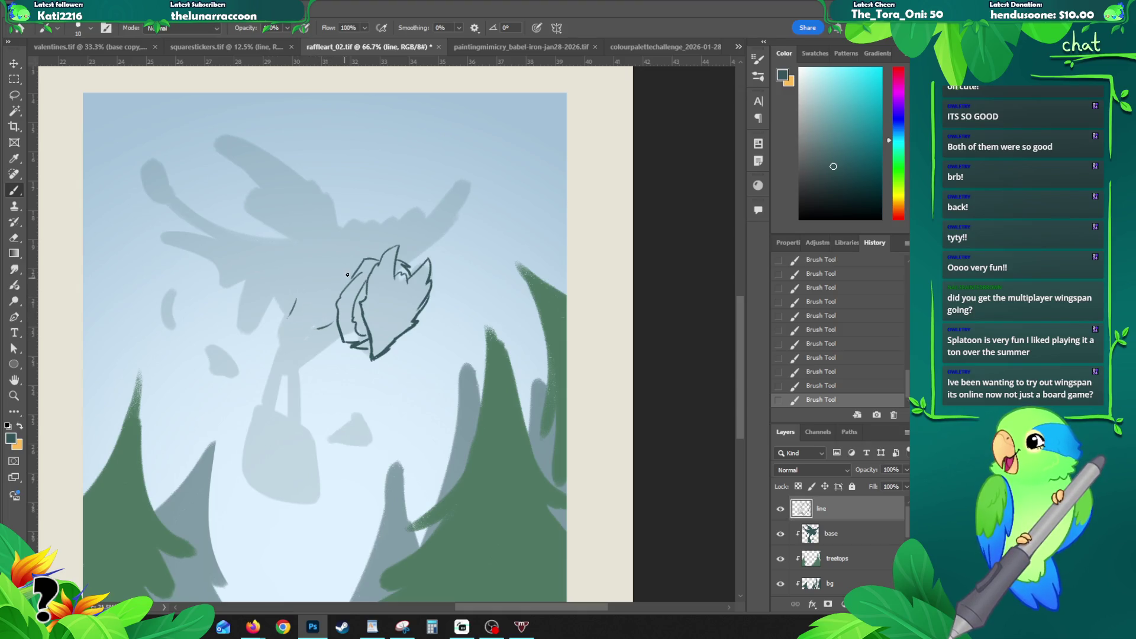
pyautogui.hotkey('ctrl', 'z')
pyautogui.moveTo(305, 296)
pyautogui.mouseDown()
pyautogui.moveTo(287, 321)
pyautogui.moveTo(307, 333)
pyautogui.moveTo(287, 370)
pyautogui.mouseUp()
pyautogui.moveTo(285, 325)
pyautogui.mouseDown()
pyautogui.moveTo(276, 371)
pyautogui.moveTo(317, 356)
pyautogui.moveTo(318, 396)
pyautogui.mouseUp()
pyautogui.hotkey('ctrl', 'z')
pyautogui.moveTo(316, 354); pyautogui.dragTo(337, 338)
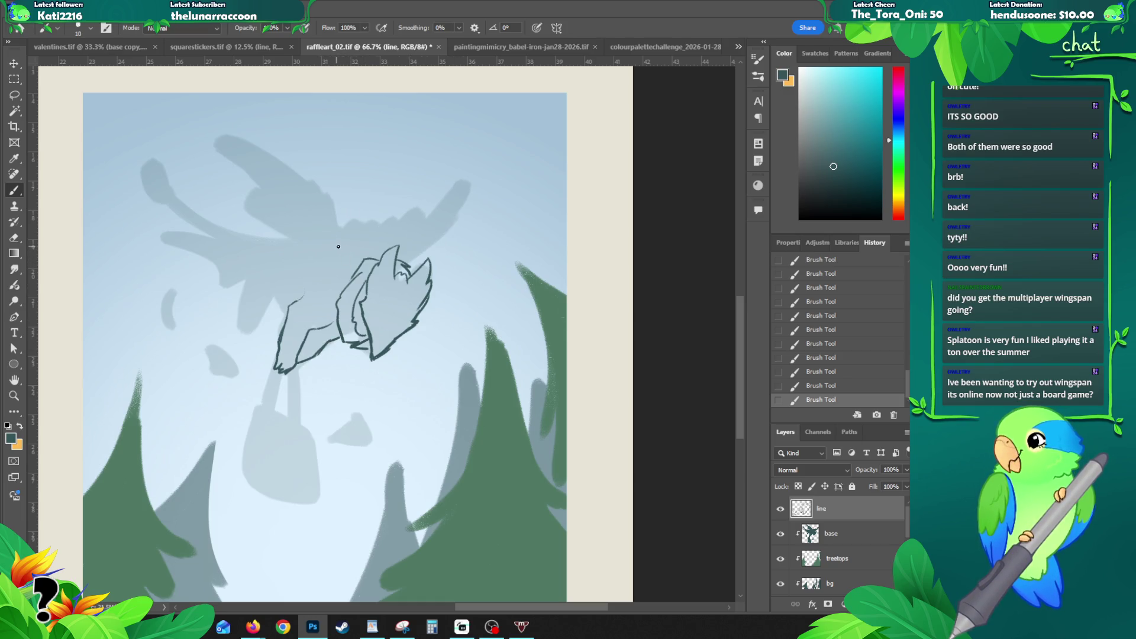
# Step: Extend the body's left contour and draw a long line up toward the raised wing
pyautogui.moveTo(338, 245); pyautogui.dragTo(338, 198)
pyautogui.hotkey('ctrl', 'z')
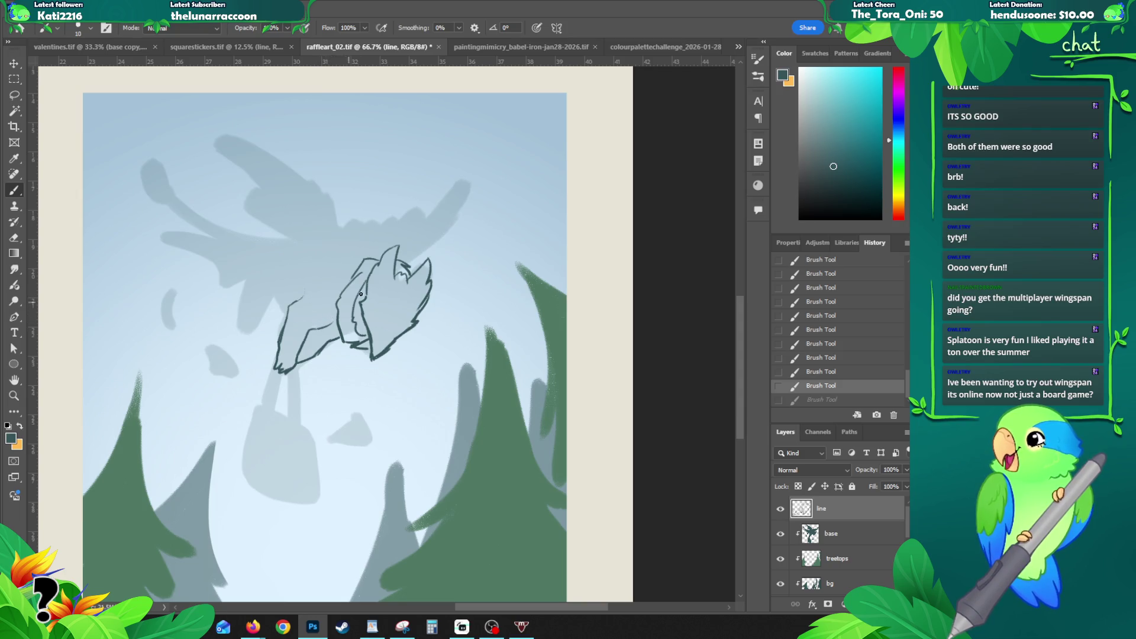
pyautogui.moveTo(295, 302); pyautogui.dragTo(307, 286)
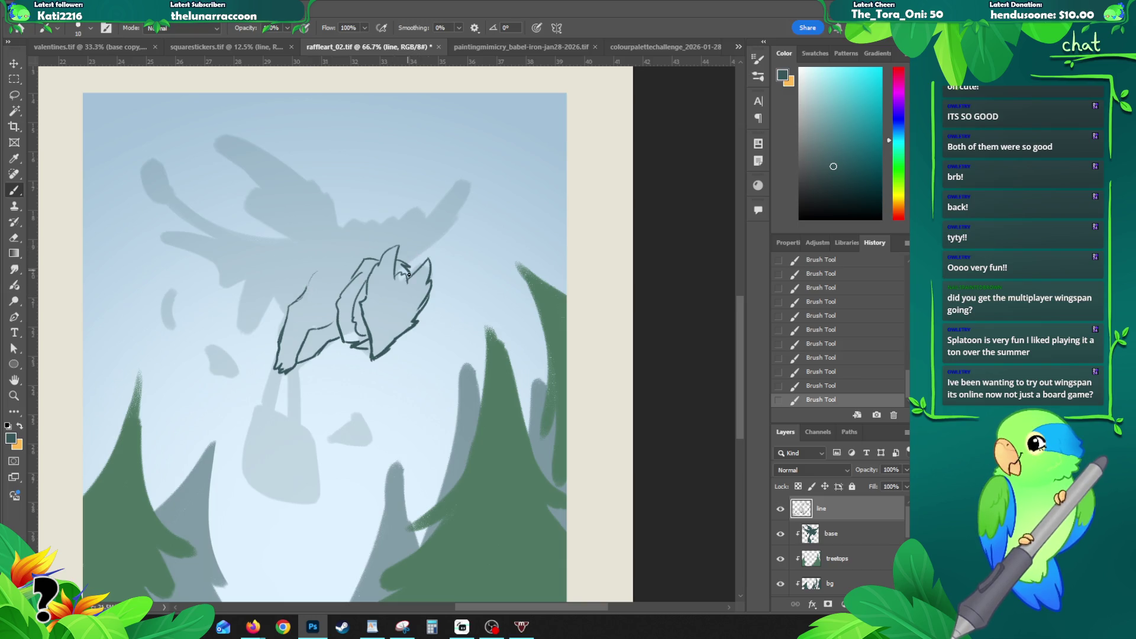
pyautogui.moveTo(350, 245)
pyautogui.mouseDown()
pyautogui.moveTo(232, 114)
pyautogui.moveTo(250, 159)
pyautogui.mouseUp()
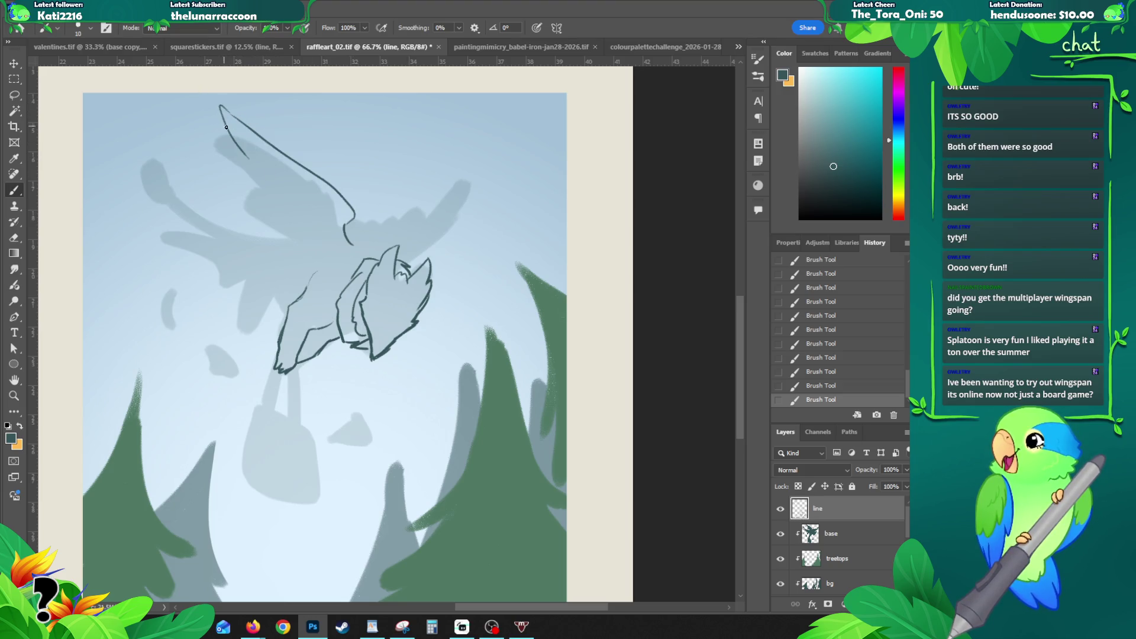
# Step: Draw the first wing's upper edge and the second wing's arch, tip and outer edge
pyautogui.hotkey('ctrl', 'z')
pyautogui.moveTo(232, 115)
pyautogui.mouseDown()
pyautogui.moveTo(232, 160)
pyautogui.moveTo(273, 210)
pyautogui.moveTo(257, 227)
pyautogui.moveTo(303, 259)
pyautogui.mouseUp()
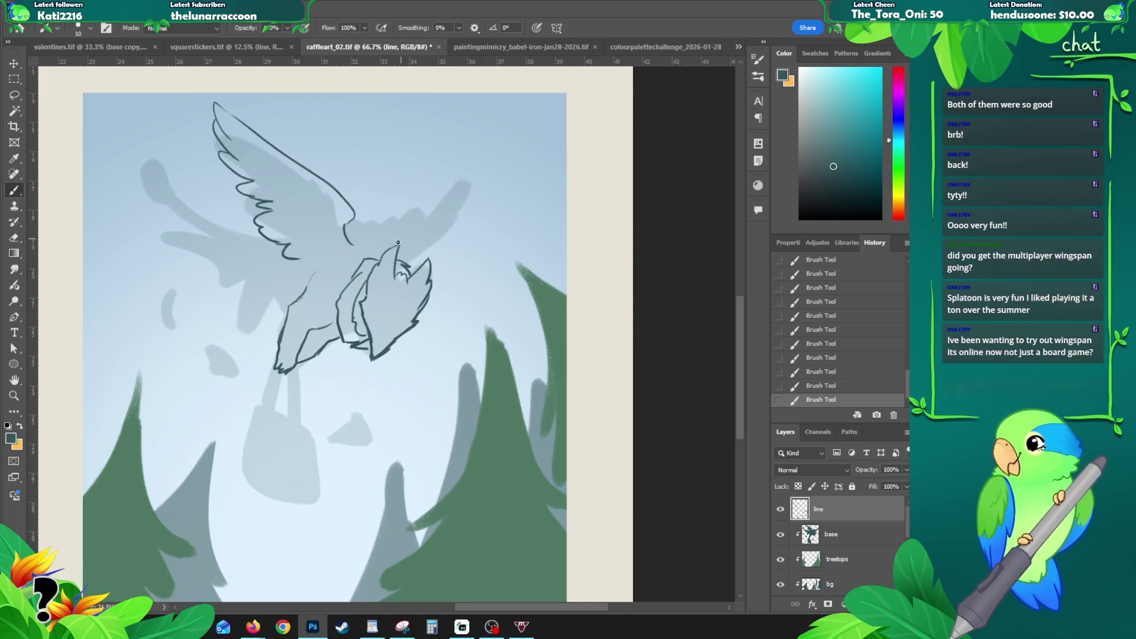
pyautogui.press('ctrl')
pyautogui.moveTo(398, 257)
pyautogui.mouseDown()
pyautogui.moveTo(462, 235)
pyautogui.moveTo(449, 183)
pyautogui.mouseUp()
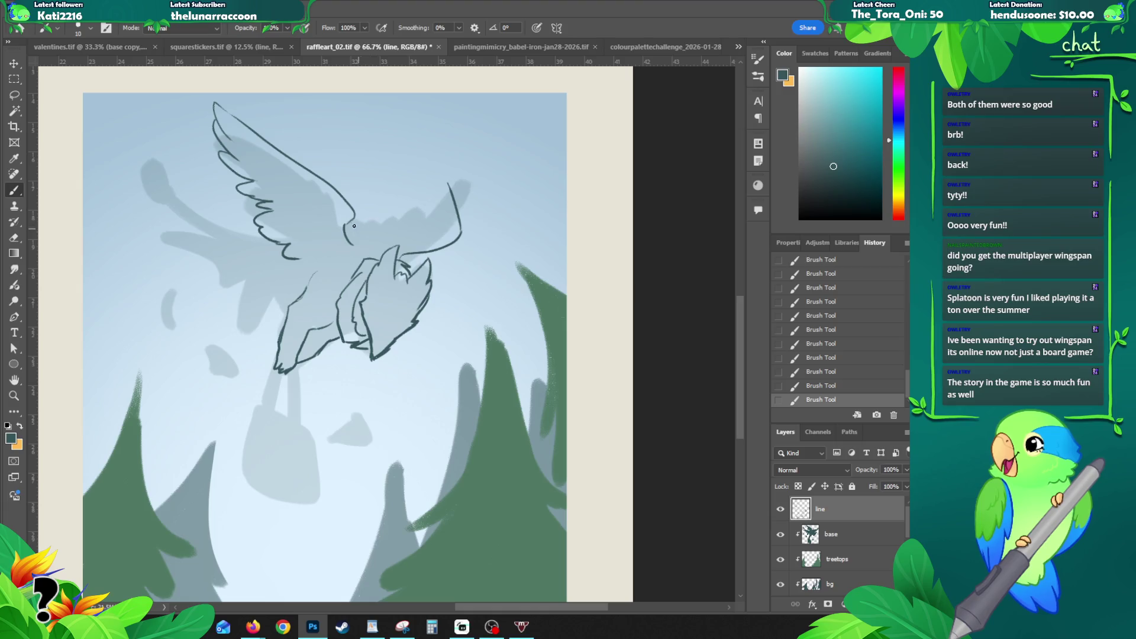
pyautogui.moveTo(354, 212)
pyautogui.mouseDown()
pyautogui.moveTo(396, 202)
pyautogui.moveTo(424, 114)
pyautogui.mouseUp()
pyautogui.moveTo(421, 156)
pyautogui.mouseDown()
pyautogui.moveTo(430, 110)
pyautogui.moveTo(441, 168)
pyautogui.mouseUp()
pyautogui.moveTo(434, 116); pyautogui.dragTo(457, 226)
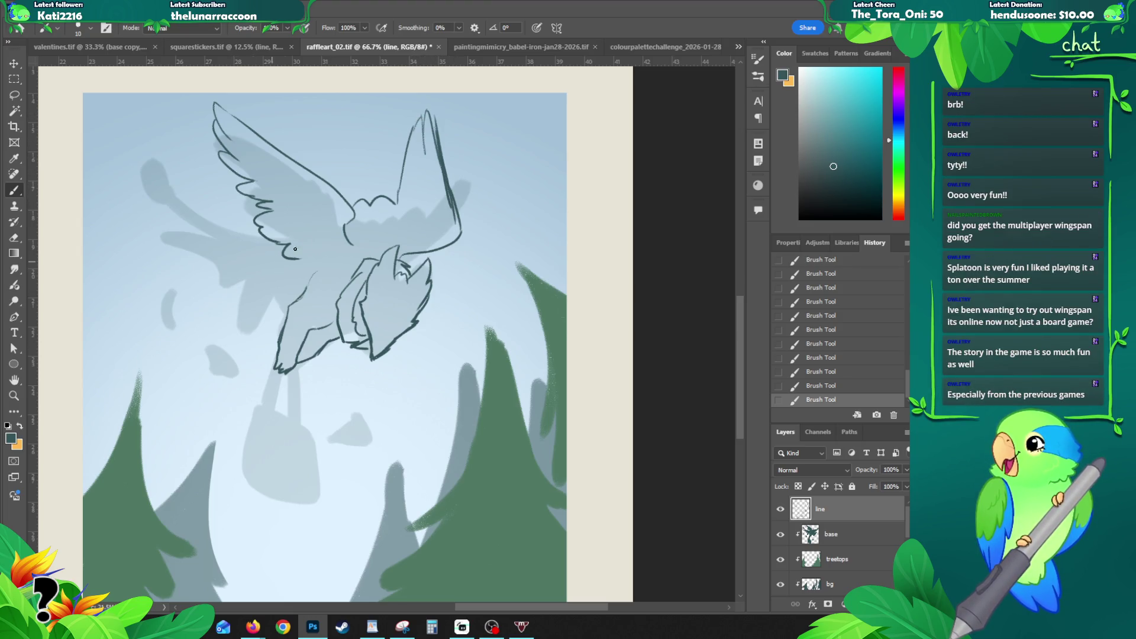
# Step: Drop trial body strokes and erase the old inner body and leg lines
pyautogui.hotkey('ctrl', 'z')
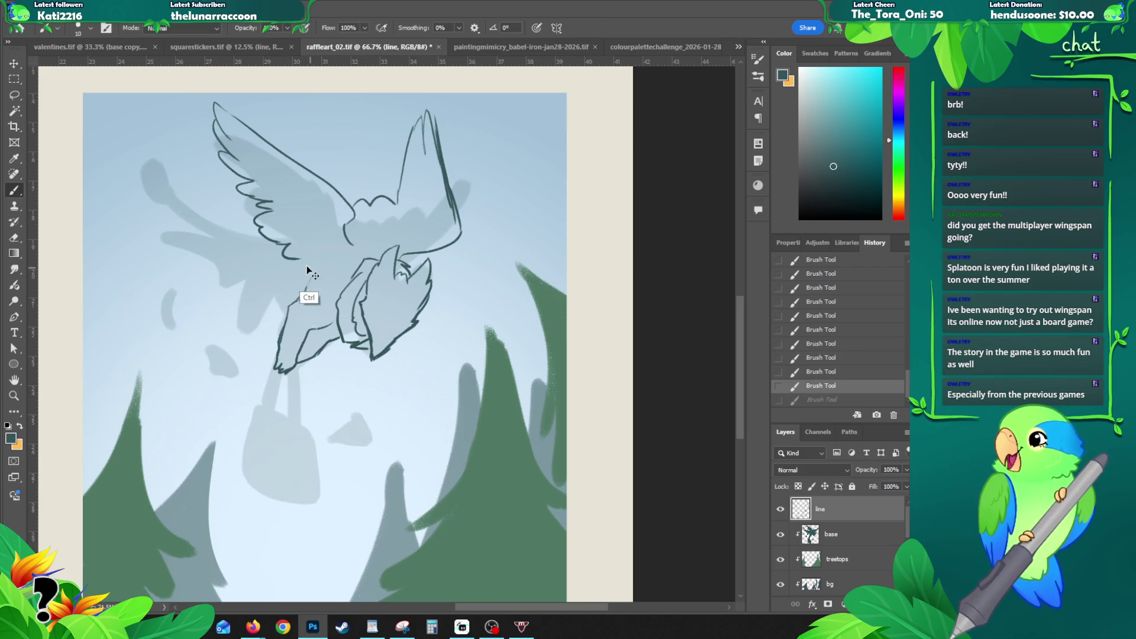
pyautogui.moveTo(268, 284); pyautogui.dragTo(285, 311)
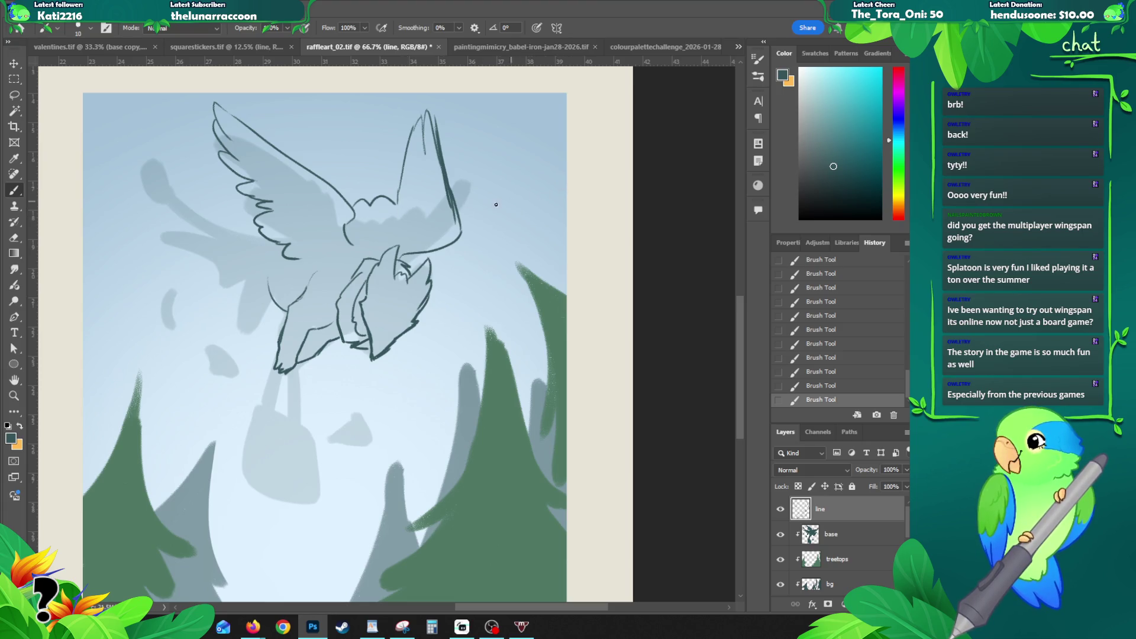
pyautogui.hotkey('ctrl', 'z')
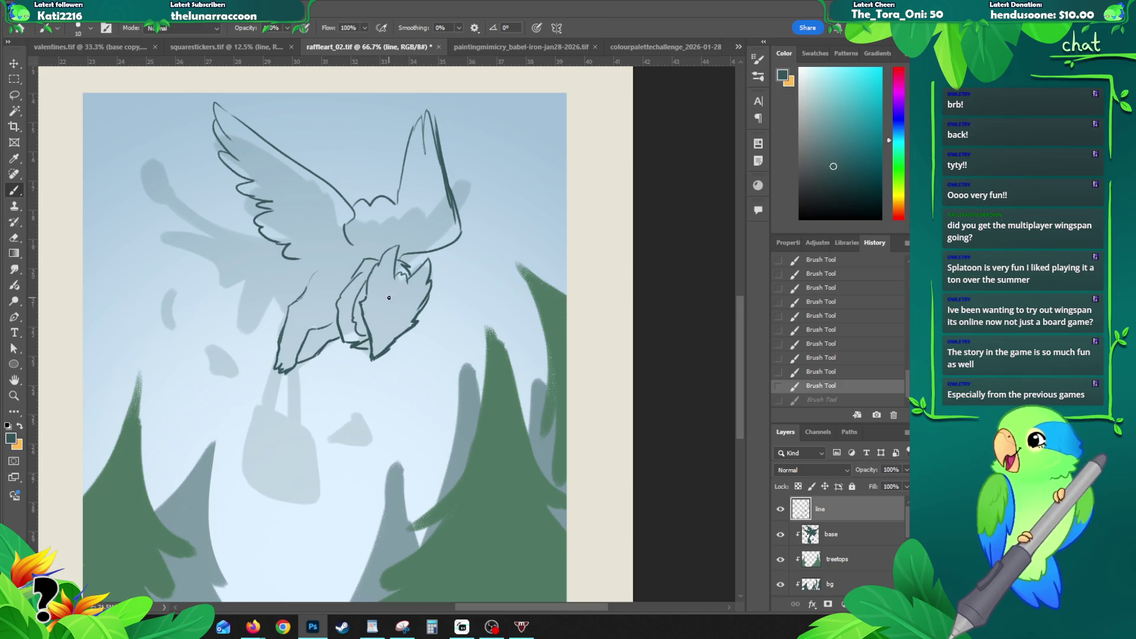
pyautogui.press('e')
pyautogui.moveTo(350, 302)
pyautogui.mouseDown()
pyautogui.moveTo(347, 355)
pyautogui.moveTo(353, 283)
pyautogui.moveTo(316, 343)
pyautogui.mouseUp()
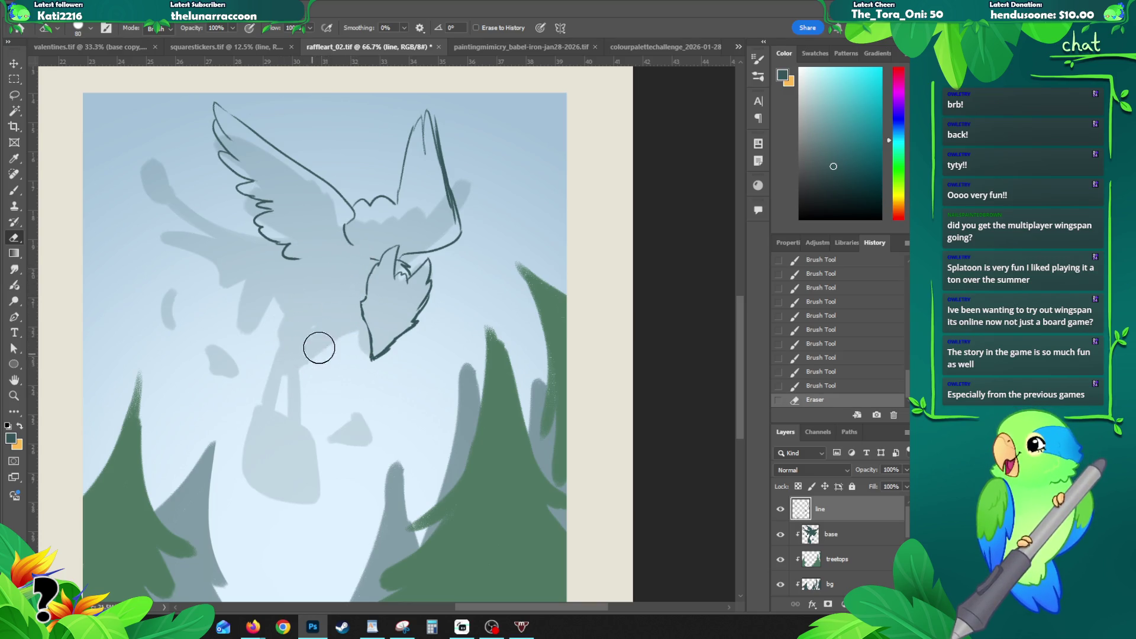
# Step: Redraw the head outline and add the eye and chest lines
pyautogui.press('b')
pyautogui.moveTo(370, 260)
pyautogui.mouseDown()
pyautogui.moveTo(396, 250)
pyautogui.moveTo(343, 331)
pyautogui.moveTo(370, 338)
pyautogui.mouseUp()
pyautogui.moveTo(368, 264)
pyautogui.mouseDown()
pyautogui.moveTo(355, 306)
pyautogui.moveTo(366, 308)
pyautogui.moveTo(377, 252)
pyautogui.moveTo(355, 277)
pyautogui.moveTo(363, 299)
pyautogui.mouseUp()
pyautogui.hotkey('ctrl', 'z')
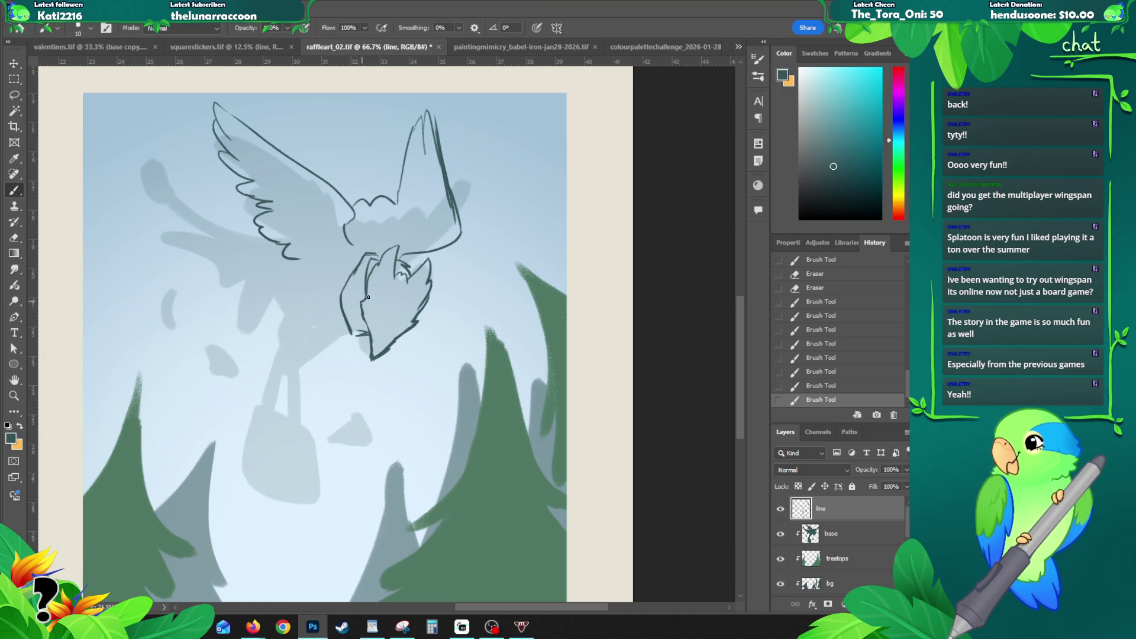
pyautogui.moveTo(388, 253)
pyautogui.mouseDown()
pyautogui.moveTo(371, 268)
pyautogui.moveTo(392, 287)
pyautogui.mouseUp()
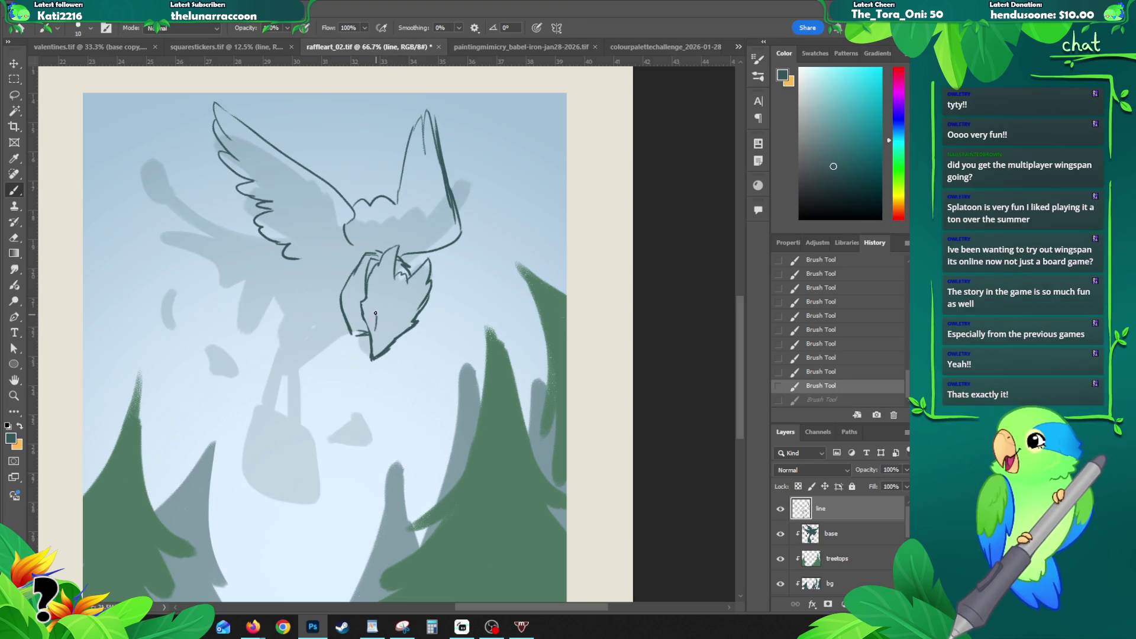
pyautogui.moveTo(375, 331); pyautogui.dragTo(376, 313)
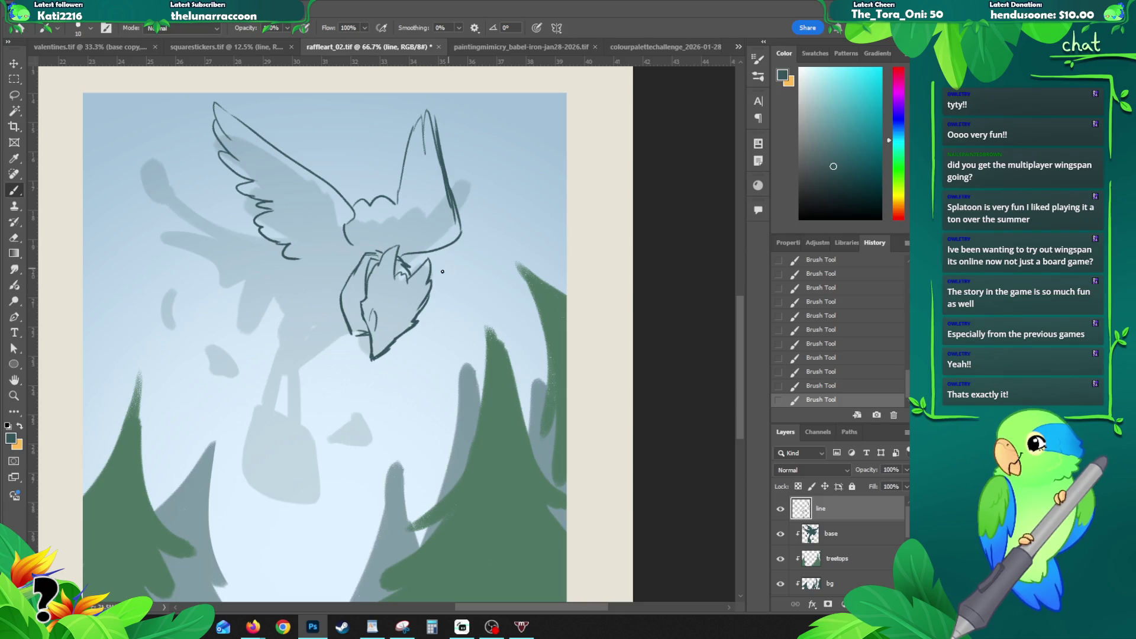
# Step: Join the wings down to the head with a body curve and try a leftward limb stroke
pyautogui.moveTo(387, 364)
pyautogui.mouseDown()
pyautogui.moveTo(414, 334)
pyautogui.moveTo(405, 322)
pyautogui.moveTo(369, 323)
pyautogui.moveTo(399, 336)
pyautogui.moveTo(386, 334)
pyautogui.mouseUp()
pyautogui.hotkey('ctrl', 'z')
pyautogui.hotkey('ctrl', 'z')
pyautogui.hotkey('ctrl', 'z')
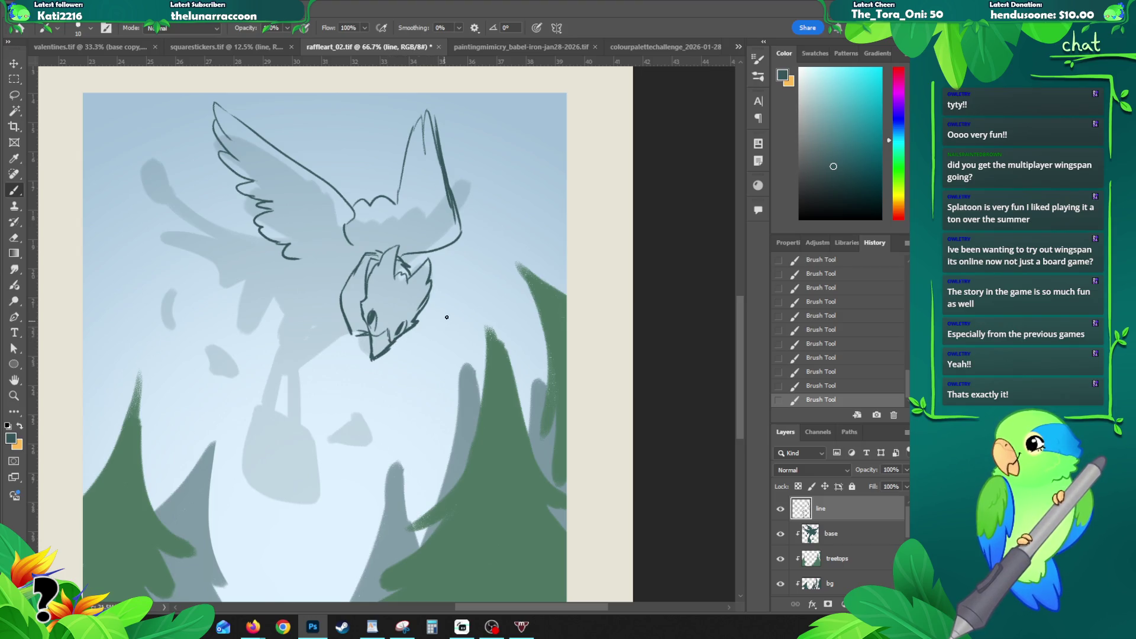
pyautogui.moveTo(348, 239); pyautogui.dragTo(370, 268)
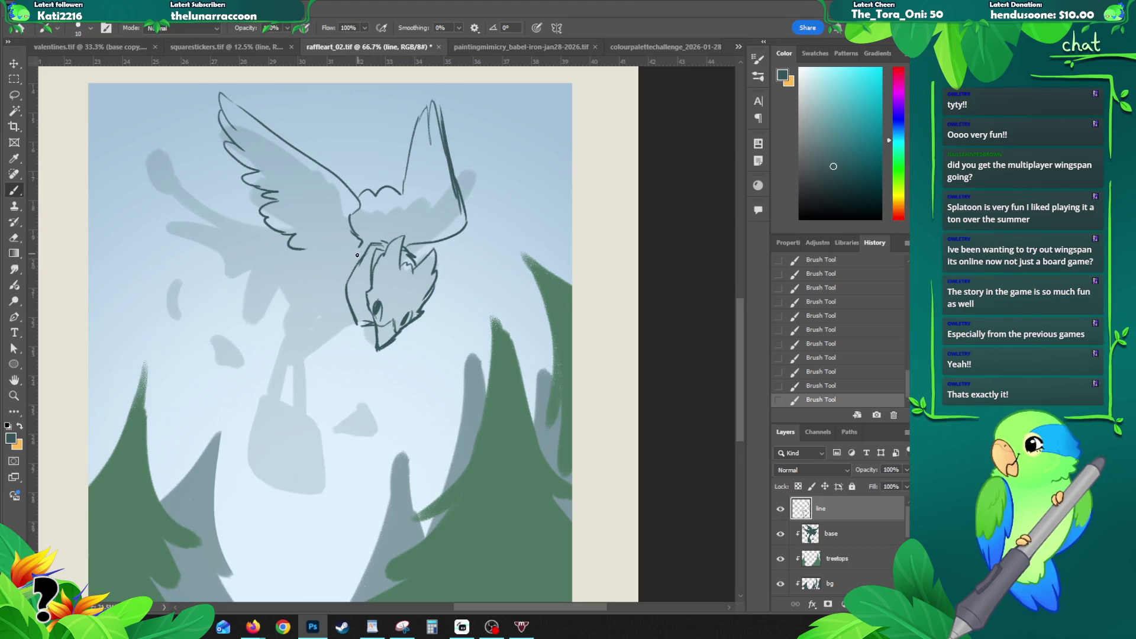
pyautogui.moveTo(357, 257); pyautogui.dragTo(270, 252)
# Step: Draw the strap band across the body left of the head and a line down from the chest
pyautogui.hotkey('ctrl', 'z')
pyautogui.moveTo(353, 261)
pyautogui.mouseDown()
pyautogui.moveTo(260, 263)
pyautogui.moveTo(278, 283)
pyautogui.moveTo(348, 287)
pyautogui.mouseUp()
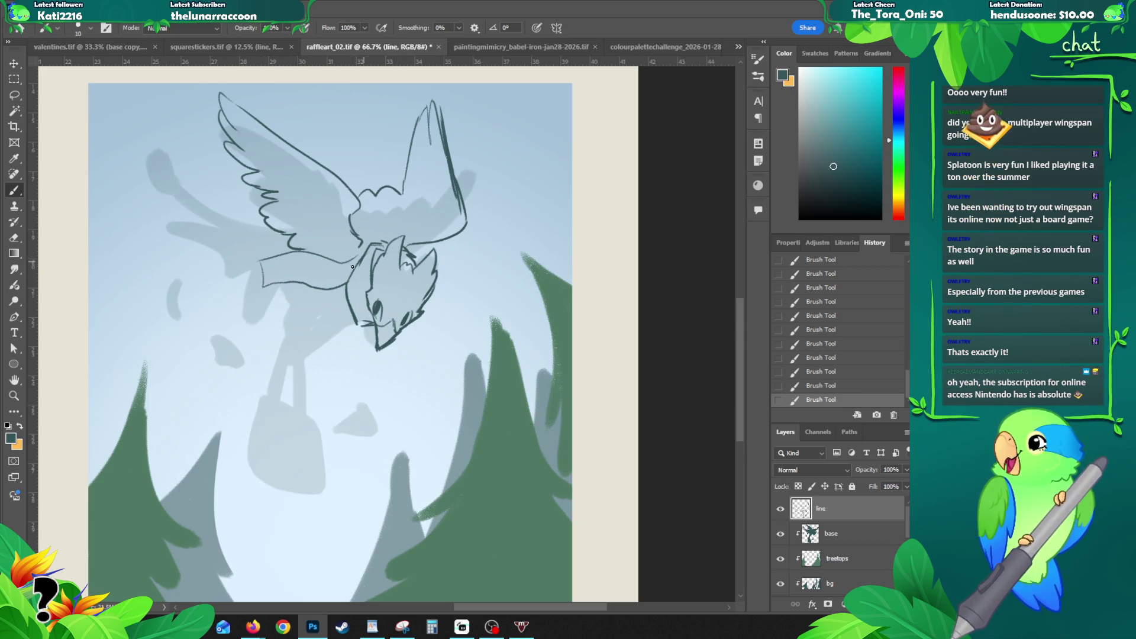
pyautogui.hotkey('ctrl', 'z')
pyautogui.hotkey('ctrl', 'z')
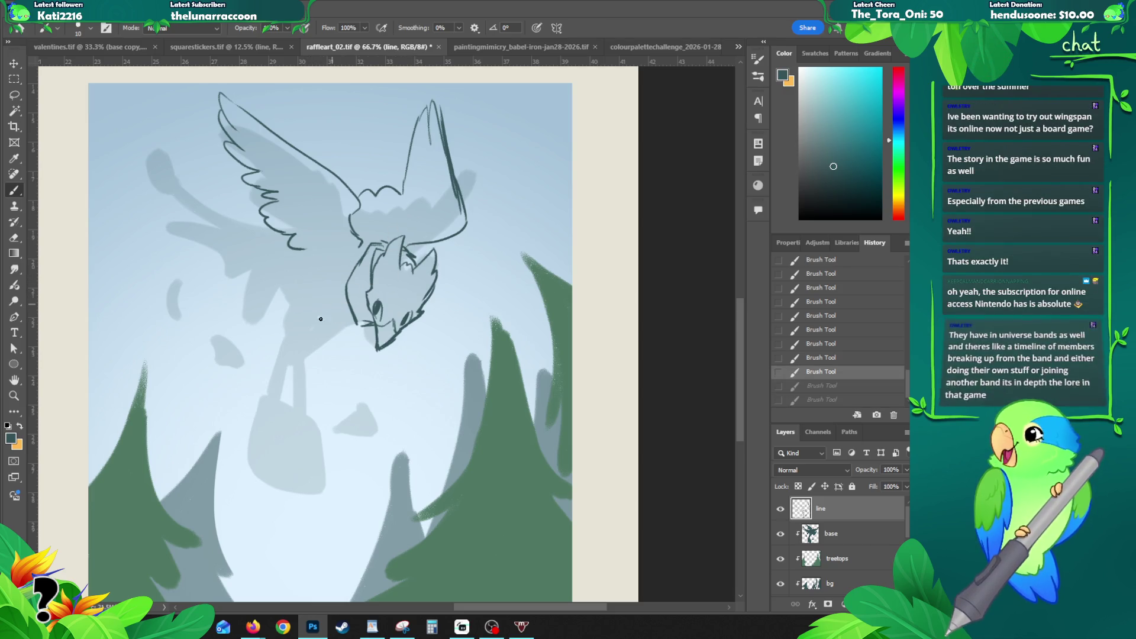
pyautogui.moveTo(365, 247)
pyautogui.mouseDown()
pyautogui.moveTo(281, 254)
pyautogui.moveTo(279, 275)
pyautogui.moveTo(346, 290)
pyautogui.moveTo(286, 269)
pyautogui.mouseUp()
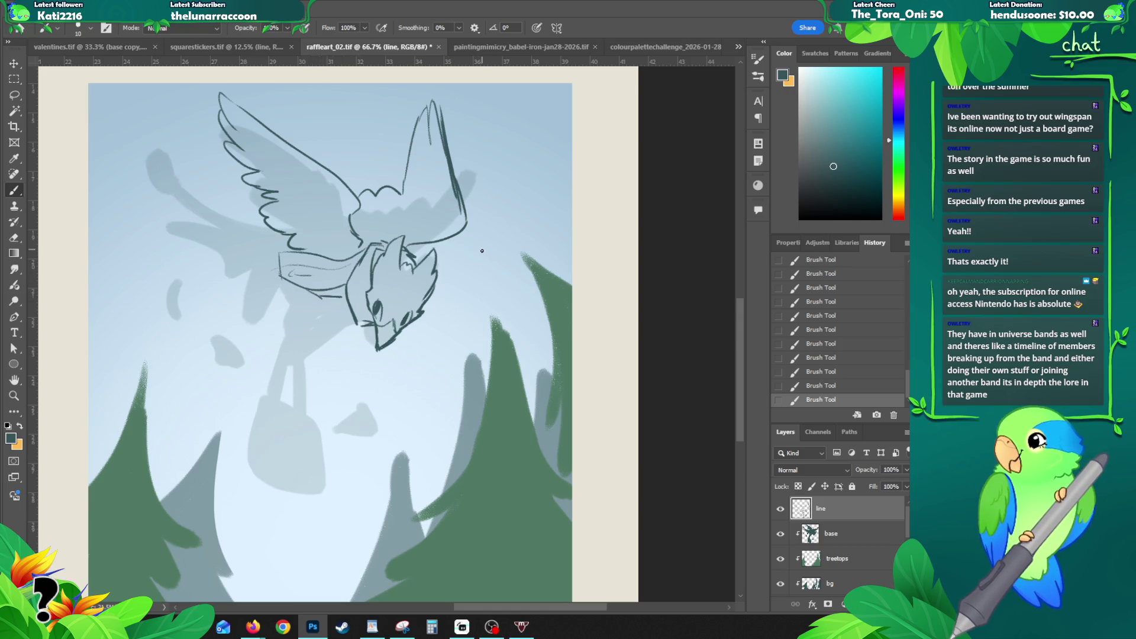
pyautogui.hotkey('ctrl', 'z')
pyautogui.hotkey('ctrl', 'z')
pyautogui.moveTo(345, 319); pyautogui.dragTo(359, 325)
pyautogui.hotkey('ctrl', 'z')
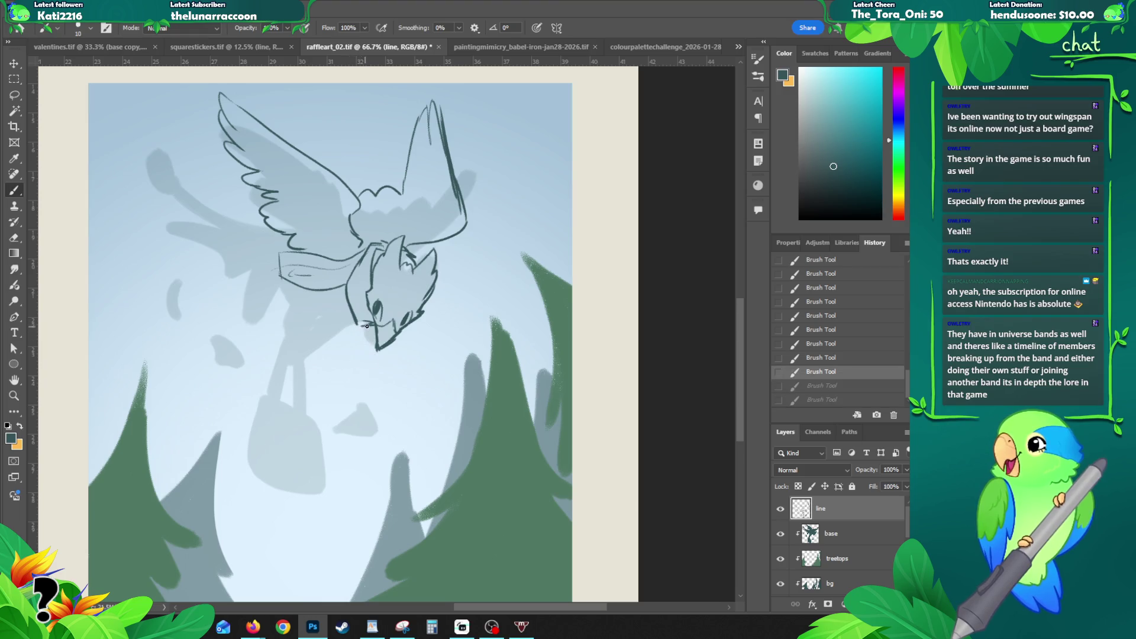
pyautogui.hotkey('ctrl', 'shift', 'z')
pyautogui.hotkey('ctrl', 'shift', 'z')
pyautogui.moveTo(298, 298); pyautogui.dragTo(285, 364)
pyautogui.hotkey('ctrl', 'z')
pyautogui.hotkey('ctrl', 'z')
pyautogui.hotkey('ctrl', 'z')
pyautogui.hotkey('ctrl', 'z')
pyautogui.hotkey('ctrl', 'z')
pyautogui.hotkey('ctrl', 'z')
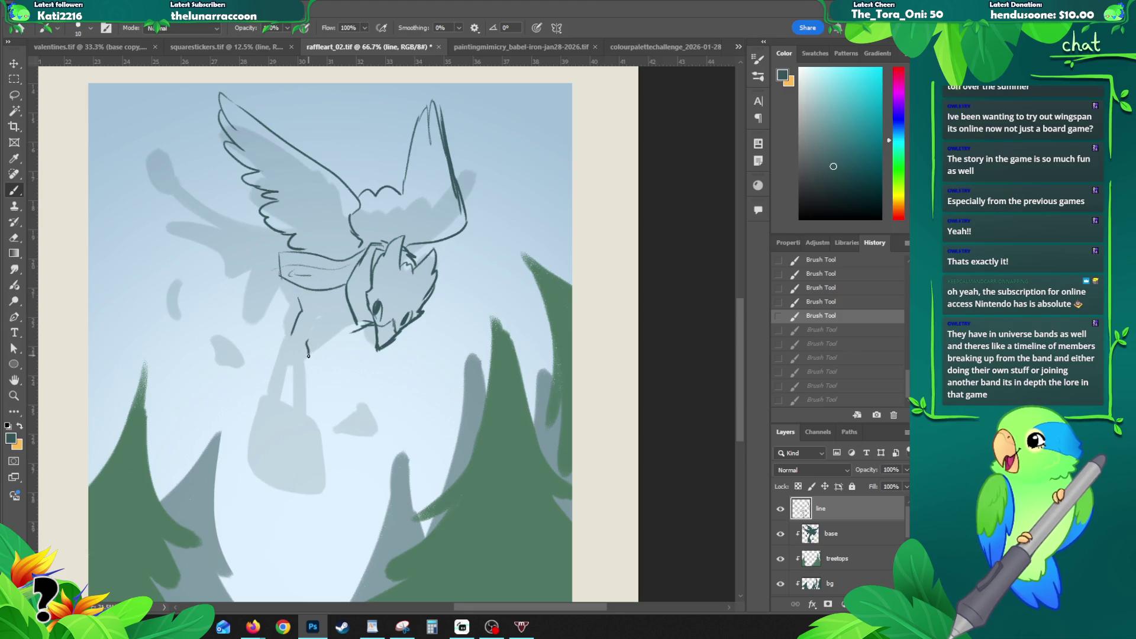
# Step: Sketch the creature's leg and foot and a short stroke at the wing base
pyautogui.moveTo(308, 343); pyautogui.dragTo(303, 362)
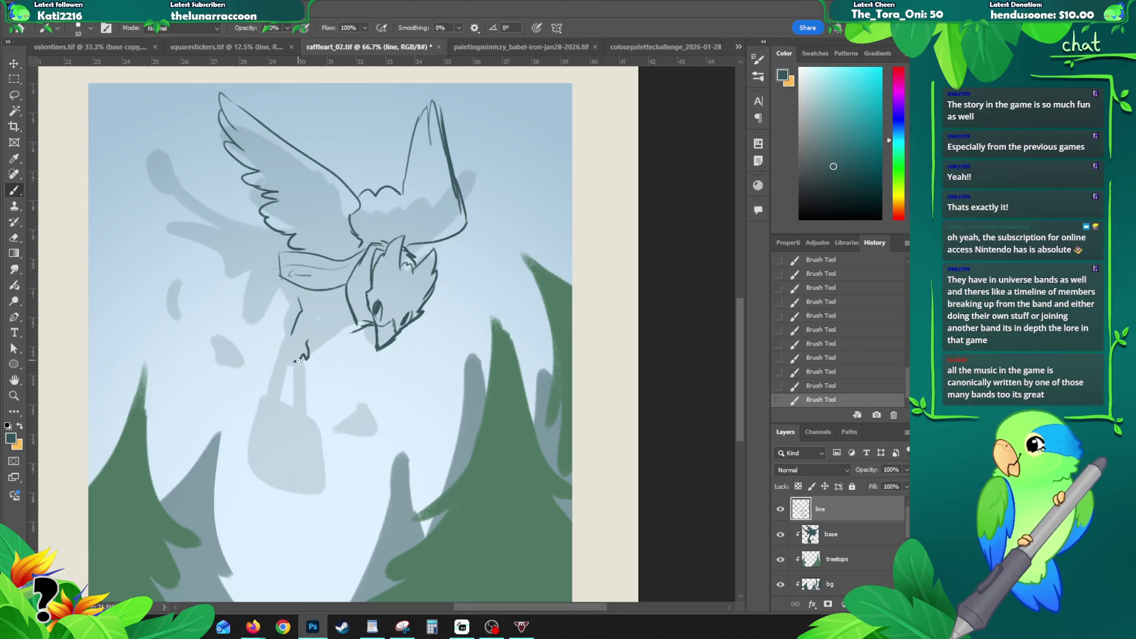
pyautogui.moveTo(289, 343)
pyautogui.mouseDown()
pyautogui.moveTo(284, 358)
pyautogui.moveTo(331, 316)
pyautogui.moveTo(306, 360)
pyautogui.mouseUp()
pyautogui.moveTo(322, 322); pyautogui.dragTo(307, 337)
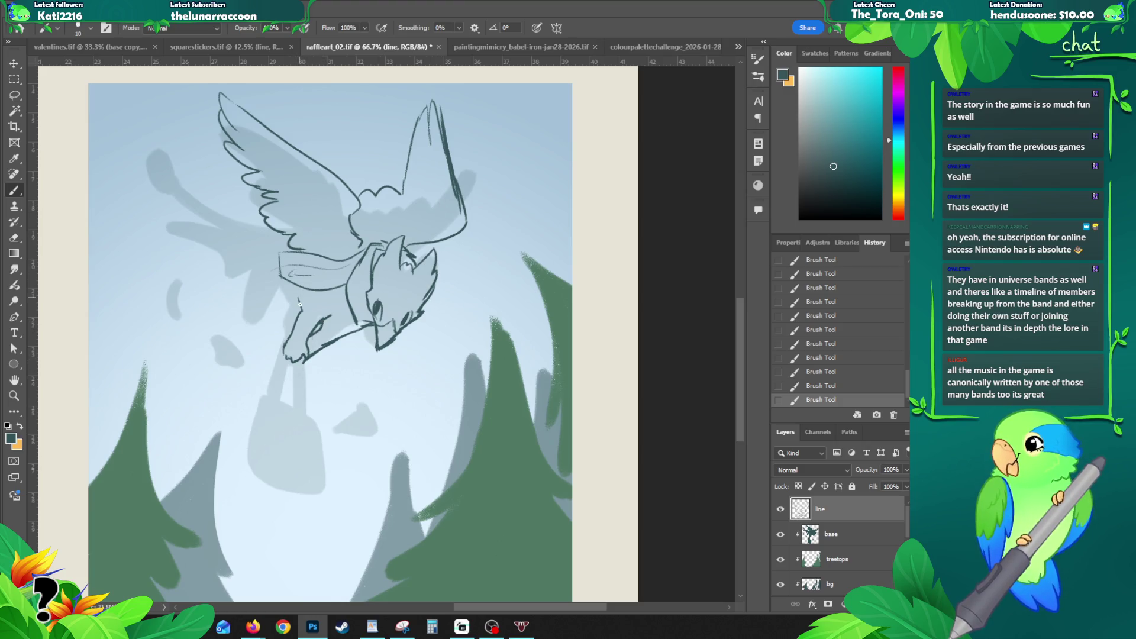
pyautogui.moveTo(290, 236); pyautogui.dragTo(299, 240)
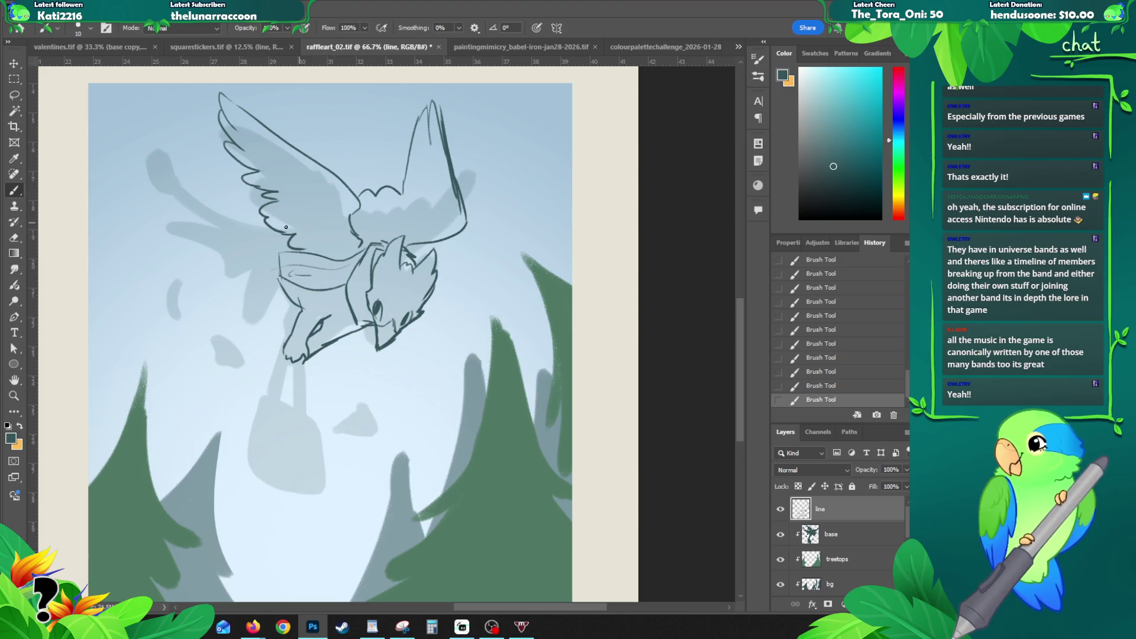
# Step: Refine the wing's lower edge and sweep a long curled tail line up to the left
pyautogui.moveTo(289, 232); pyautogui.dragTo(176, 177)
pyautogui.moveTo(290, 238); pyautogui.dragTo(188, 191)
pyautogui.hotkey('ctrl', 'z')
pyautogui.moveTo(290, 240)
pyautogui.mouseDown()
pyautogui.moveTo(237, 231)
pyautogui.moveTo(169, 171)
pyautogui.moveTo(152, 136)
pyautogui.moveTo(169, 142)
pyautogui.moveTo(183, 182)
pyautogui.moveTo(144, 131)
pyautogui.mouseUp()
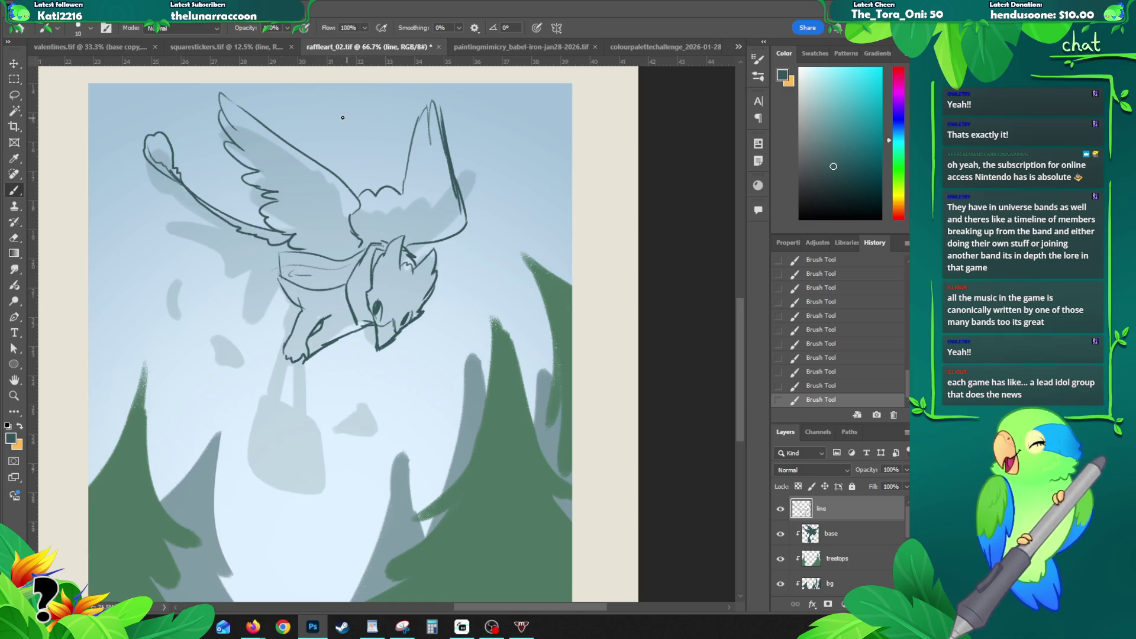
# Step: Redraw the neck line, extend the tail leftward, and add short strokes roughing a hind leg
pyautogui.moveTo(350, 188)
pyautogui.mouseDown()
pyautogui.moveTo(327, 119)
pyautogui.moveTo(343, 113)
pyautogui.moveTo(337, 178)
pyautogui.mouseUp()
pyautogui.hotkey('ctrl', 'z')
pyautogui.hotkey('ctrl', 'z')
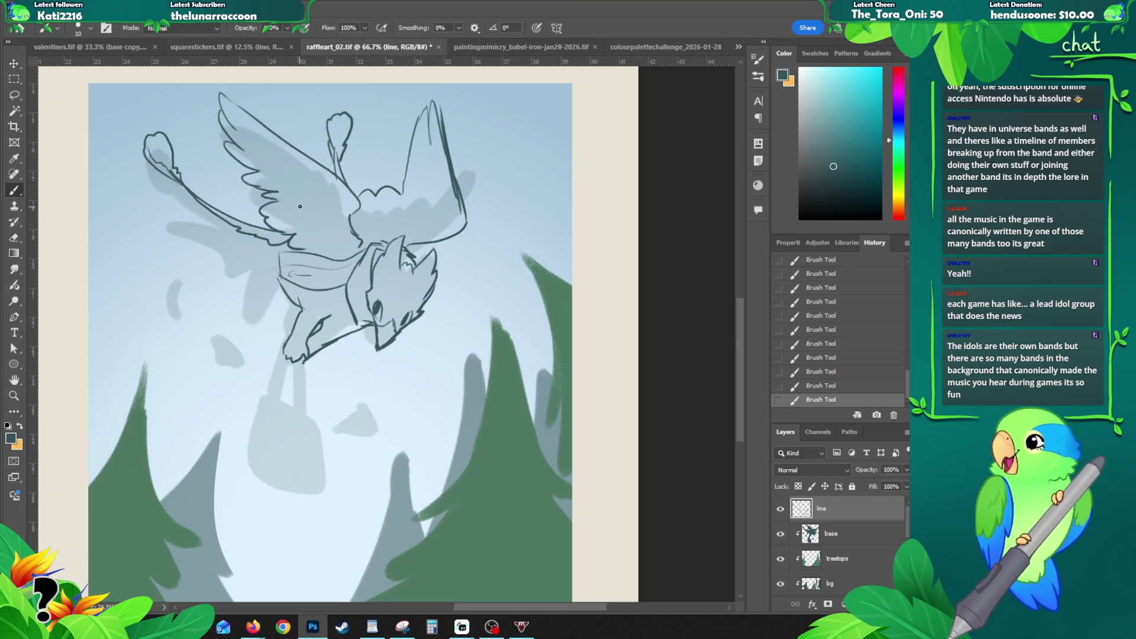
pyautogui.moveTo(242, 228)
pyautogui.mouseDown()
pyautogui.moveTo(149, 228)
pyautogui.moveTo(217, 237)
pyautogui.moveTo(228, 259)
pyautogui.mouseUp()
pyautogui.hotkey('ctrl', 'z')
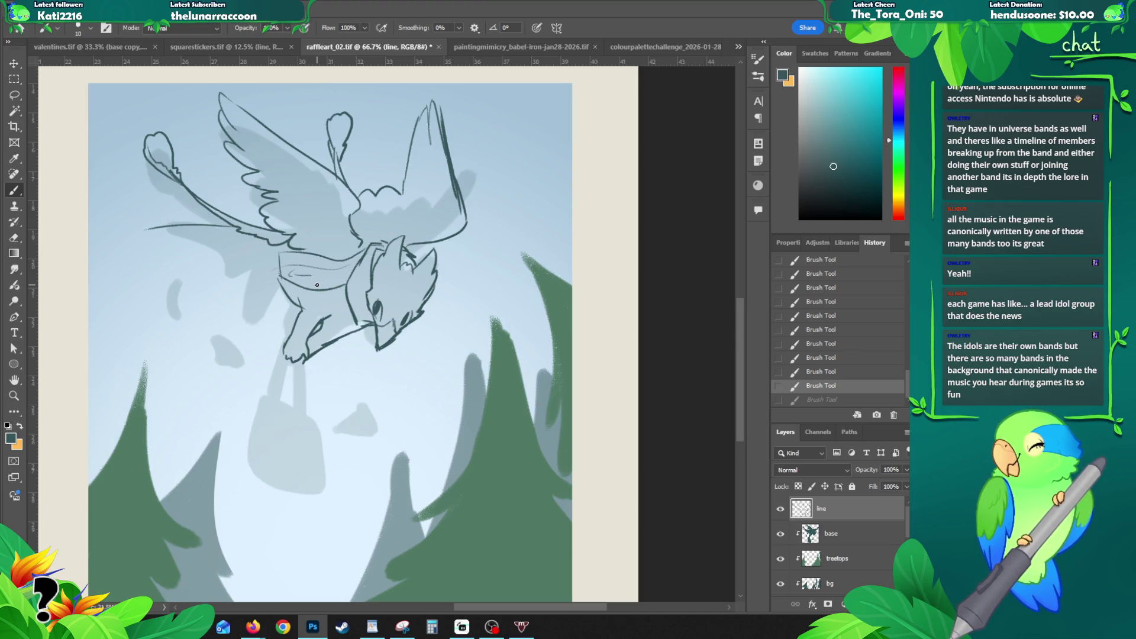
pyautogui.moveTo(278, 282); pyautogui.dragTo(263, 286)
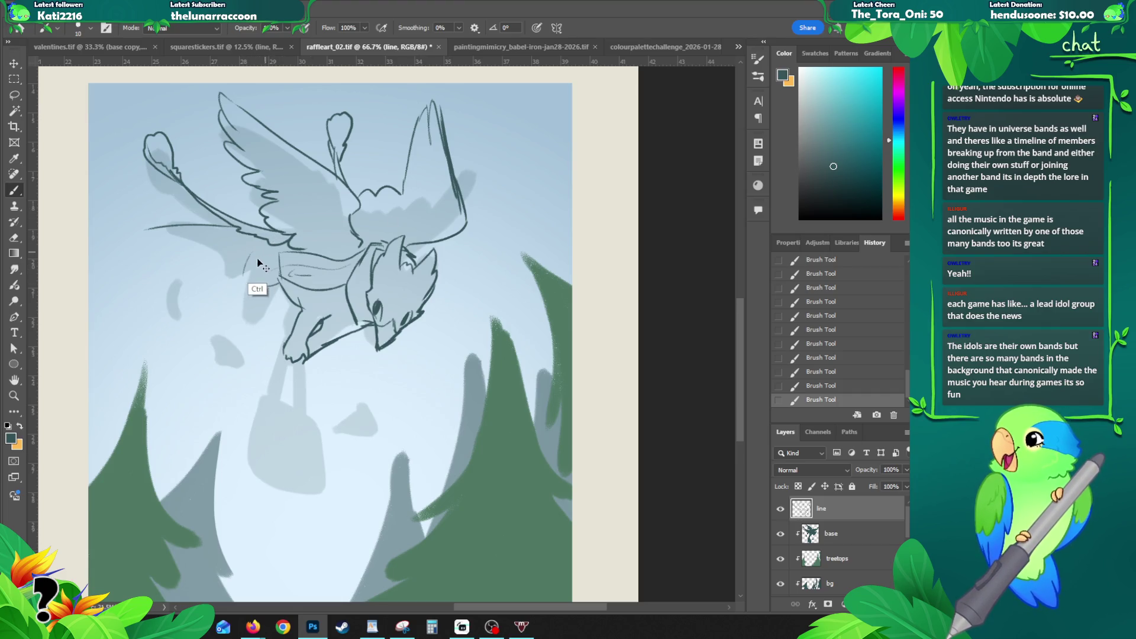
pyautogui.moveTo(250, 257)
pyautogui.mouseDown()
pyautogui.moveTo(233, 309)
pyautogui.moveTo(259, 300)
pyautogui.moveTo(254, 312)
pyautogui.mouseUp()
# Step: Try underside and wing-edge strokes, undoing the ones that don't sit right
pyautogui.hotkey('ctrl', 'z')
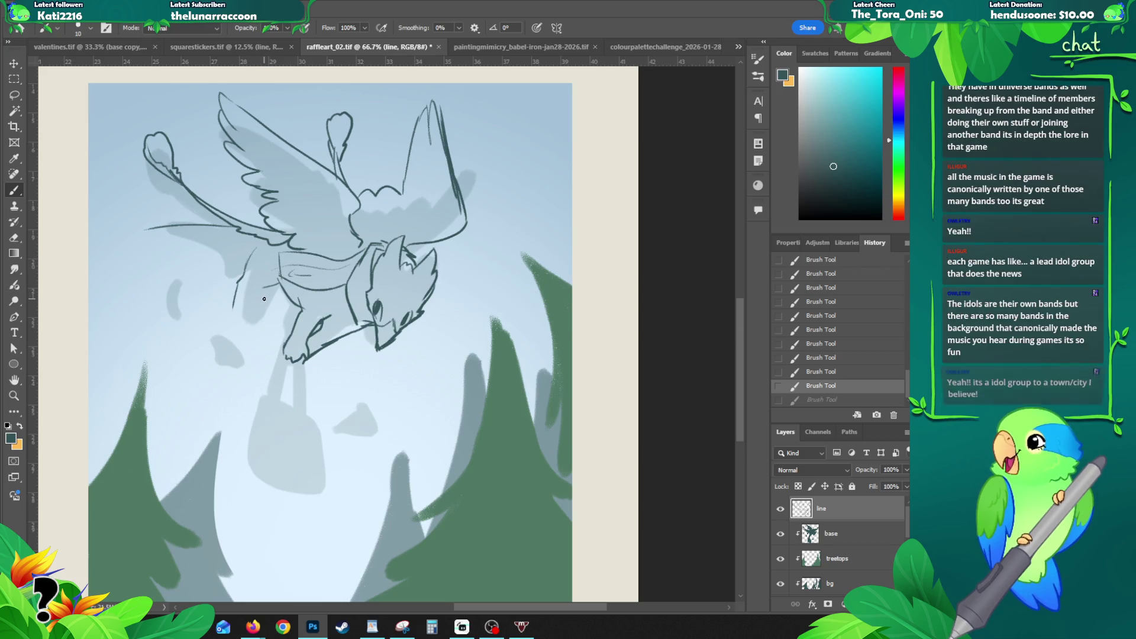
pyautogui.moveTo(262, 288); pyautogui.dragTo(245, 322)
pyautogui.hotkey('ctrl', 'z')
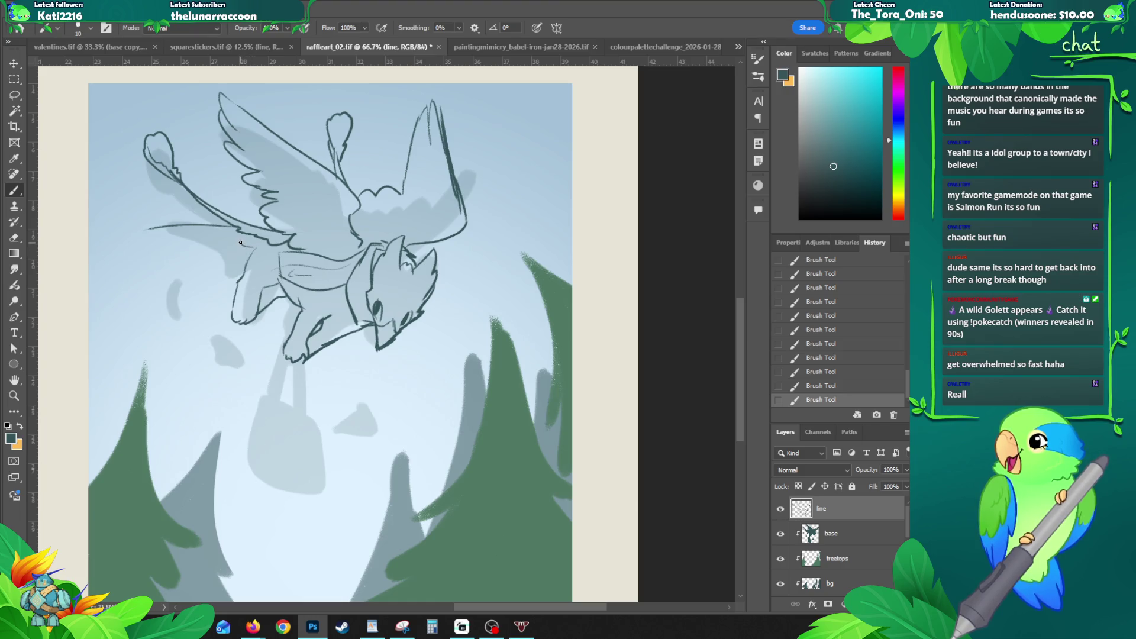
pyautogui.moveTo(231, 237); pyautogui.dragTo(177, 229)
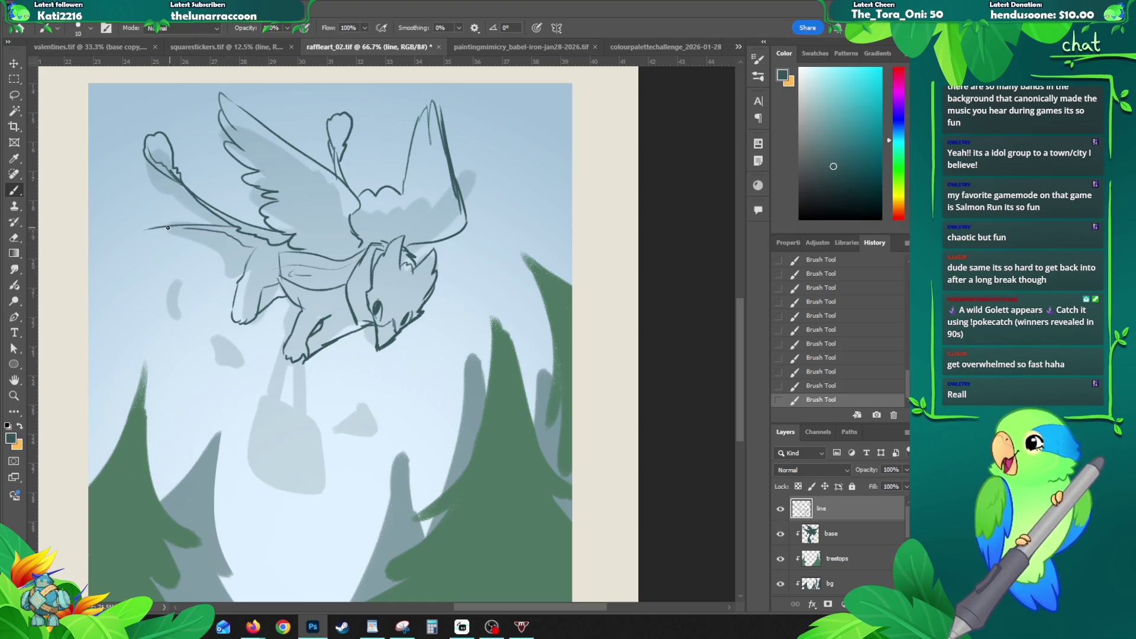
pyautogui.moveTo(133, 234); pyautogui.dragTo(260, 242)
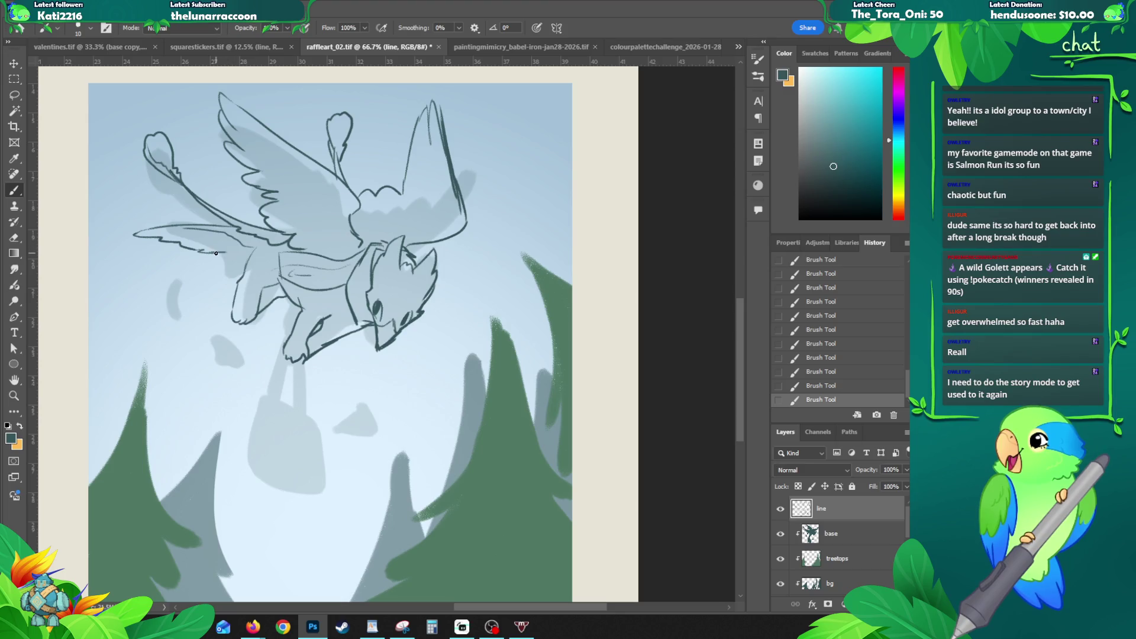
pyautogui.hotkey('ctrl', 'z')
# Step: Iterate short strokes beneath the wing until the line under the wing lands
pyautogui.moveTo(207, 253); pyautogui.dragTo(225, 257)
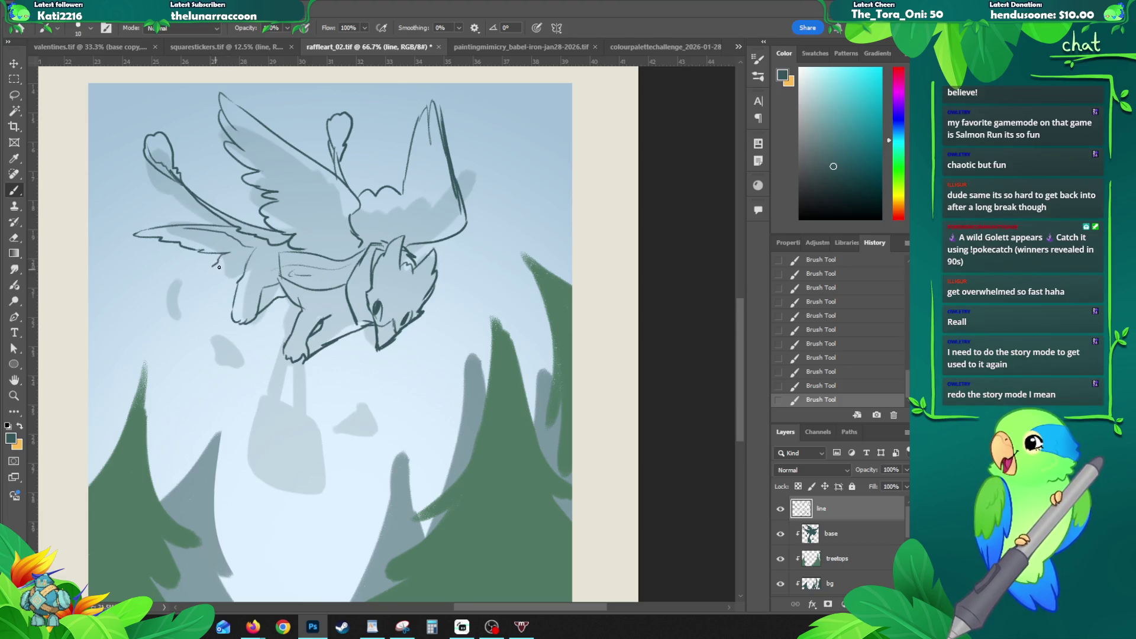
pyautogui.hotkey('ctrl', 'z')
pyautogui.moveTo(212, 266)
pyautogui.mouseDown()
pyautogui.moveTo(194, 275)
pyautogui.moveTo(241, 278)
pyautogui.moveTo(222, 257)
pyautogui.mouseUp()
pyautogui.hotkey('ctrl', 'z')
pyautogui.hotkey('ctrl', 'z')
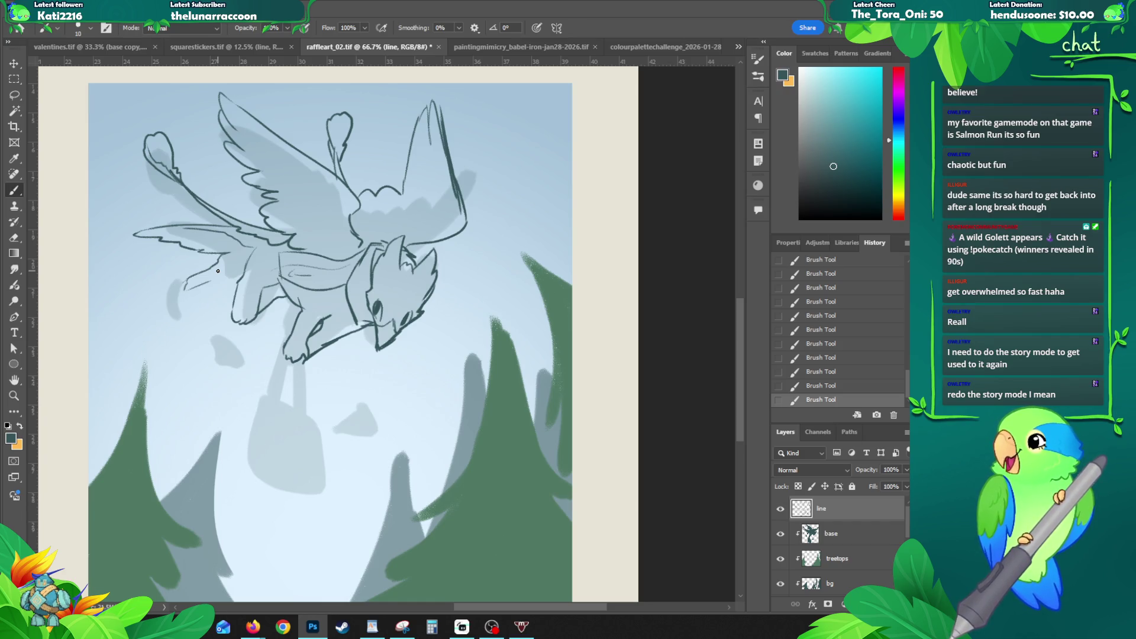
pyautogui.hotkey('ctrl', 'z')
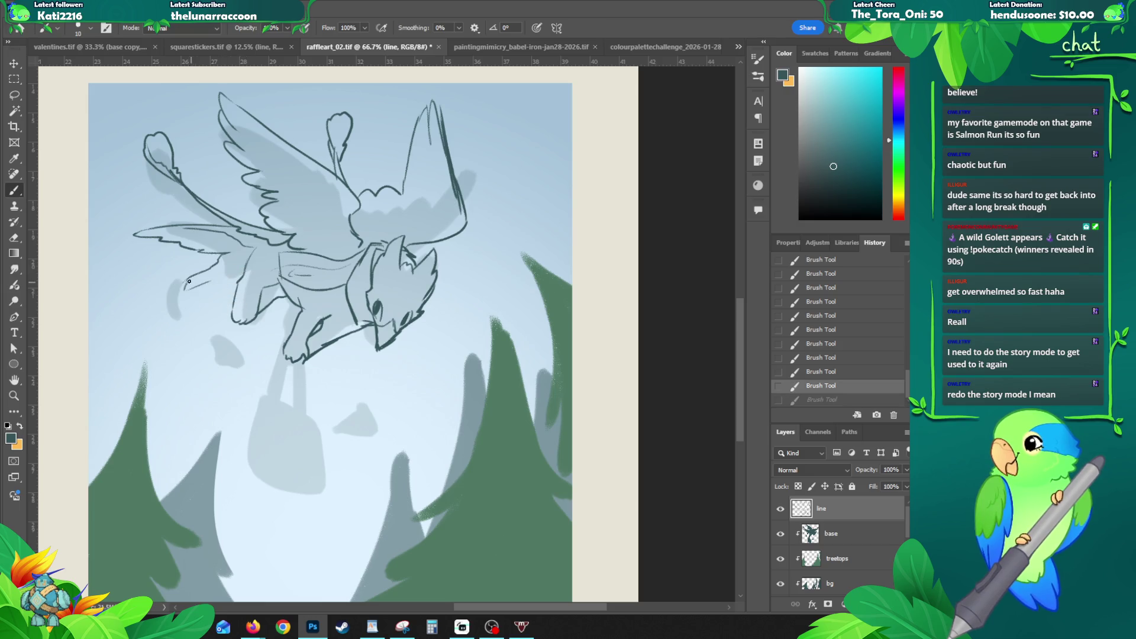
pyautogui.moveTo(188, 278)
pyautogui.mouseDown()
pyautogui.moveTo(184, 291)
pyautogui.moveTo(254, 257)
pyautogui.mouseUp()
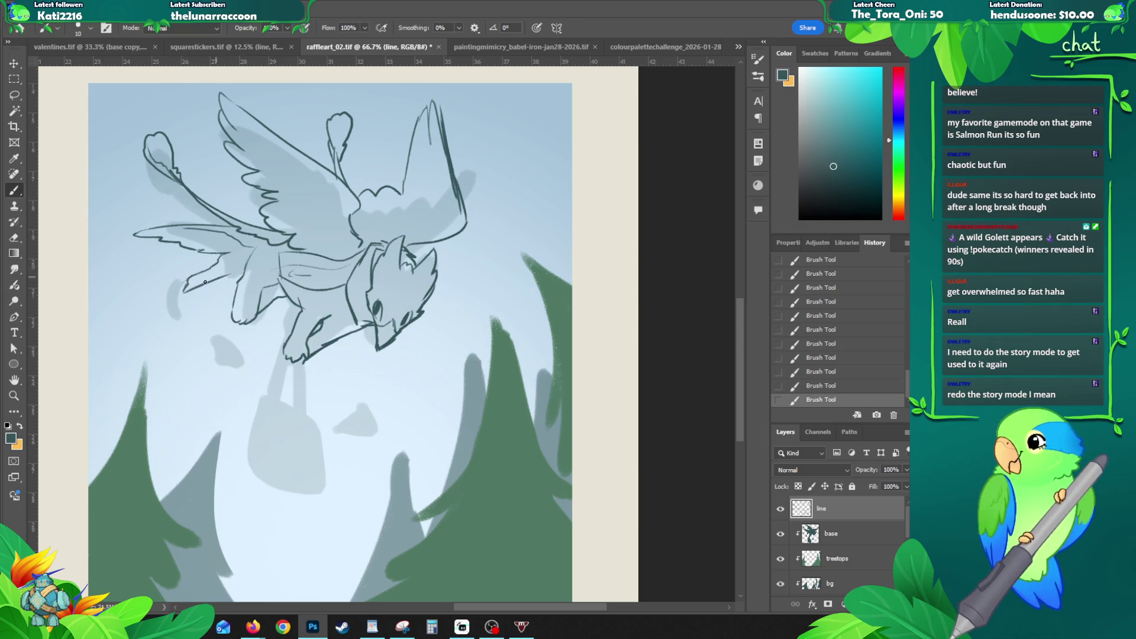
# Step: Erase the messy wing strokes and redraw the left wing's lower edge cleanly
pyautogui.press('e')
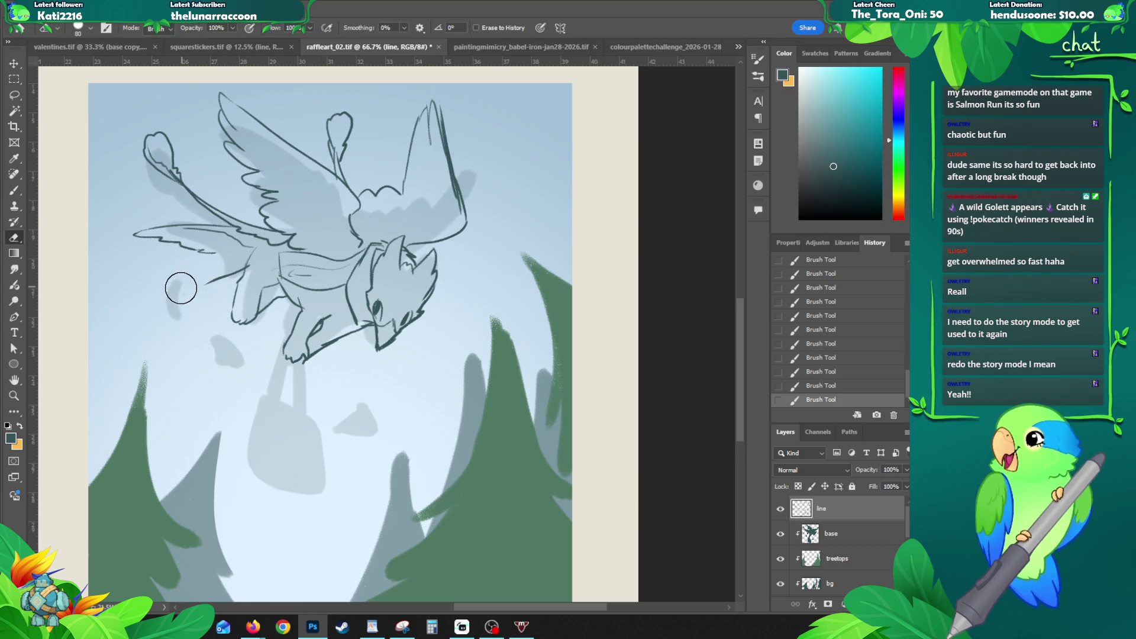
pyautogui.moveTo(228, 267)
pyautogui.mouseDown()
pyautogui.moveTo(212, 254)
pyautogui.moveTo(245, 255)
pyautogui.moveTo(188, 300)
pyautogui.mouseUp()
pyautogui.press('b')
pyautogui.hotkey('ctrl', 'z')
pyautogui.hotkey('ctrl', 'z')
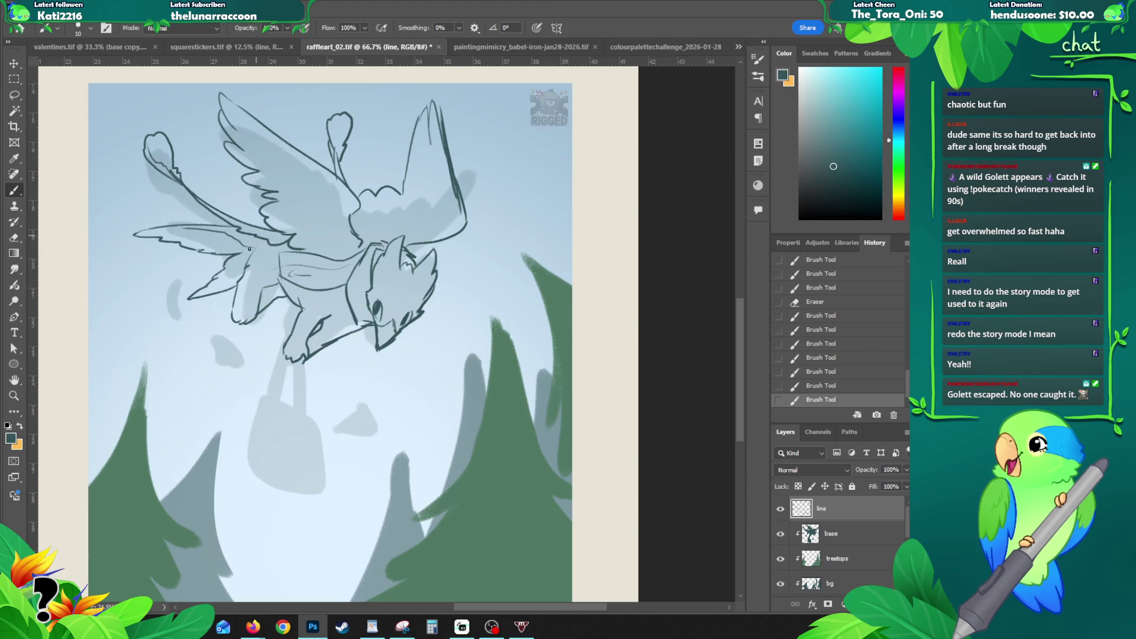
pyautogui.moveTo(252, 251); pyautogui.dragTo(265, 261)
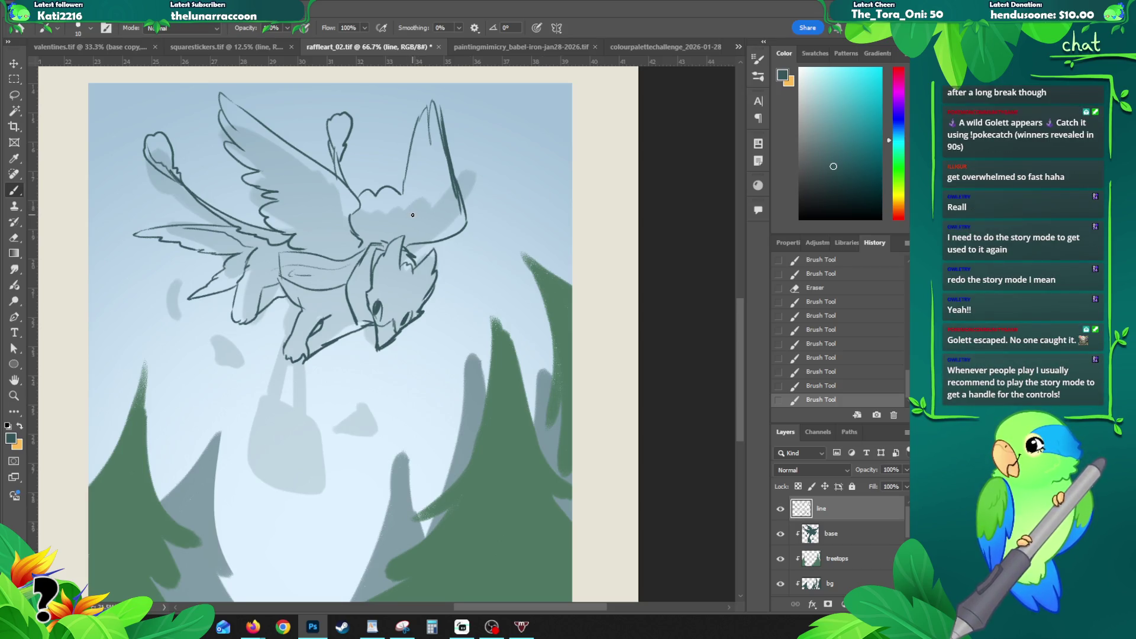
pyautogui.press('e')
pyautogui.moveTo(233, 267)
pyautogui.mouseDown()
pyautogui.moveTo(191, 298)
pyautogui.moveTo(204, 233)
pyautogui.moveTo(147, 202)
pyautogui.moveTo(214, 216)
pyautogui.moveTo(233, 167)
pyautogui.moveTo(246, 180)
pyautogui.mouseUp()
pyautogui.press('b')
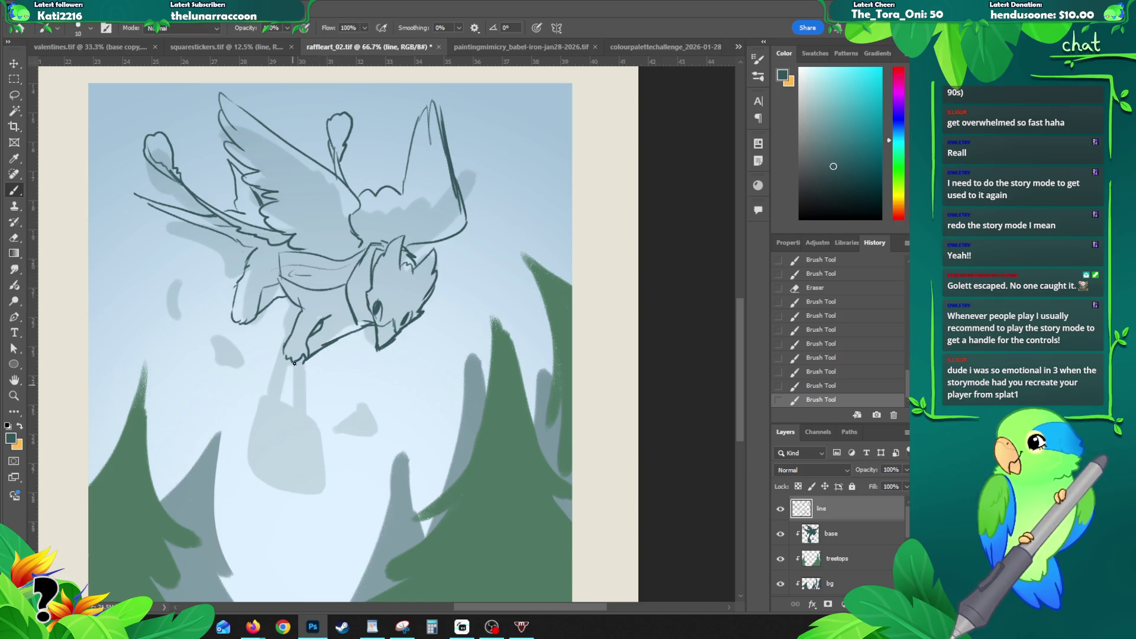
pyautogui.moveTo(134, 193); pyautogui.dragTo(248, 248)
pyautogui.moveTo(214, 235)
pyautogui.mouseDown()
pyautogui.moveTo(245, 248)
pyautogui.moveTo(285, 243)
pyautogui.mouseUp()
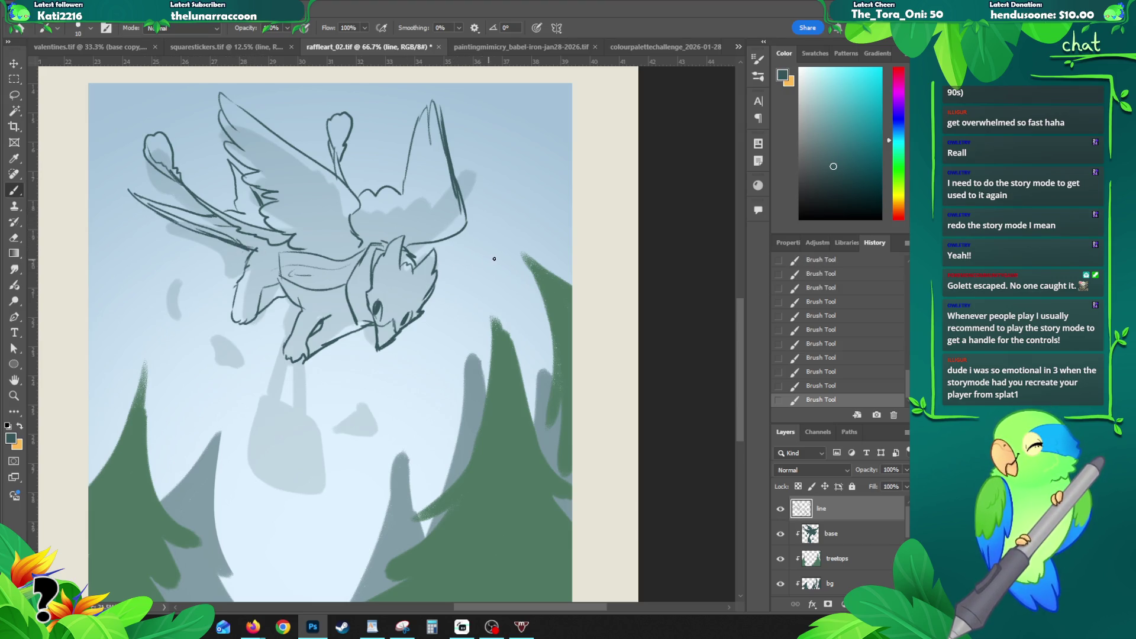
# Step: Lasso the head, nudge it slightly up-left, and touch up a line beside it
pyautogui.moveTo(414, 304); pyautogui.dragTo(346, 325)
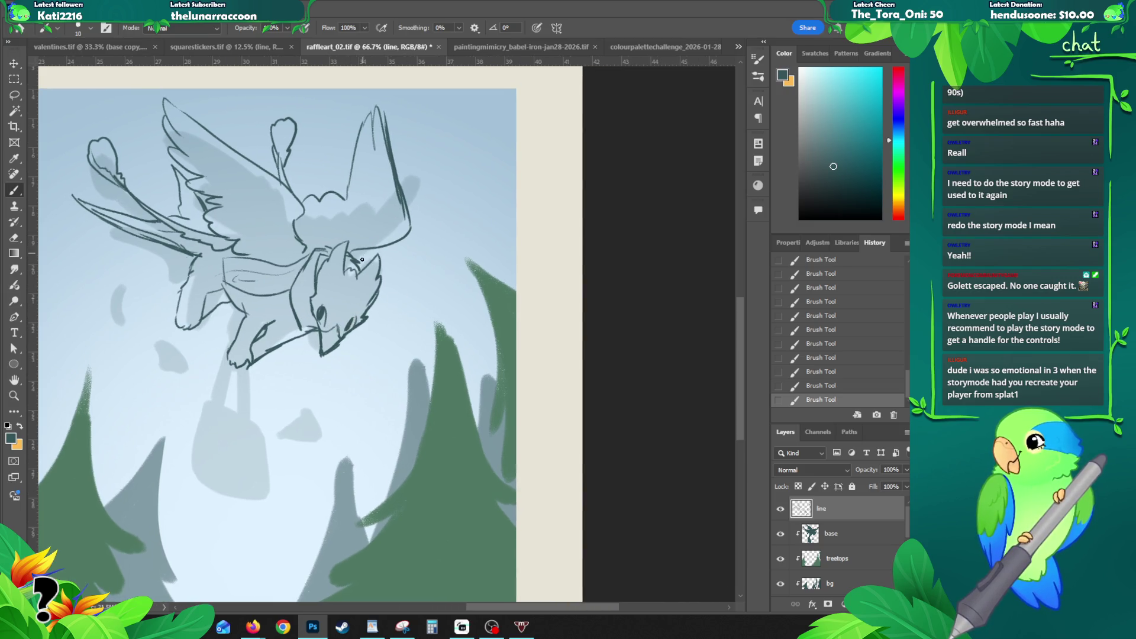
pyautogui.press('l')
pyautogui.moveTo(365, 259)
pyautogui.mouseDown()
pyautogui.moveTo(306, 267)
pyautogui.moveTo(379, 278)
pyautogui.mouseUp()
pyautogui.press('v')
pyautogui.hotkey('ctrl', 'd')
pyautogui.press('b')
pyautogui.moveTo(352, 240); pyautogui.dragTo(368, 252)
# Step: Check the whole panel, erase a stray line bit and test a stroke near the feet
pyautogui.press('z')
pyautogui.keyDown('alt'); pyautogui.click(400, 257); pyautogui.keyUp('alt')
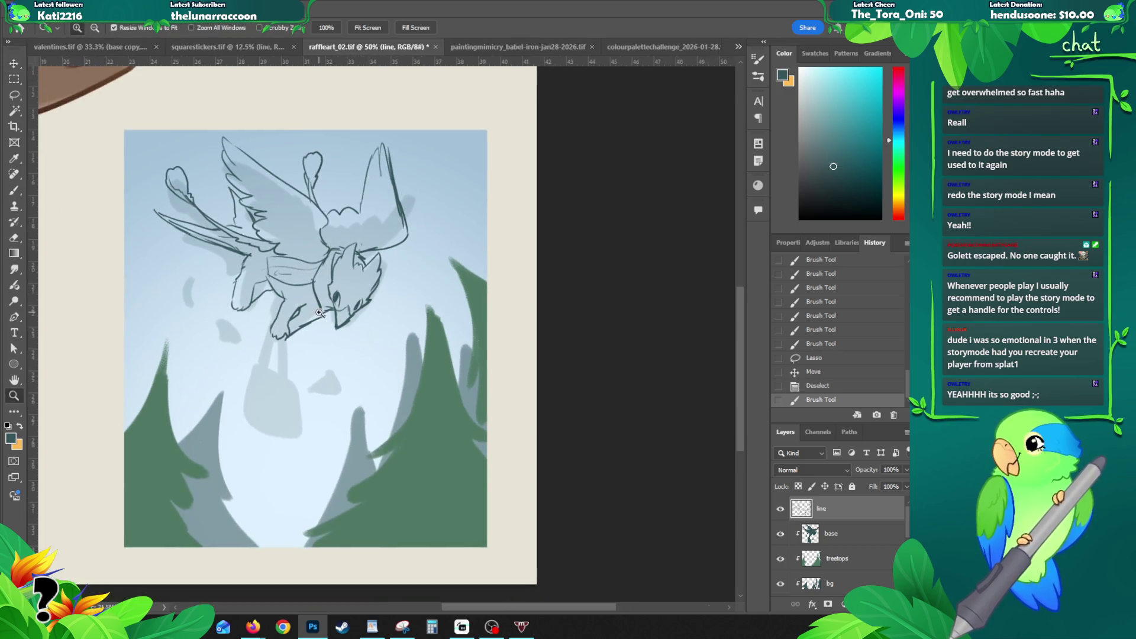
pyautogui.click(319, 313)
pyautogui.press('e')
pyautogui.moveTo(319, 313); pyautogui.dragTo(303, 320)
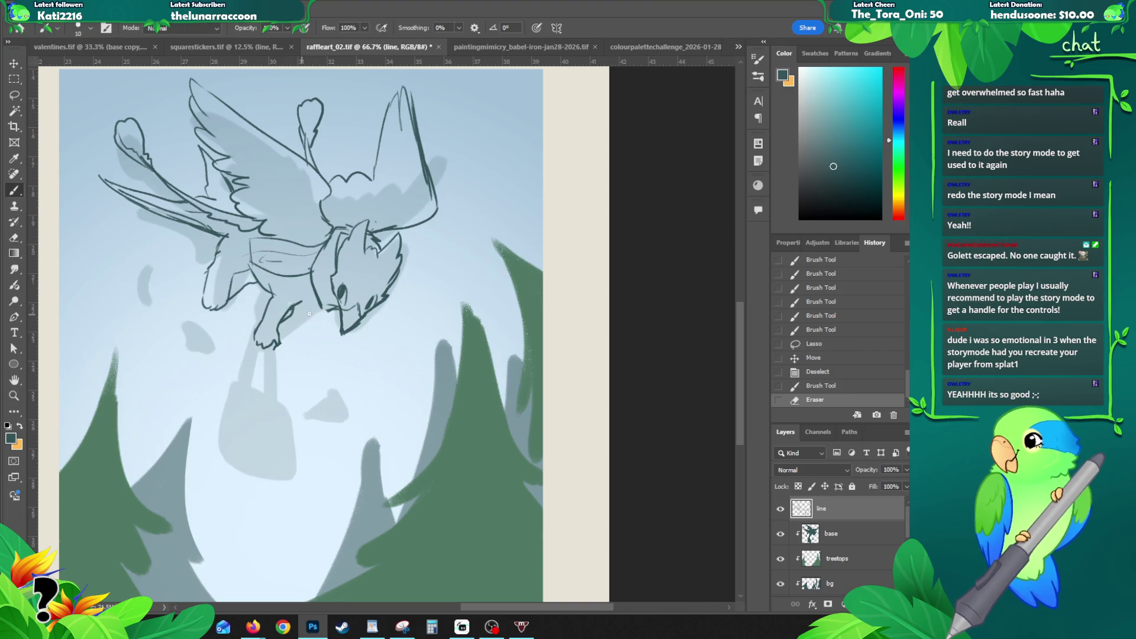
pyautogui.moveTo(281, 337)
pyautogui.mouseDown()
pyautogui.moveTo(292, 343)
pyautogui.moveTo(275, 337)
pyautogui.moveTo(300, 304)
pyautogui.mouseUp()
pyautogui.press('e')
pyautogui.press('b')
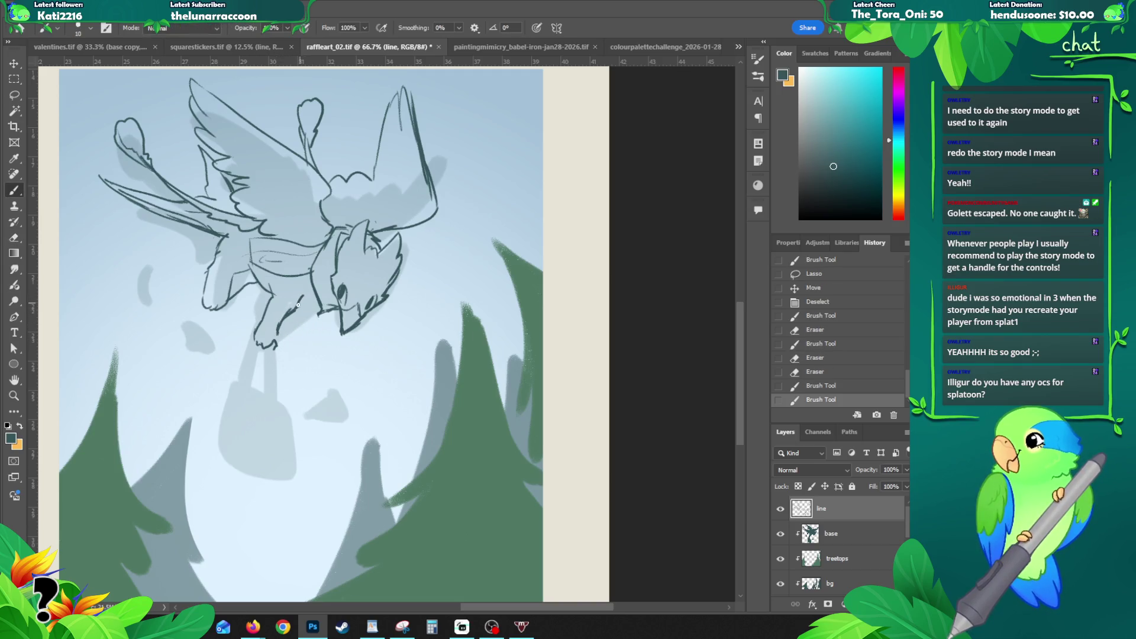
pyautogui.hotkey('ctrl', 'z')
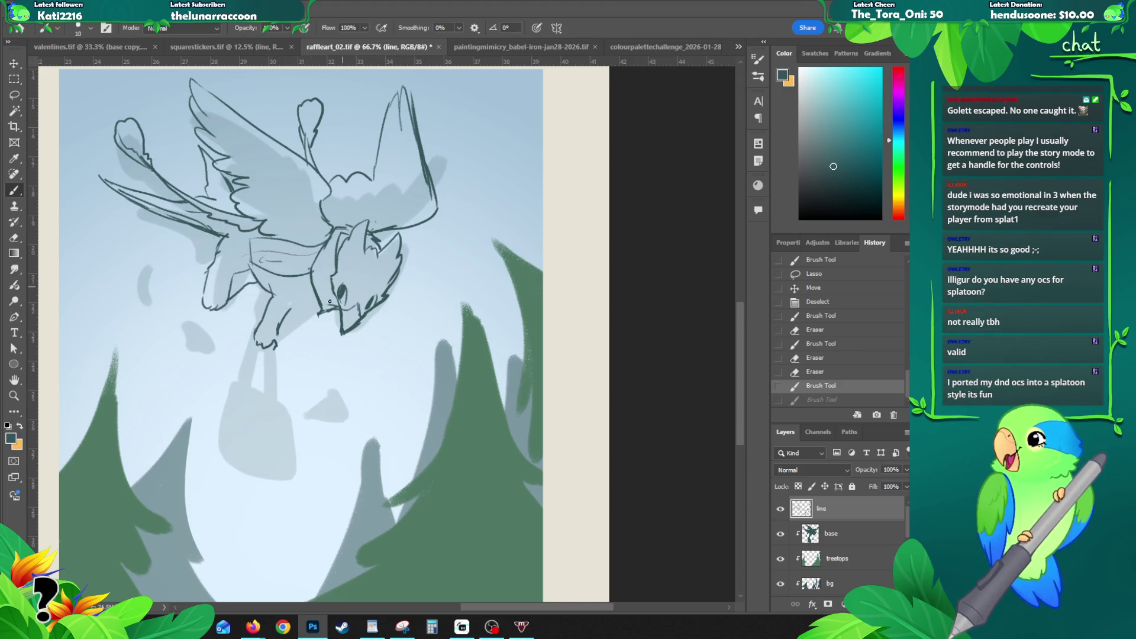
# Step: After a couple of undone tries, draw the first leg line below the foot
pyautogui.moveTo(276, 329)
pyautogui.mouseDown()
pyautogui.moveTo(275, 345)
pyautogui.moveTo(293, 329)
pyautogui.moveTo(292, 358)
pyautogui.mouseUp()
pyautogui.hotkey('ctrl', 'z')
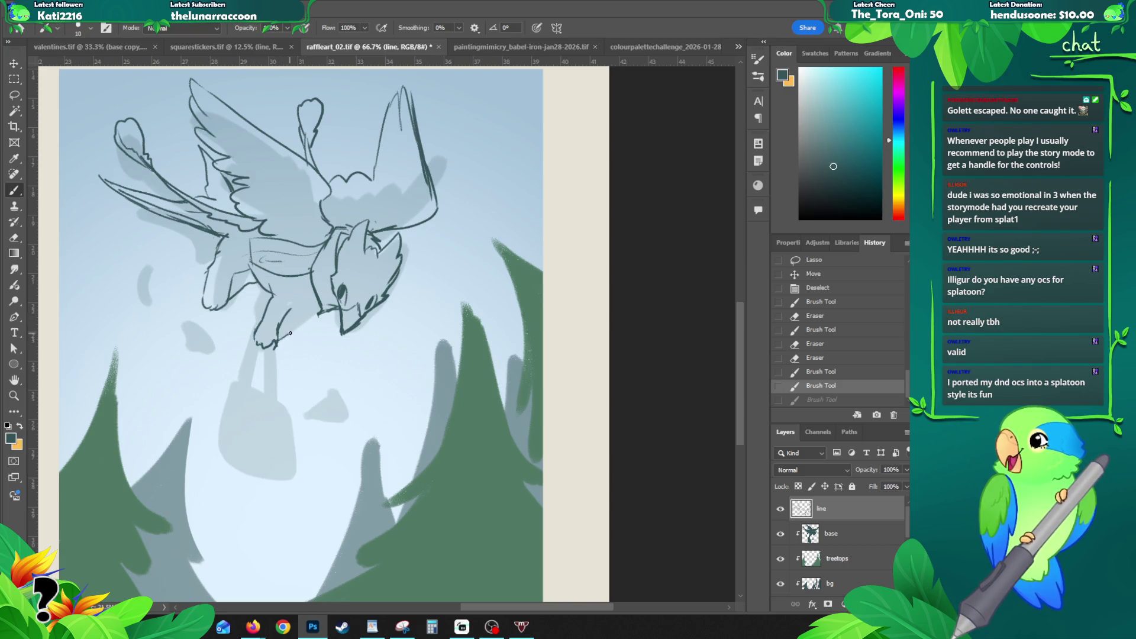
pyautogui.moveTo(285, 336)
pyautogui.mouseDown()
pyautogui.moveTo(315, 315)
pyautogui.moveTo(309, 304)
pyautogui.moveTo(255, 304)
pyautogui.moveTo(268, 352)
pyautogui.mouseUp()
pyautogui.hotkey('ctrl', 'z')
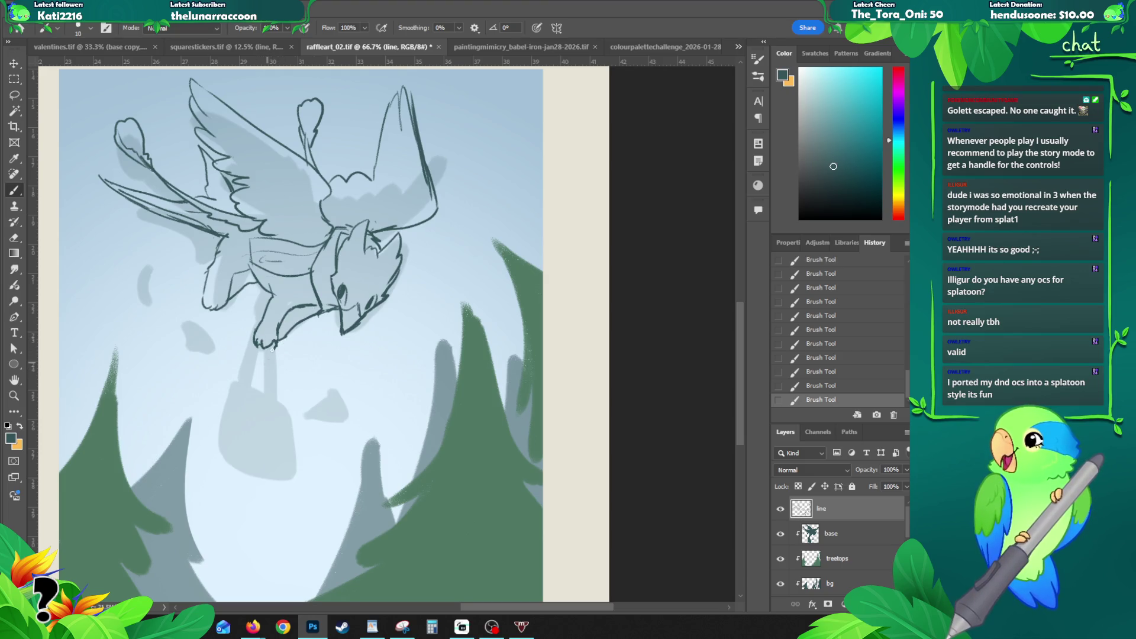
pyautogui.moveTo(266, 348); pyautogui.dragTo(267, 399)
# Step: Redraw the right leg line several times until it runs down to the bag
pyautogui.moveTo(274, 343); pyautogui.dragTo(276, 405)
pyautogui.hotkey('ctrl', 'z')
pyautogui.moveTo(274, 341); pyautogui.dragTo(277, 399)
pyautogui.hotkey('ctrl', 'z')
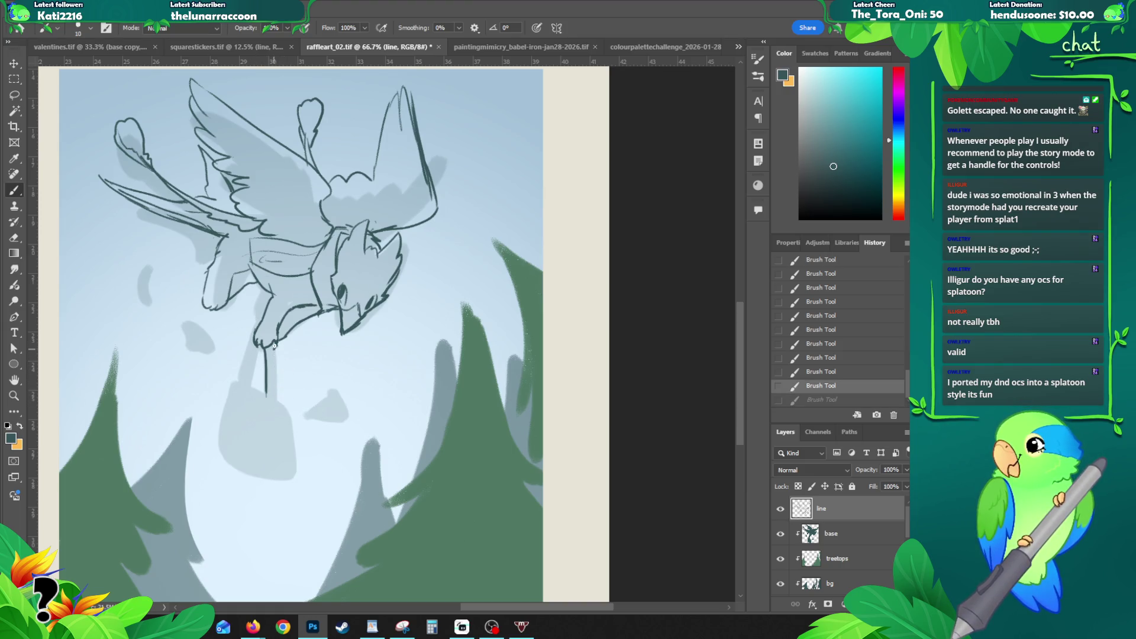
pyautogui.moveTo(274, 341); pyautogui.dragTo(276, 402)
pyautogui.hotkey('ctrl', 'z')
pyautogui.moveTo(274, 341)
pyautogui.mouseDown()
pyautogui.moveTo(277, 411)
pyautogui.moveTo(267, 418)
pyautogui.moveTo(280, 414)
pyautogui.moveTo(295, 442)
pyautogui.moveTo(265, 440)
pyautogui.moveTo(259, 461)
pyautogui.mouseUp()
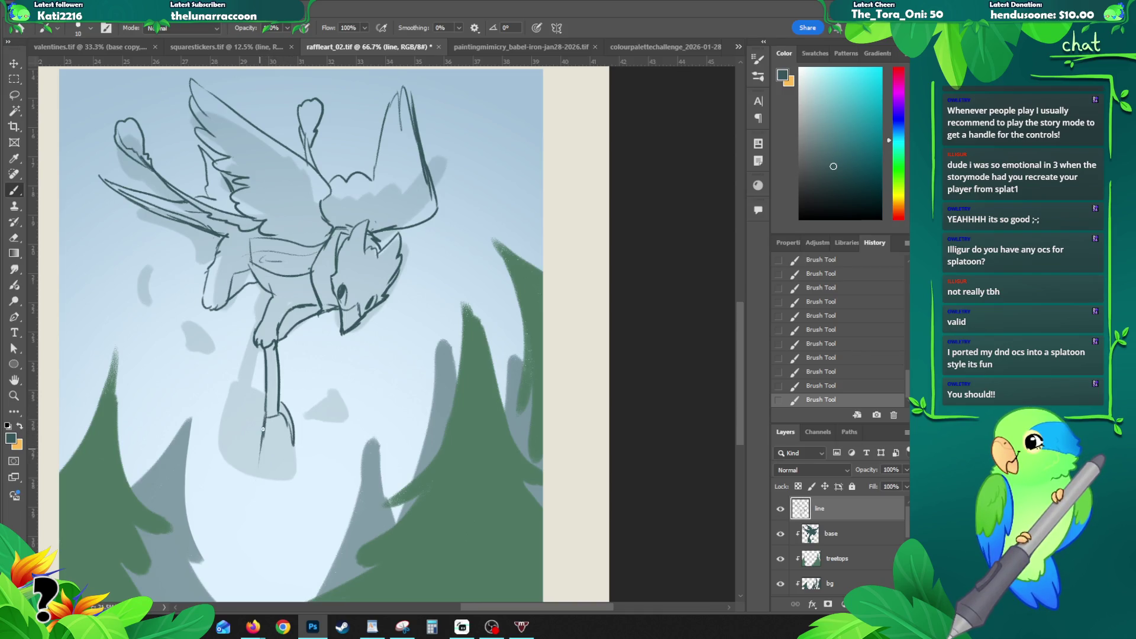
# Step: Strengthen both leg lines and attempt the bag's left edge, undoing it
pyautogui.moveTo(261, 415)
pyautogui.mouseDown()
pyautogui.moveTo(233, 390)
pyautogui.moveTo(266, 391)
pyautogui.mouseUp()
pyautogui.moveTo(259, 342); pyautogui.dragTo(254, 383)
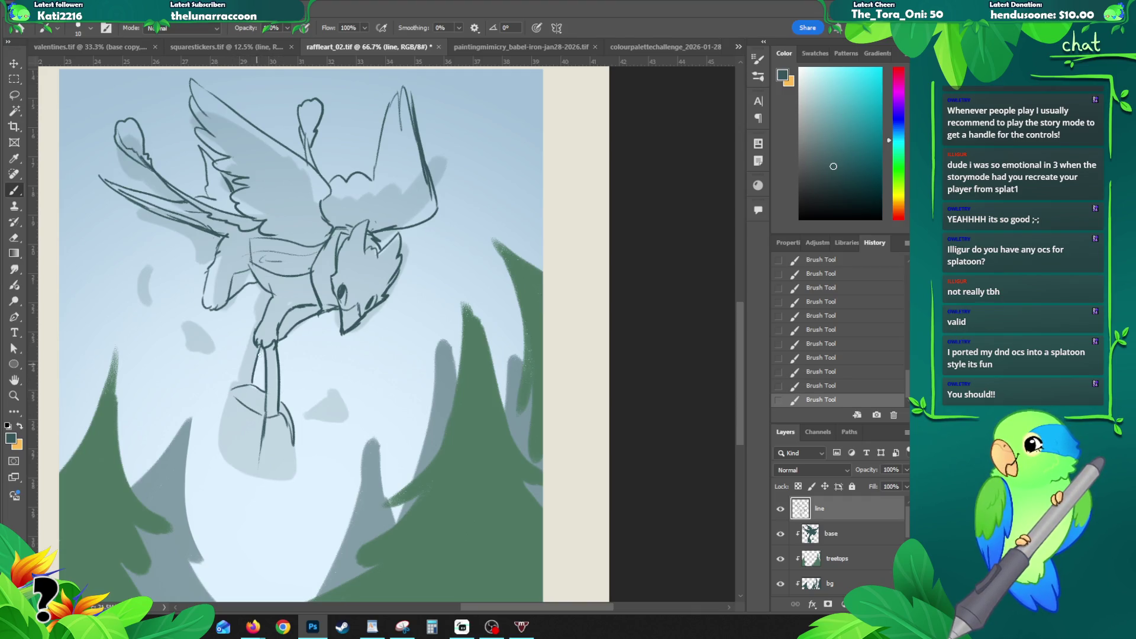
pyautogui.moveTo(254, 341)
pyautogui.mouseDown()
pyautogui.moveTo(234, 393)
pyautogui.moveTo(253, 389)
pyautogui.moveTo(228, 401)
pyautogui.mouseUp()
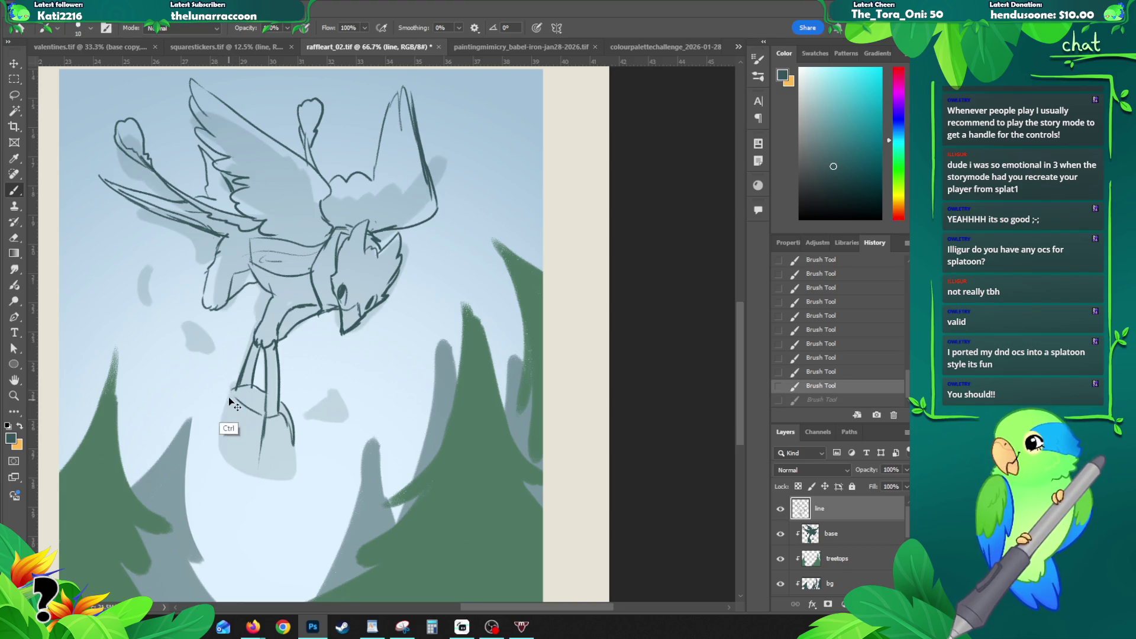
pyautogui.moveTo(235, 386)
pyautogui.mouseDown()
pyautogui.moveTo(222, 448)
pyautogui.moveTo(261, 479)
pyautogui.moveTo(274, 475)
pyautogui.mouseUp()
pyautogui.hotkey('ctrl', 'z')
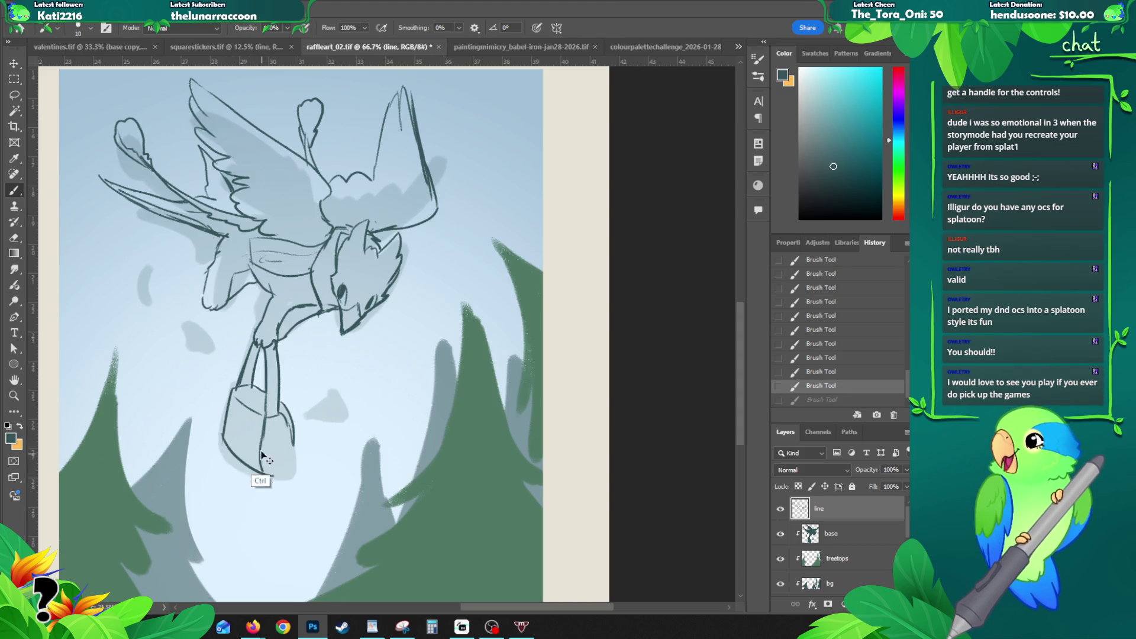
pyautogui.hotkey('ctrl', 'z')
# Step: Outline the bag's bottom curve and right edge, erasing and redrawing the edge
pyautogui.moveTo(259, 464)
pyautogui.mouseDown()
pyautogui.moveTo(275, 476)
pyautogui.moveTo(291, 468)
pyautogui.mouseUp()
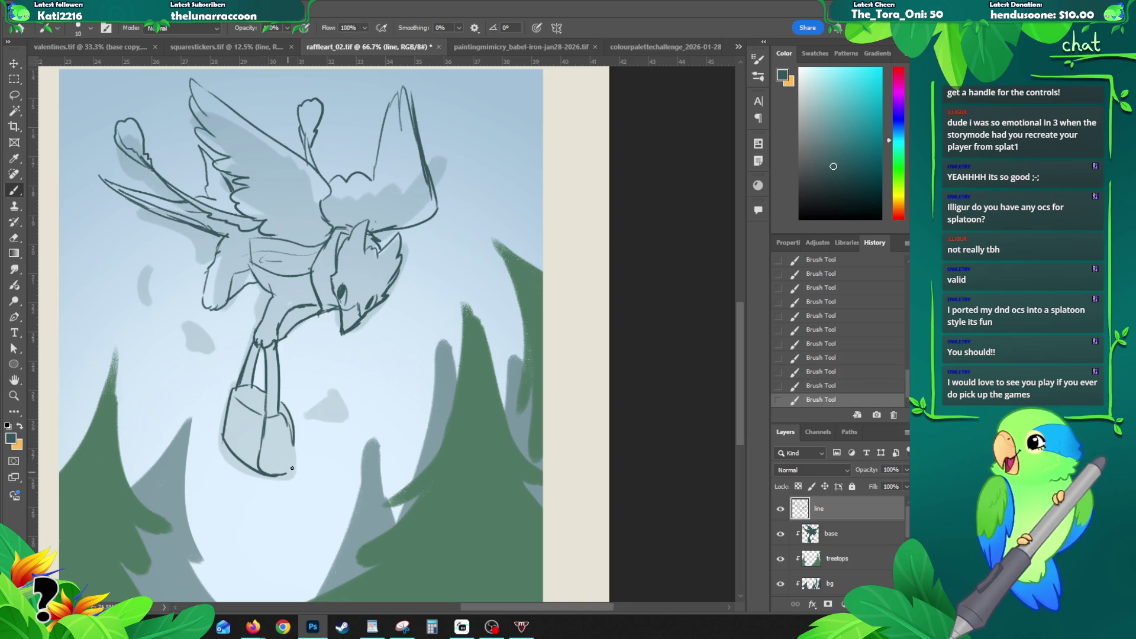
pyautogui.moveTo(289, 429); pyautogui.dragTo(286, 471)
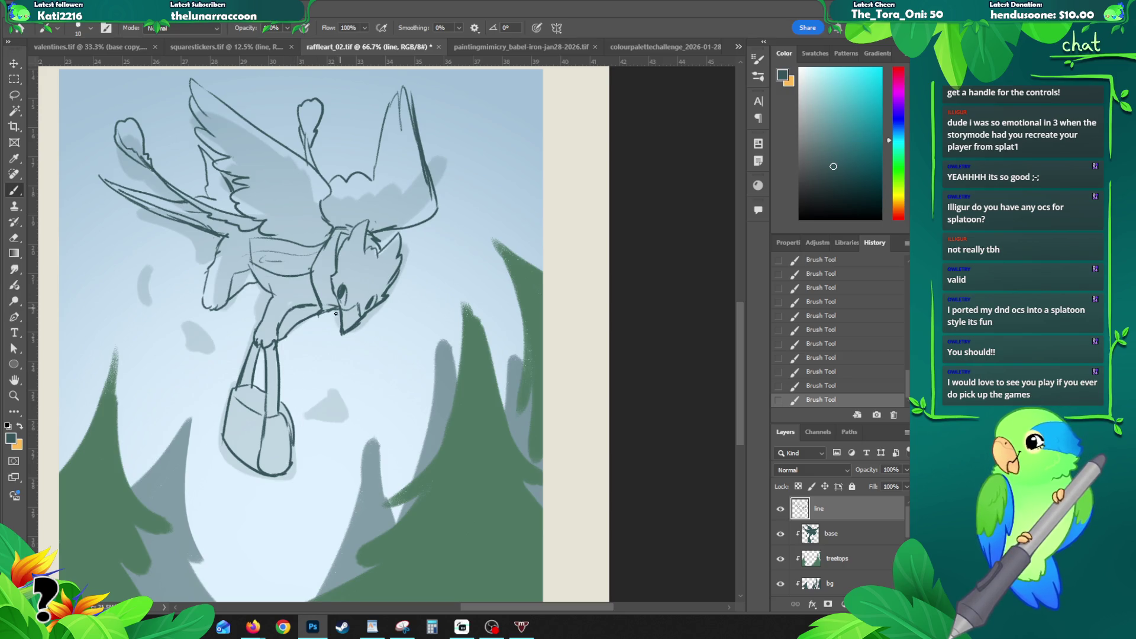
pyautogui.press('e')
pyautogui.moveTo(300, 419); pyautogui.dragTo(293, 448)
pyautogui.press('b')
pyautogui.moveTo(277, 389)
pyautogui.mouseDown()
pyautogui.moveTo(286, 448)
pyautogui.moveTo(289, 416)
pyautogui.moveTo(307, 427)
pyautogui.moveTo(292, 443)
pyautogui.moveTo(303, 425)
pyautogui.mouseUp()
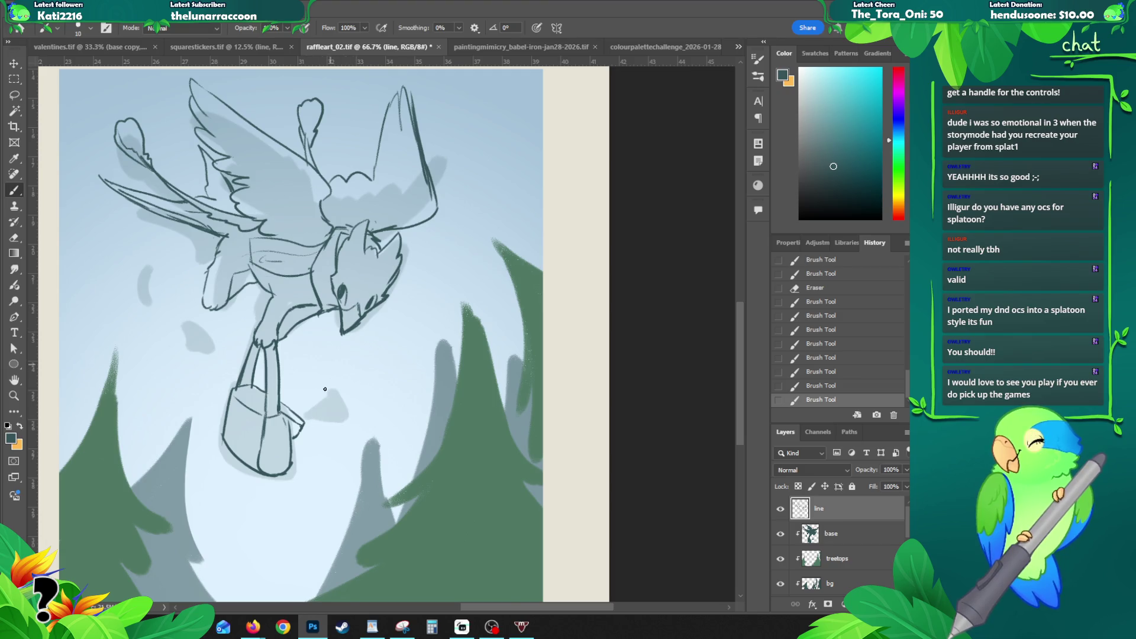
# Step: Draw small leaf outlines beside the bag and left of the creature
pyautogui.moveTo(213, 341)
pyautogui.mouseDown()
pyautogui.moveTo(213, 355)
pyautogui.moveTo(187, 325)
pyautogui.moveTo(189, 349)
pyautogui.moveTo(215, 355)
pyautogui.mouseUp()
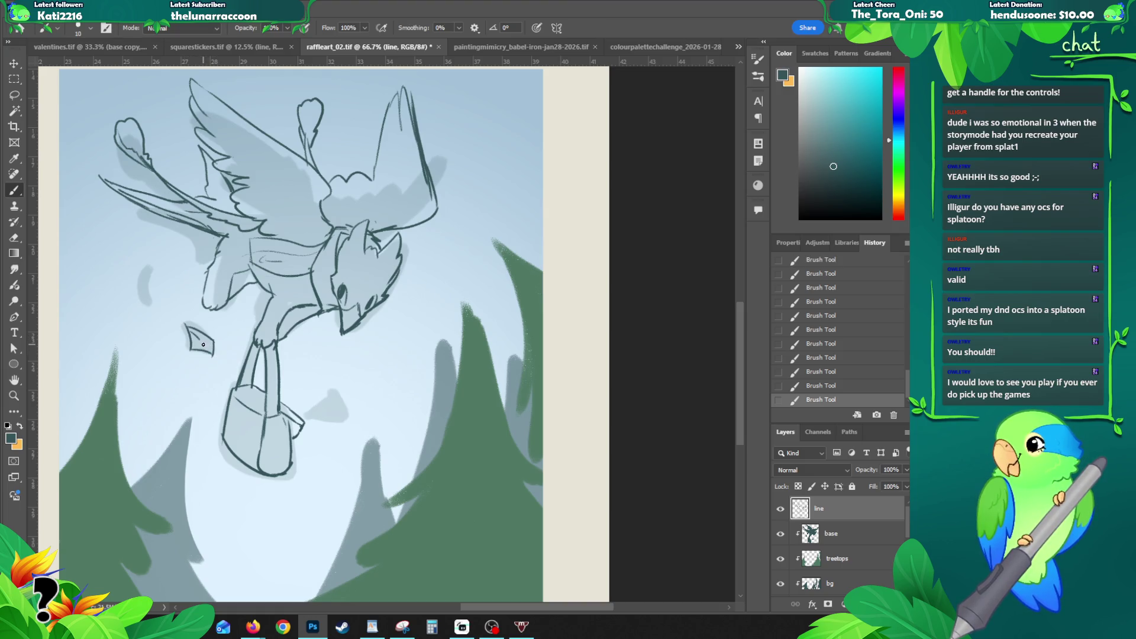
pyautogui.moveTo(311, 410)
pyautogui.mouseDown()
pyautogui.moveTo(334, 379)
pyautogui.moveTo(351, 425)
pyautogui.mouseUp()
pyautogui.moveTo(336, 385)
pyautogui.mouseDown()
pyautogui.moveTo(350, 425)
pyautogui.moveTo(340, 418)
pyautogui.mouseUp()
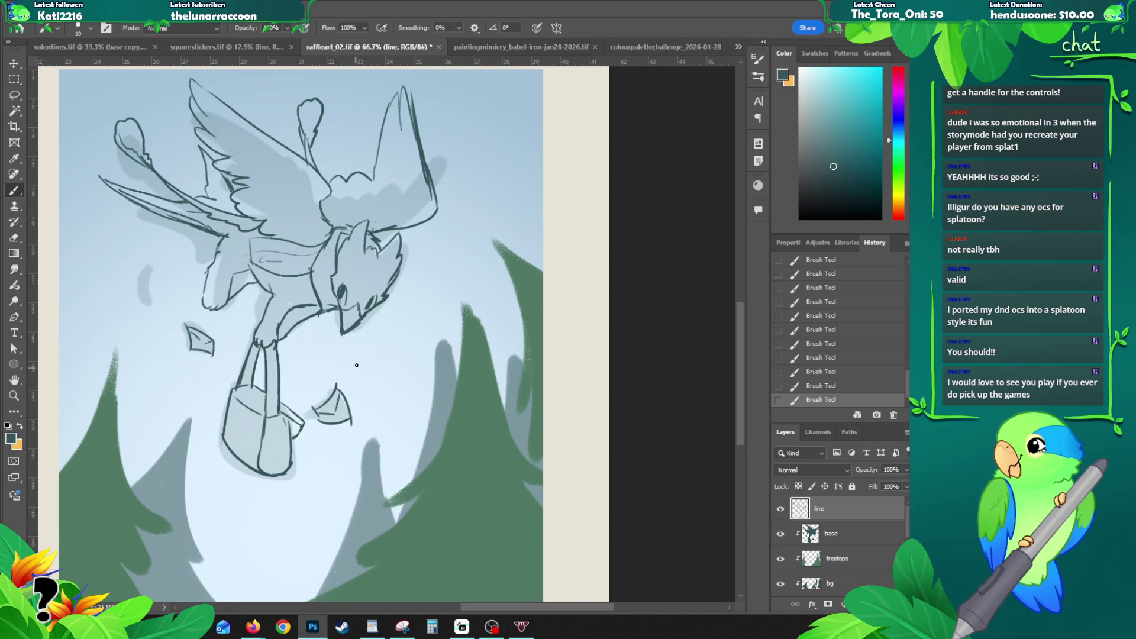
pyautogui.moveTo(151, 262); pyautogui.dragTo(148, 302)
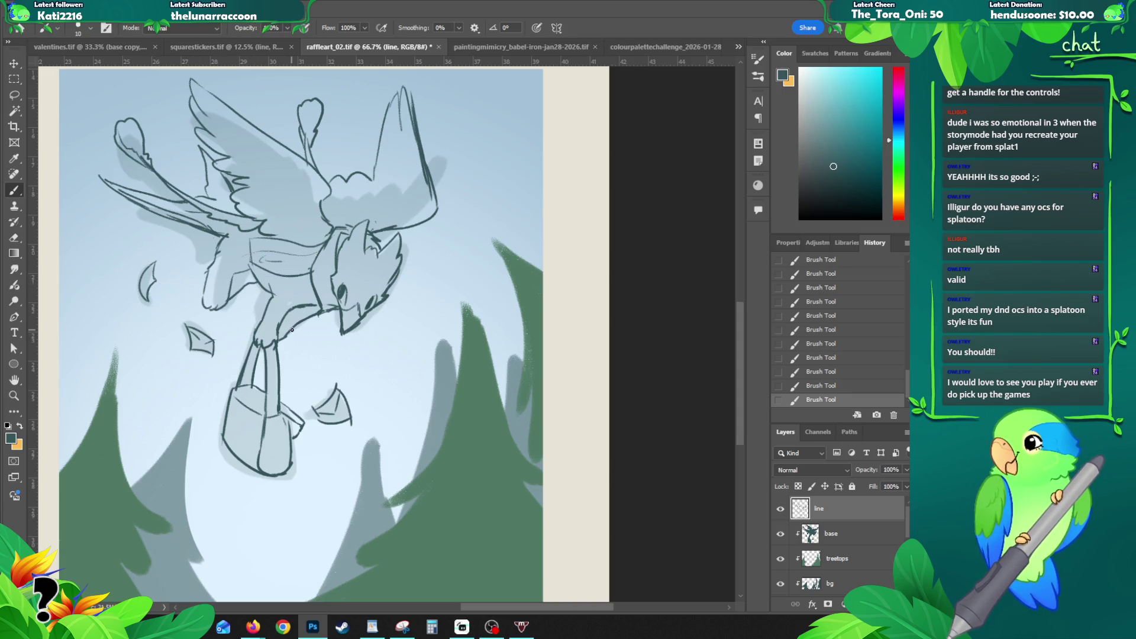
# Step: Zoom out and hide the 'base' layer, toggling it to compare the sketch
pyautogui.press('z')
pyautogui.keyDown('alt'); pyautogui.click(324, 351); pyautogui.keyUp('alt')
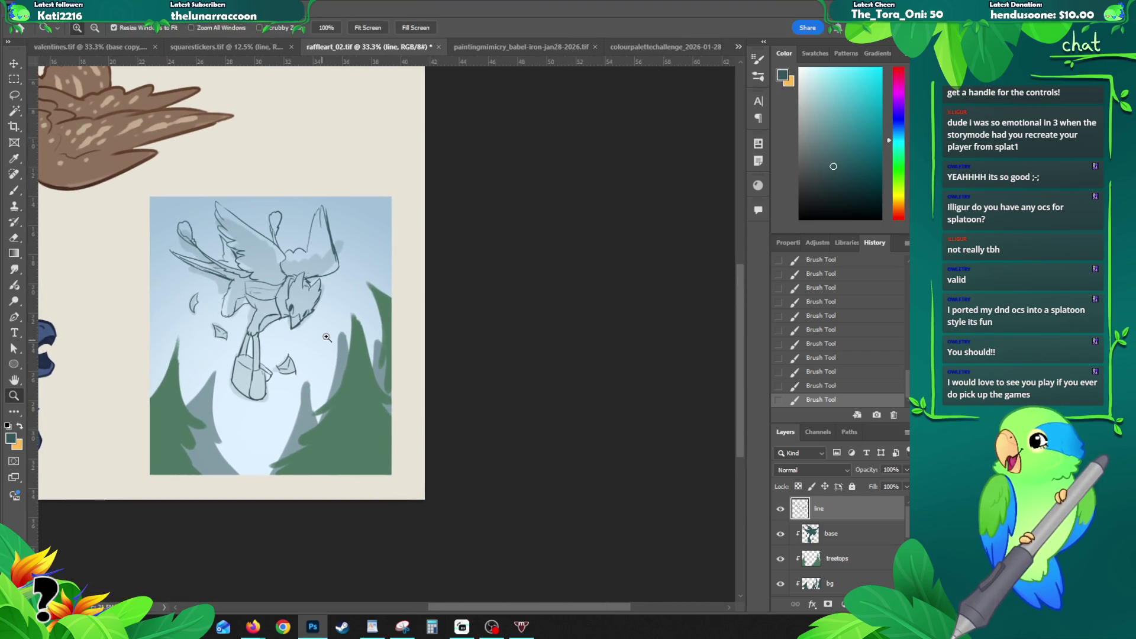
pyautogui.click(782, 533)
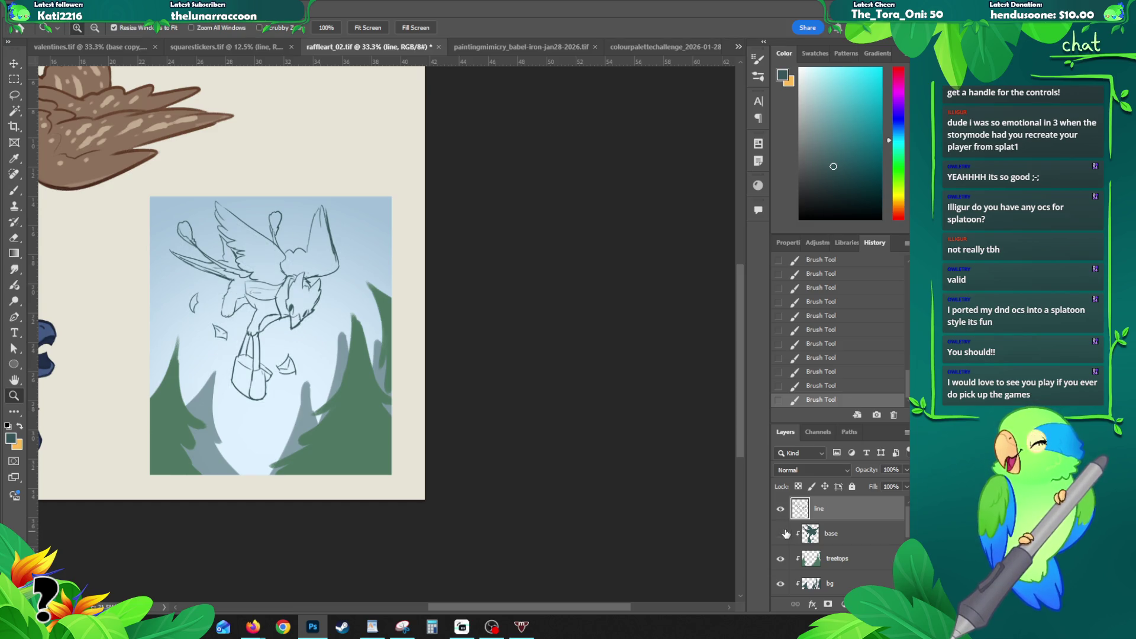
pyautogui.click(781, 533)
pyautogui.click(781, 533)
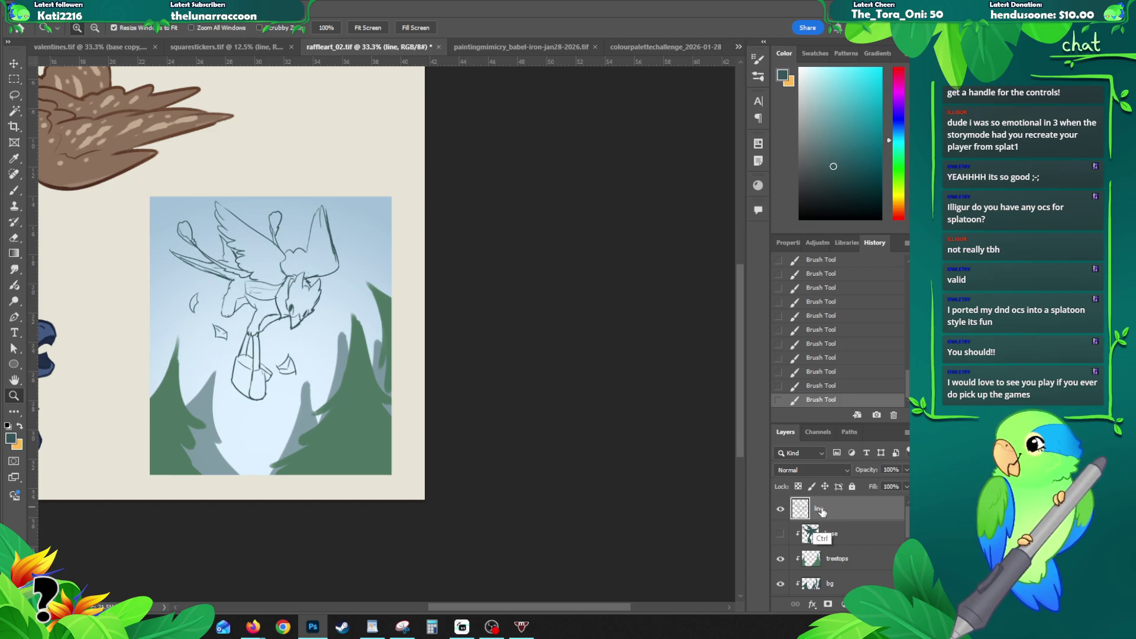
# Step: Flip the canvas horizontally, test eraser and head edits, then revert via History
pyautogui.press('h')
pyautogui.click(249, 296)
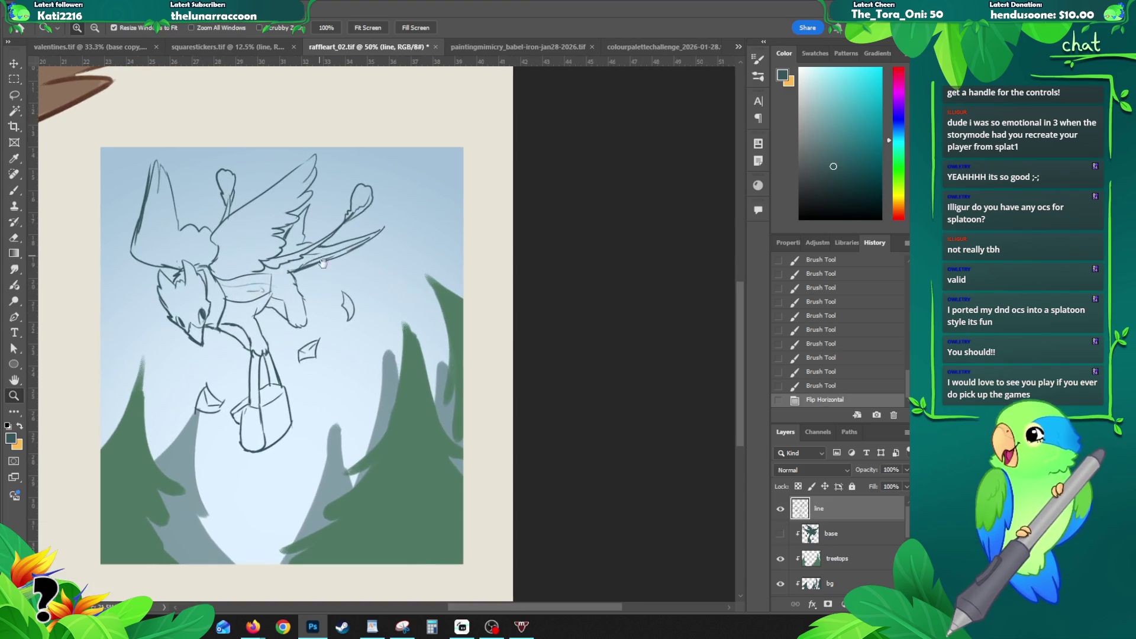
pyautogui.press('e')
pyautogui.moveTo(205, 200); pyautogui.dragTo(182, 306)
pyautogui.moveTo(215, 209); pyautogui.dragTo(227, 266)
pyautogui.press('b')
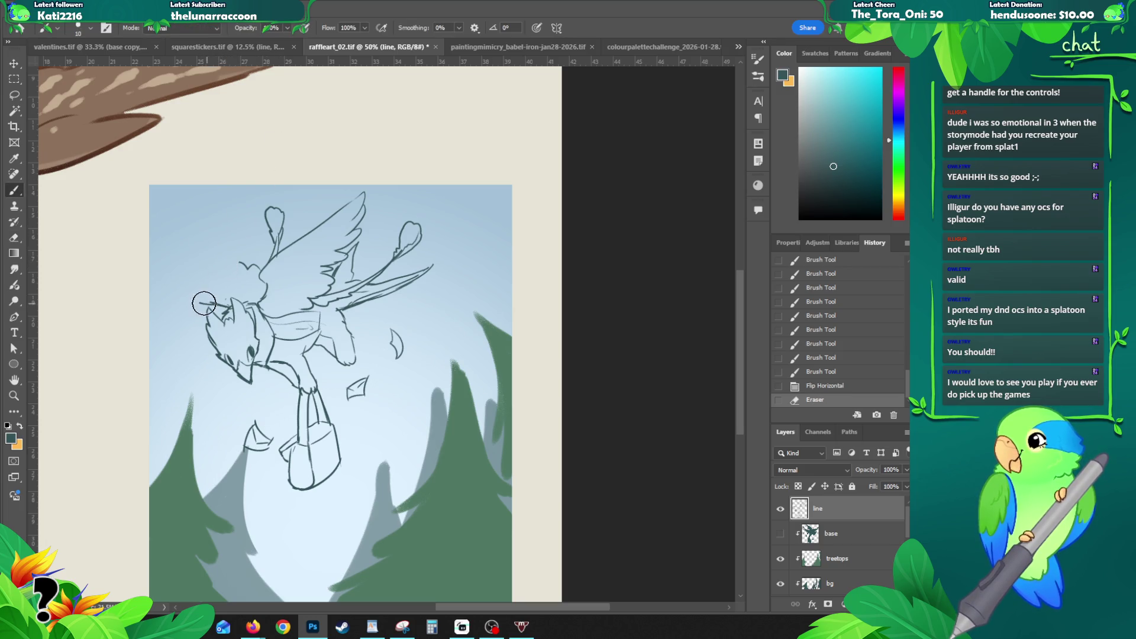
pyautogui.moveTo(204, 303)
pyautogui.mouseDown()
pyautogui.moveTo(224, 307)
pyautogui.moveTo(189, 293)
pyautogui.mouseUp()
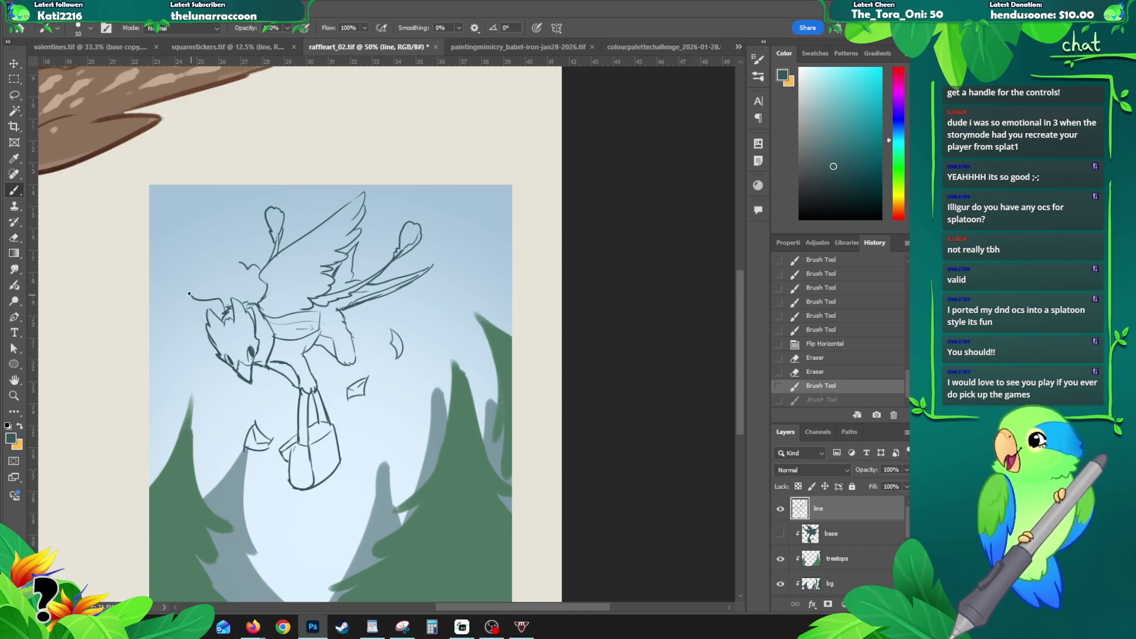
pyautogui.click(820, 331)
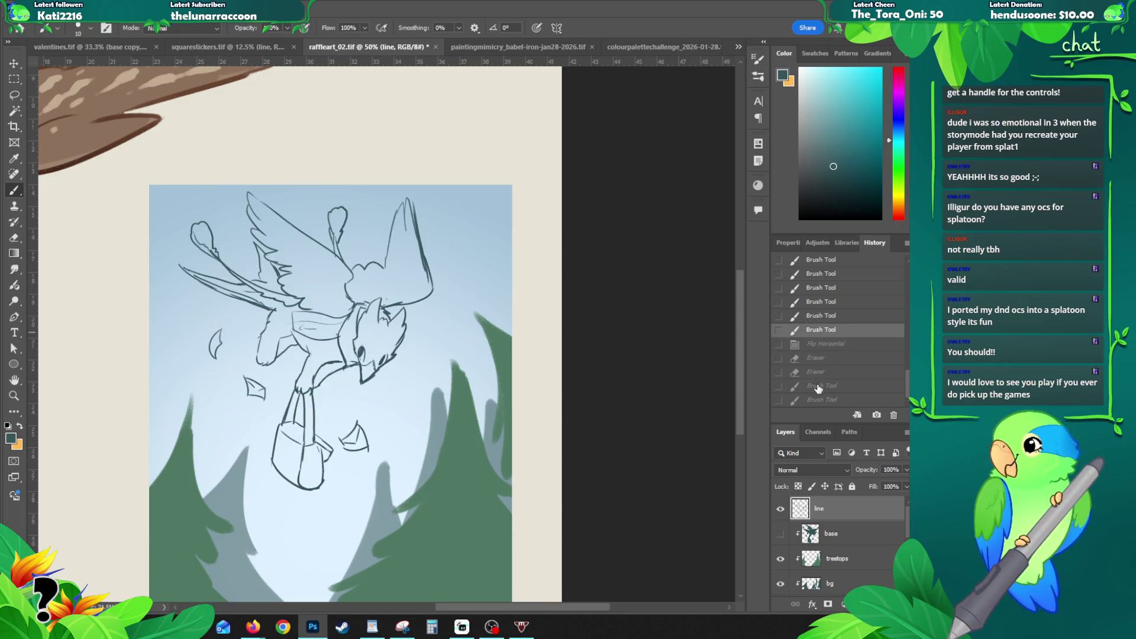
# Step: Restore the Flip Horizontal and latest Brush states, adding strokes around the head
pyautogui.click(819, 345)
pyautogui.click(819, 401)
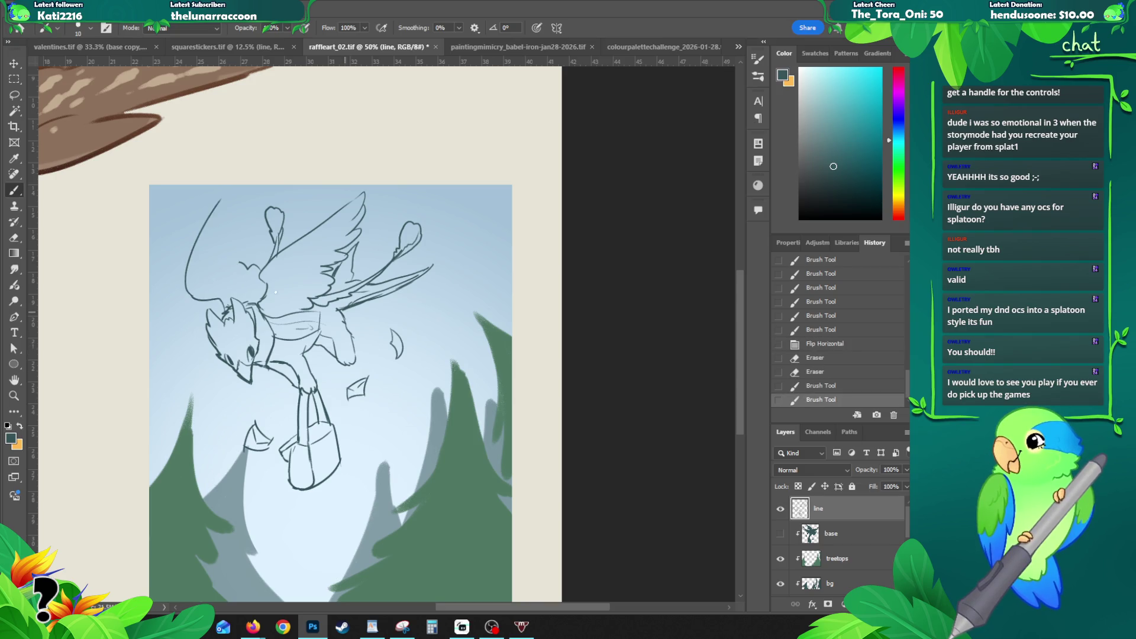
pyautogui.moveTo(240, 264)
pyautogui.mouseDown()
pyautogui.moveTo(222, 259)
pyautogui.moveTo(234, 253)
pyautogui.moveTo(223, 209)
pyautogui.mouseUp()
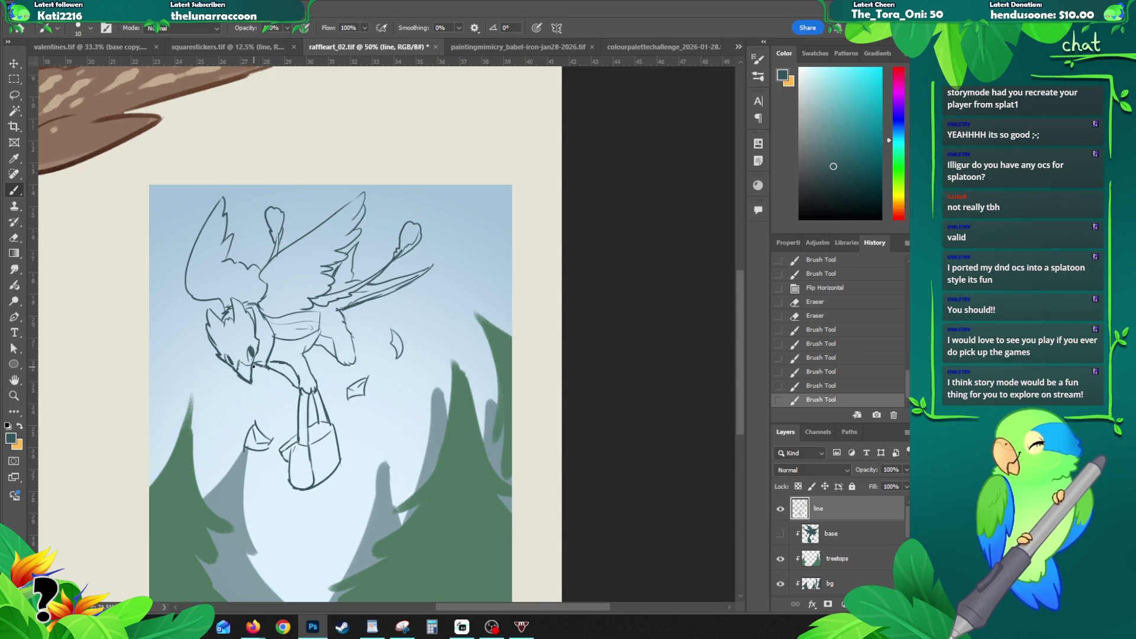
# Step: Rework the leg line with eraser, redraws and undo until it reads right
pyautogui.moveTo(264, 376); pyautogui.dragTo(277, 392)
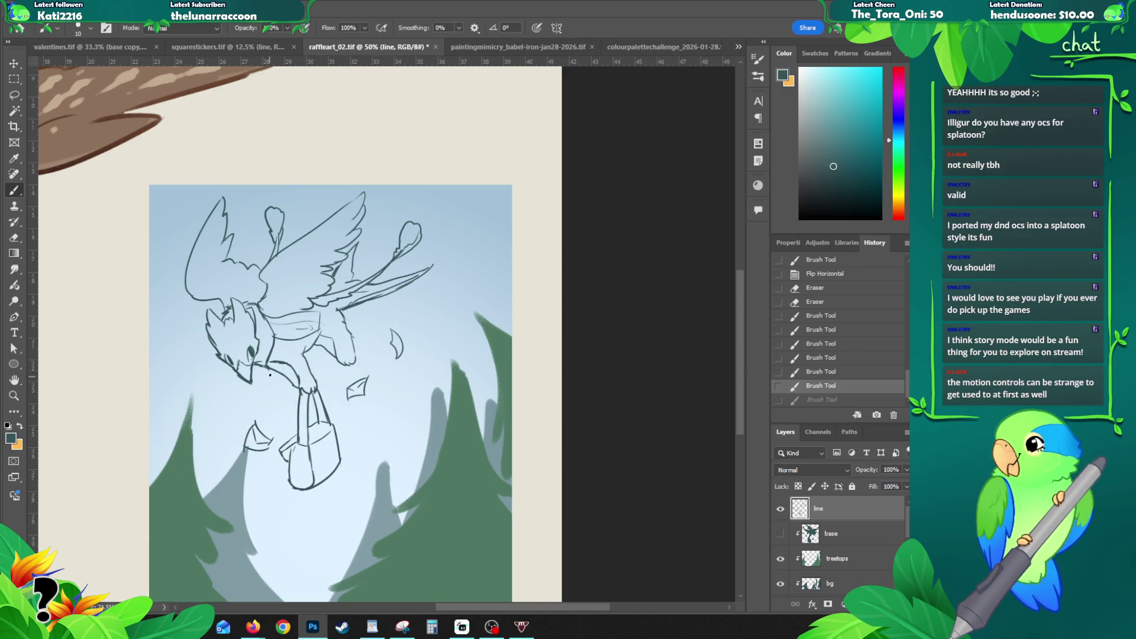
pyautogui.press('e')
pyautogui.moveTo(259, 363)
pyautogui.mouseDown()
pyautogui.moveTo(286, 384)
pyautogui.moveTo(280, 362)
pyautogui.mouseUp()
pyautogui.press('b')
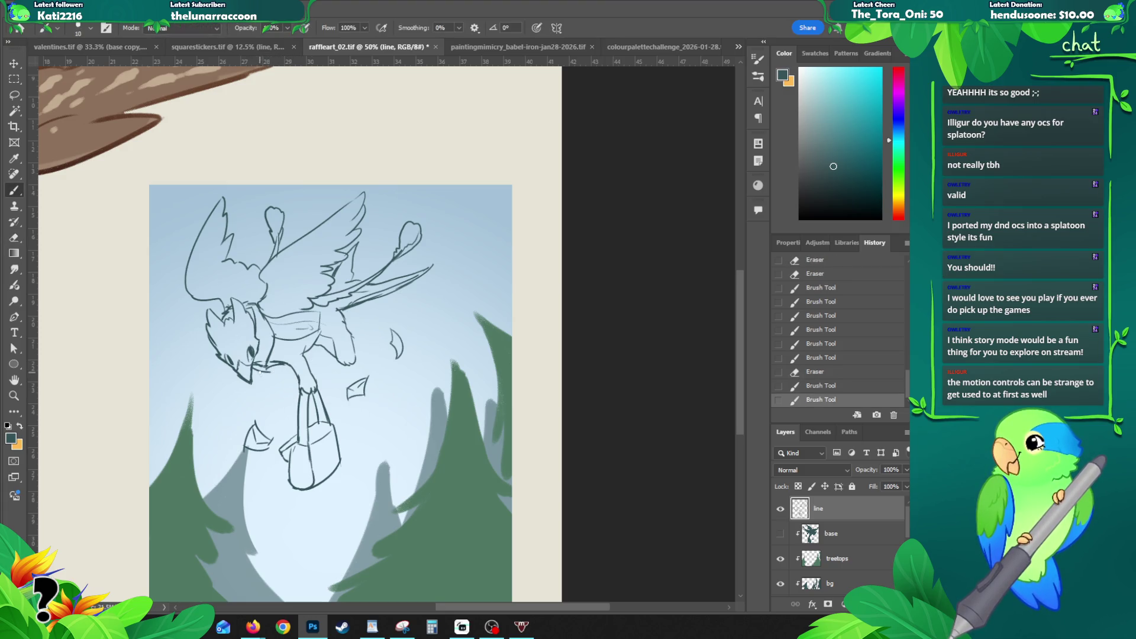
pyautogui.moveTo(276, 404); pyautogui.dragTo(284, 365)
pyautogui.hotkey('ctrl', 'z')
pyautogui.moveTo(273, 403)
pyautogui.mouseDown()
pyautogui.moveTo(293, 368)
pyautogui.moveTo(284, 373)
pyautogui.moveTo(300, 382)
pyautogui.mouseUp()
pyautogui.hotkey('ctrl', 'z')
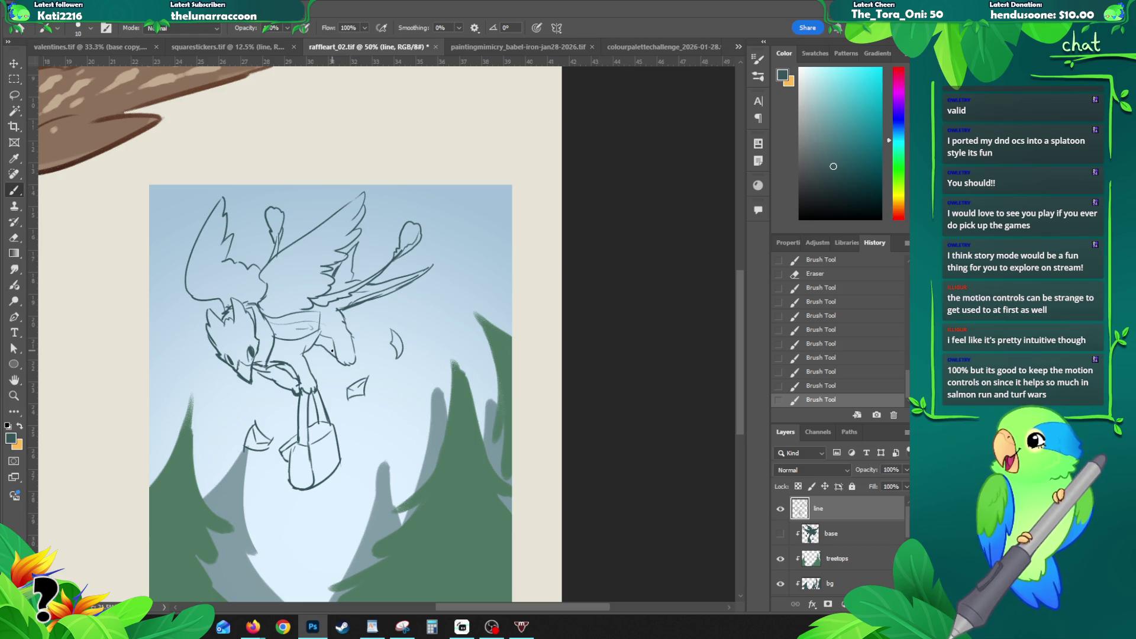
pyautogui.moveTo(141, 301)
pyautogui.mouseDown()
pyautogui.moveTo(261, 260)
pyautogui.moveTo(242, 241)
pyautogui.moveTo(229, 252)
pyautogui.moveTo(234, 277)
pyautogui.mouseUp()
pyautogui.moveTo(240, 238); pyautogui.dragTo(322, 217)
pyautogui.moveTo(253, 289); pyautogui.dragTo(316, 267)
pyautogui.moveTo(320, 220)
pyautogui.mouseDown()
pyautogui.moveTo(328, 267)
pyautogui.moveTo(356, 248)
pyautogui.moveTo(327, 269)
pyautogui.moveTo(252, 240)
pyautogui.moveTo(315, 264)
pyautogui.moveTo(311, 228)
pyautogui.mouseUp()
pyautogui.moveTo(218, 283); pyautogui.dragTo(233, 302)
pyautogui.moveTo(219, 255)
pyautogui.mouseDown()
pyautogui.moveTo(210, 270)
pyautogui.moveTo(228, 313)
pyautogui.mouseUp()
pyautogui.moveTo(340, 245); pyautogui.dragTo(354, 266)
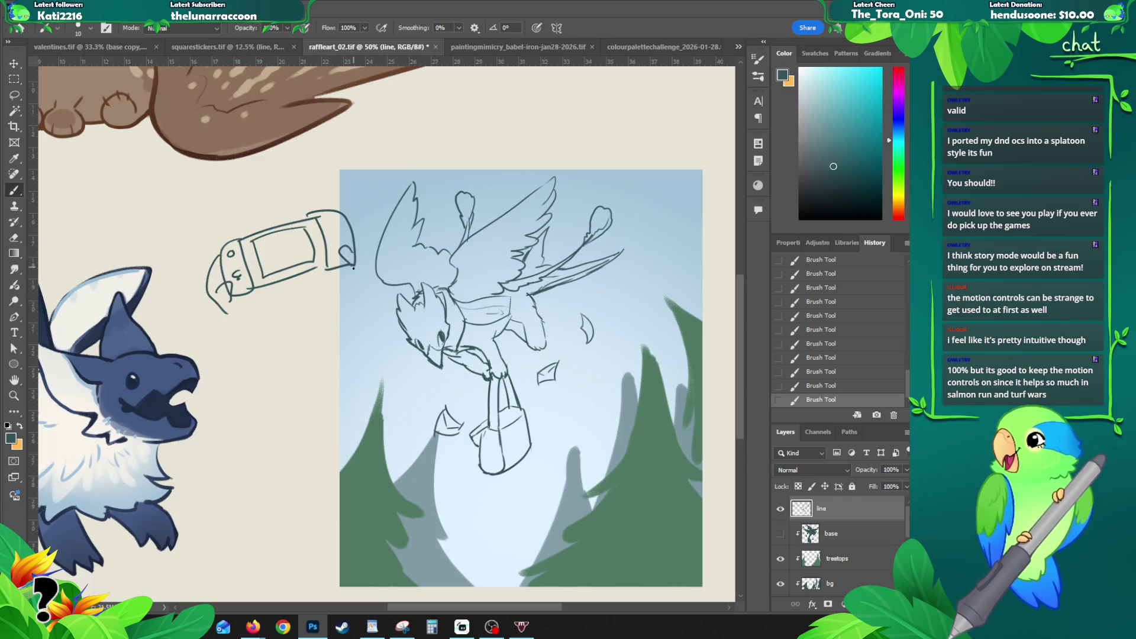
pyautogui.moveTo(341, 213); pyautogui.dragTo(363, 246)
pyautogui.moveTo(276, 322)
pyautogui.mouseDown()
pyautogui.moveTo(274, 359)
pyautogui.moveTo(316, 338)
pyautogui.moveTo(330, 348)
pyautogui.moveTo(321, 310)
pyautogui.moveTo(273, 320)
pyautogui.moveTo(279, 334)
pyautogui.mouseUp()
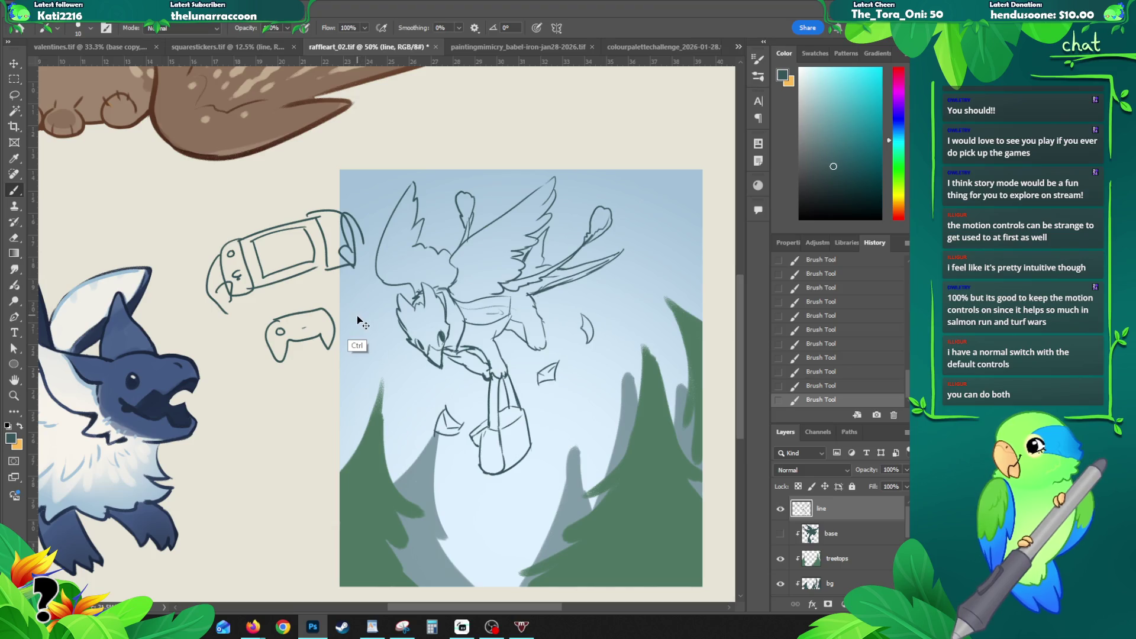
pyautogui.hotkey('ctrl', 'z')
pyautogui.hotkey('ctrl', 'z')
pyautogui.hotkey('ctrl', 'z')
pyautogui.hotkey('ctrl', 'z')
pyautogui.hotkey('ctrl', 'z')
pyautogui.hotkey('ctrl', 'z')
pyautogui.hotkey('ctrl', 'z')
pyautogui.hotkey('ctrl', 'z')
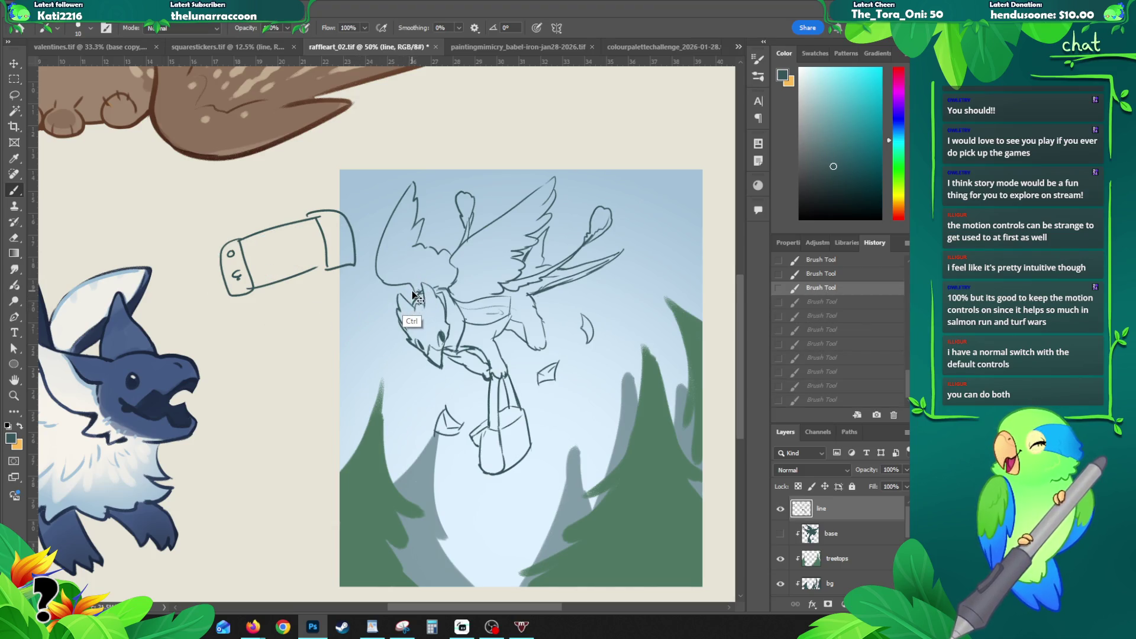
pyautogui.hotkey('ctrl', 'z')
pyautogui.hotkey('ctrl', 'z')
pyautogui.hotkey('ctrl', 'z')
pyautogui.hotkey('ctrl', 'z')
pyautogui.hotkey('ctrl', 'z')
pyautogui.hotkey('ctrl', 'z')
pyautogui.moveTo(623, 232); pyautogui.dragTo(415, 240)
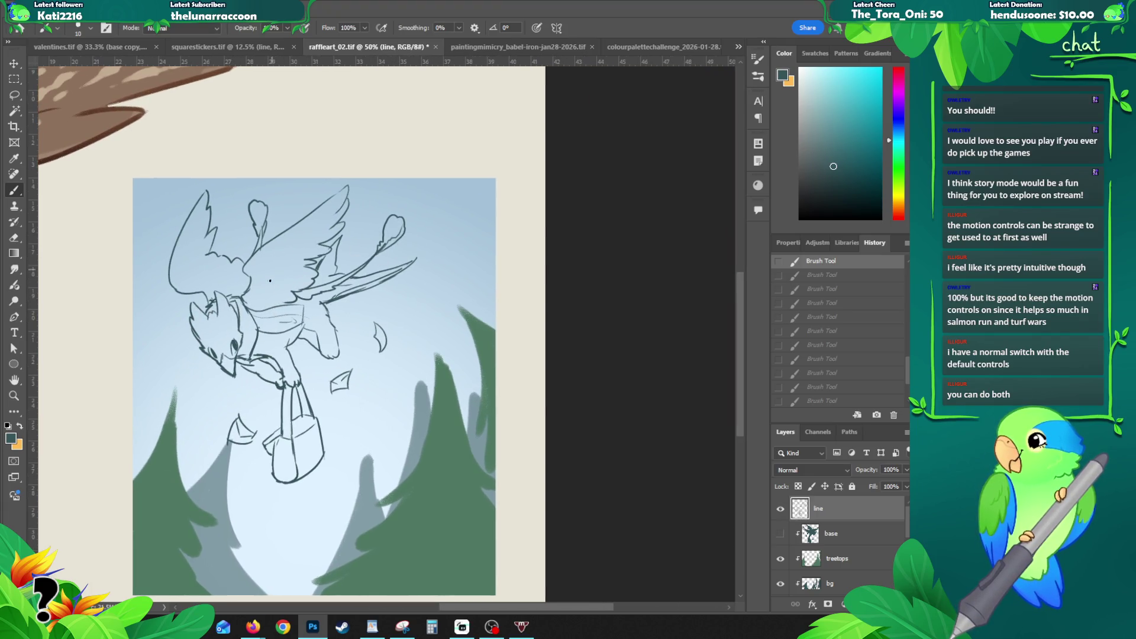
# Step: Add body and head lines, discard a loop around the body and erase a stray line
pyautogui.moveTo(259, 306)
pyautogui.mouseDown()
pyautogui.moveTo(279, 297)
pyautogui.moveTo(289, 228)
pyautogui.moveTo(284, 249)
pyautogui.mouseUp()
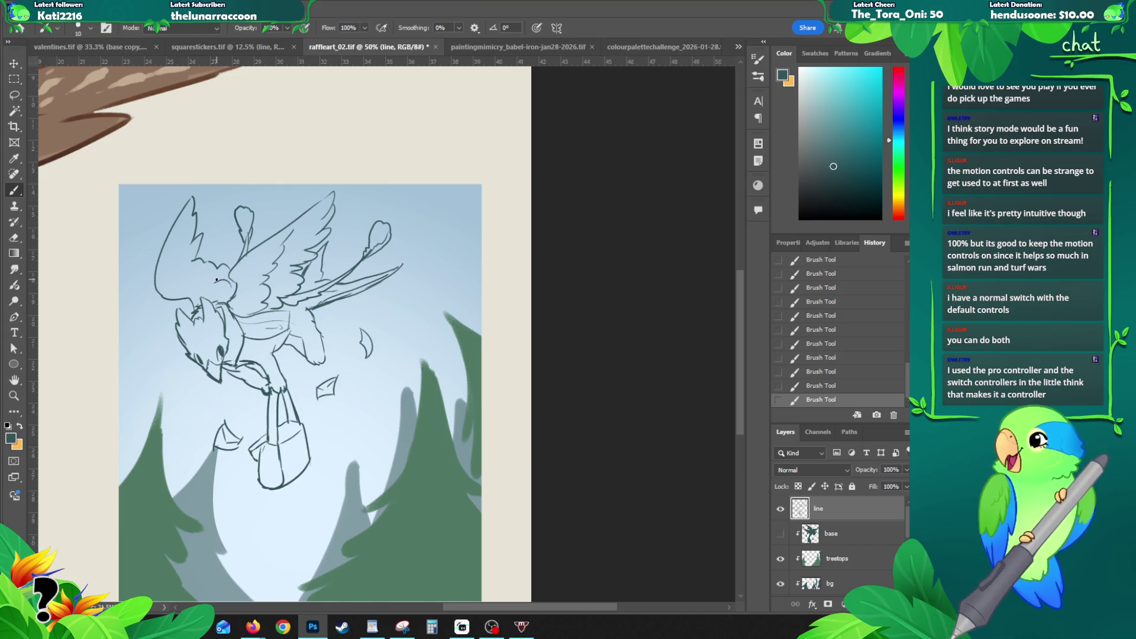
pyautogui.moveTo(206, 271); pyautogui.dragTo(190, 274)
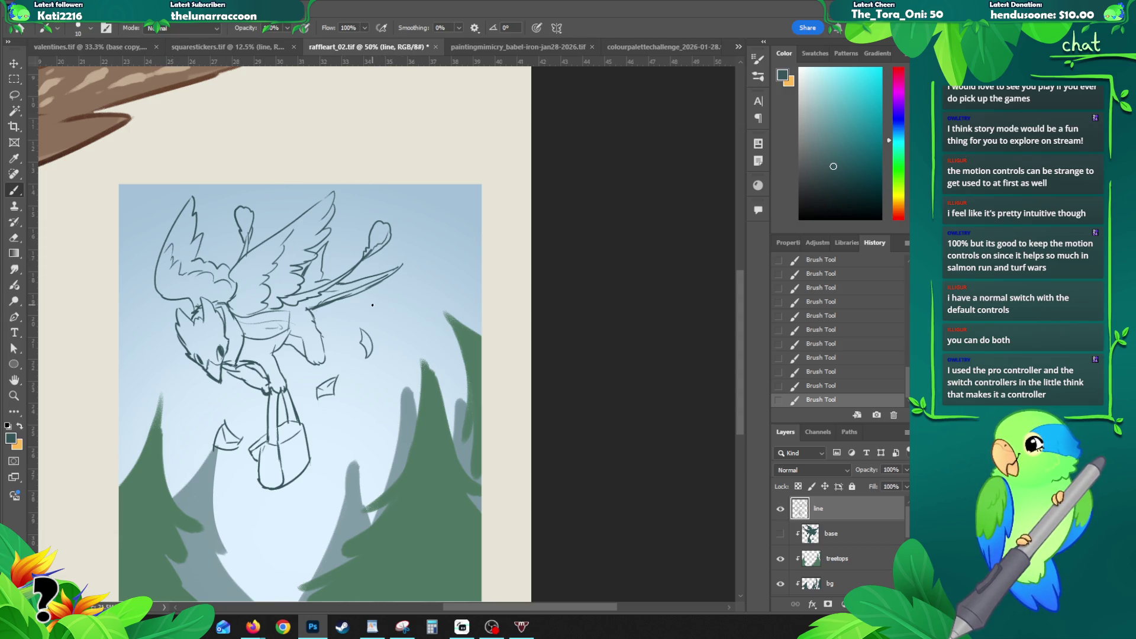
pyautogui.moveTo(271, 355)
pyautogui.mouseDown()
pyautogui.moveTo(248, 306)
pyautogui.moveTo(201, 336)
pyautogui.moveTo(258, 371)
pyautogui.mouseUp()
pyautogui.moveTo(278, 298)
pyautogui.mouseDown()
pyautogui.moveTo(311, 331)
pyautogui.moveTo(294, 324)
pyautogui.mouseUp()
pyautogui.hotkey('ctrl', 'z')
pyautogui.hotkey('ctrl', 'z')
pyautogui.press('e')
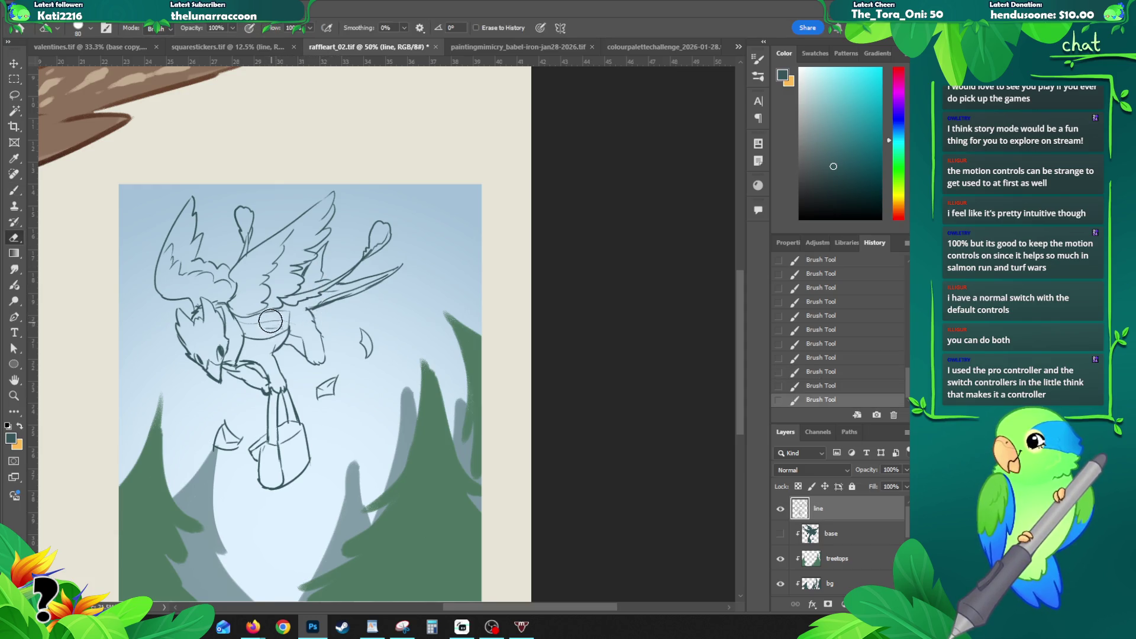
pyautogui.press('b')
pyautogui.moveTo(257, 331)
pyautogui.mouseDown()
pyautogui.moveTo(286, 322)
pyautogui.moveTo(293, 337)
pyautogui.mouseUp()
# Step: Mirror the canvas horizontally, then add an eye stroke and a line across the leg
pyautogui.hotkey('ctrl', 'h')
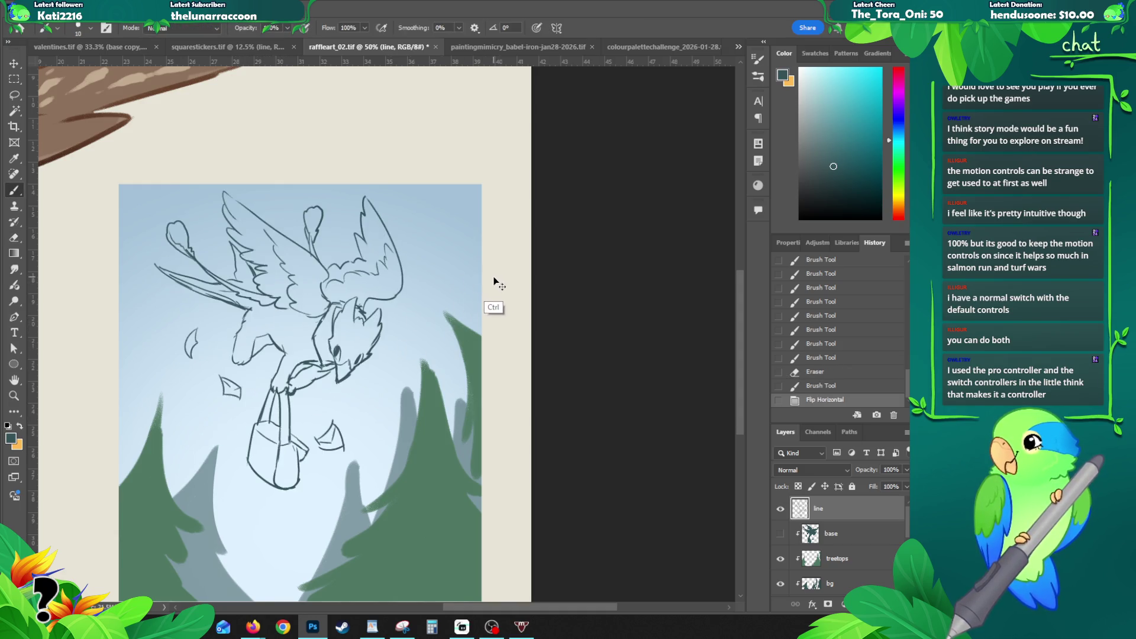
pyautogui.click(287, 334)
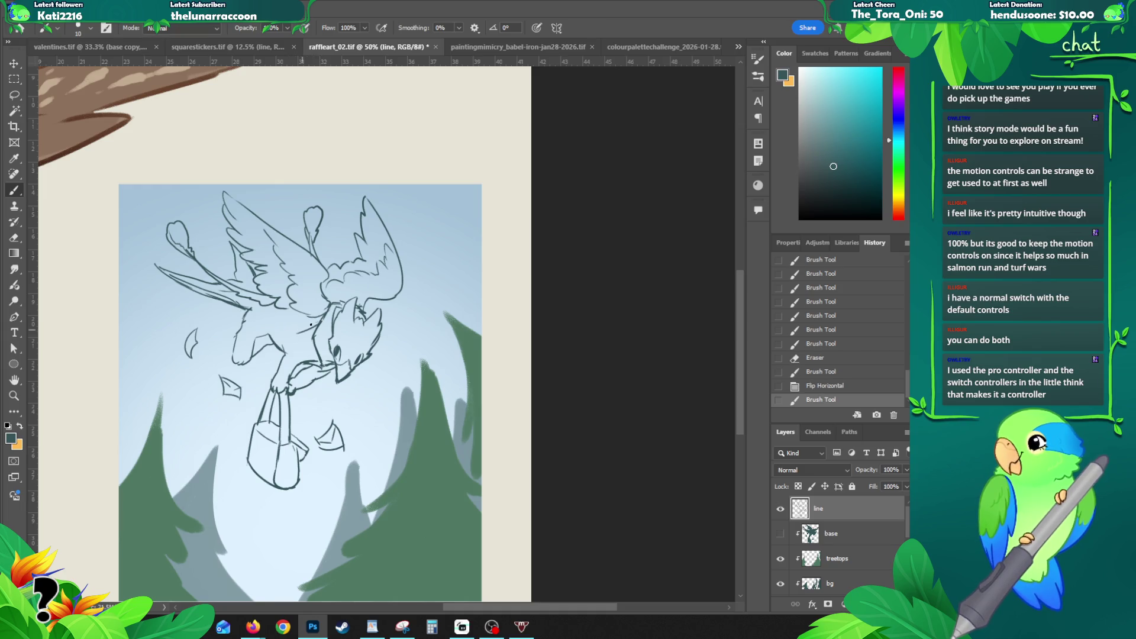
pyautogui.hotkey('ctrl', 'z')
pyautogui.moveTo(331, 327); pyautogui.dragTo(336, 355)
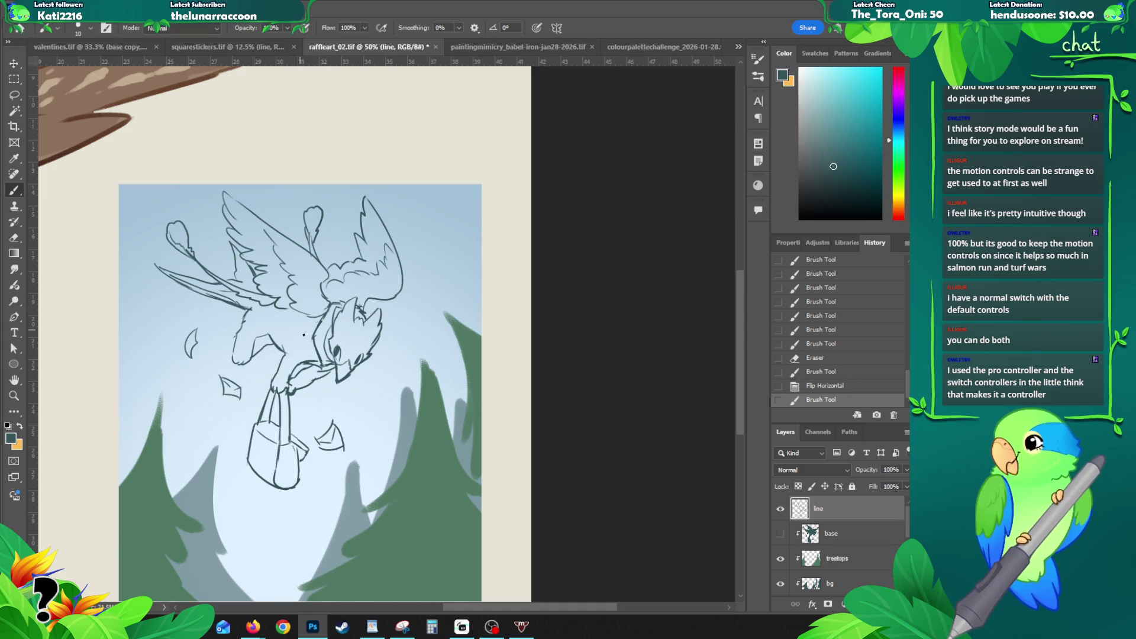
pyautogui.moveTo(277, 323)
pyautogui.mouseDown()
pyautogui.moveTo(320, 322)
pyautogui.moveTo(224, 334)
pyautogui.moveTo(313, 331)
pyautogui.moveTo(241, 320)
pyautogui.mouseUp()
pyautogui.hotkey('ctrl', 'z')
pyautogui.hotkey('ctrl', 'z')
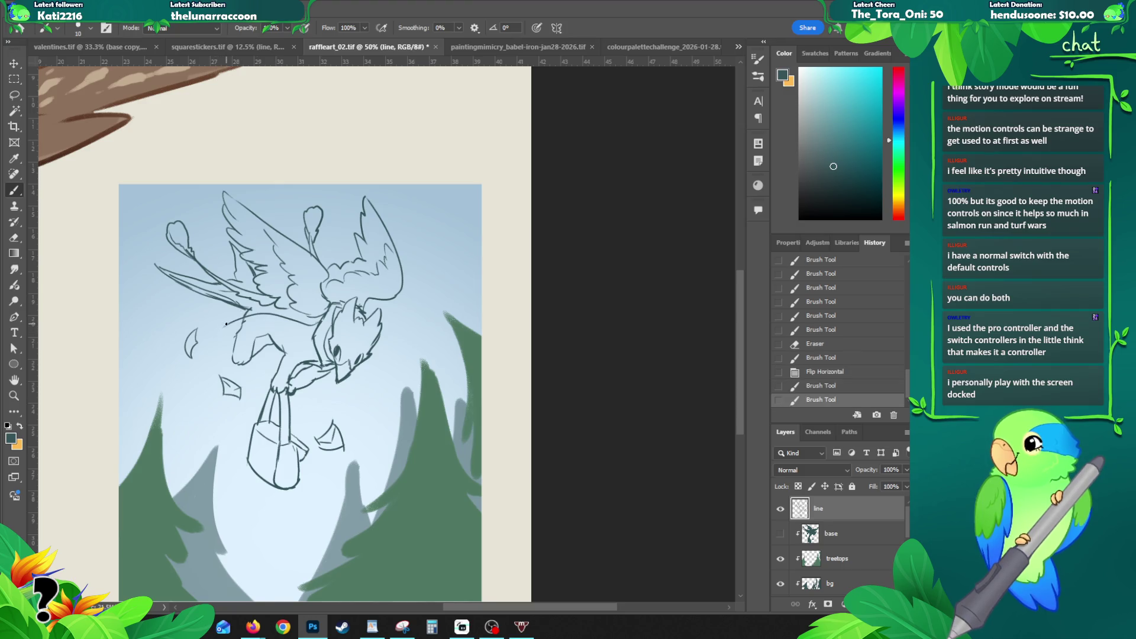
pyautogui.moveTo(309, 343)
pyautogui.mouseDown()
pyautogui.moveTo(235, 347)
pyautogui.moveTo(293, 331)
pyautogui.moveTo(250, 325)
pyautogui.mouseUp()
# Step: Erase and redraw the leg line, stepping undo/redo until the stroke holds
pyautogui.press('e')
pyautogui.press('b')
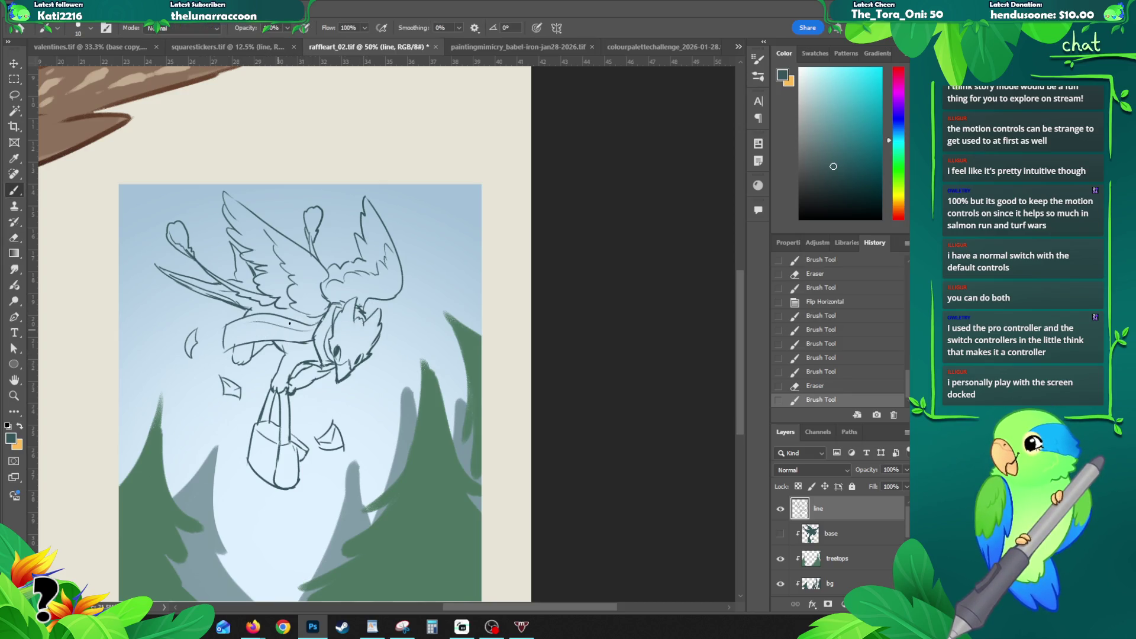
pyautogui.hotkey('ctrl', 'z')
pyautogui.hotkey('ctrl', 'shift', 'z')
pyautogui.hotkey('ctrl', 'z')
pyautogui.moveTo(305, 329); pyautogui.dragTo(241, 366)
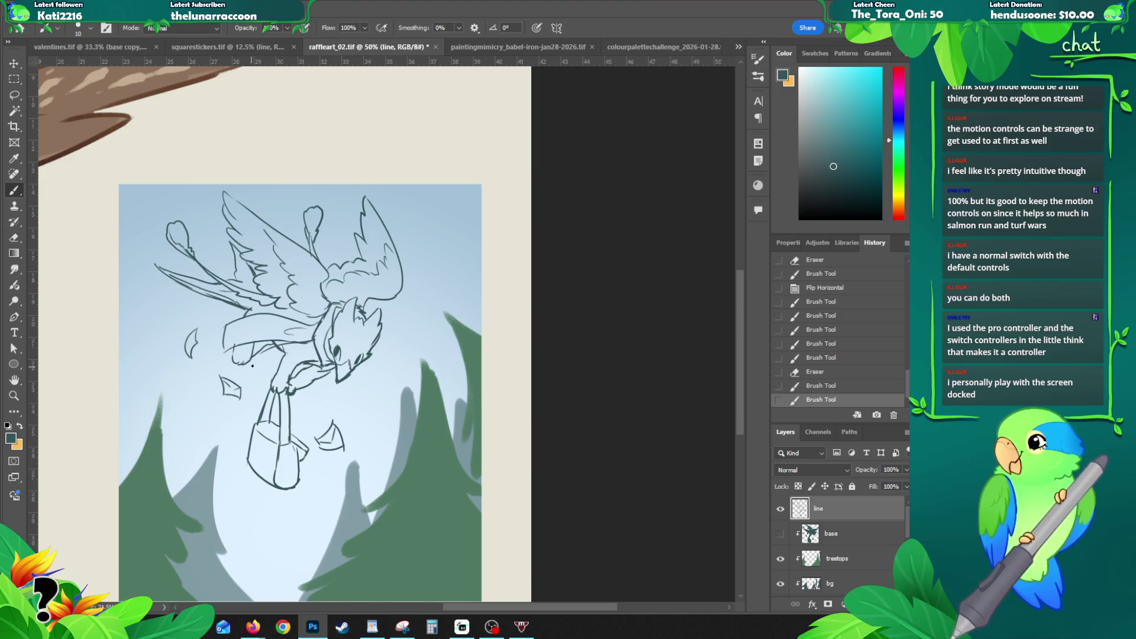
pyautogui.hotkey('ctrl', 'z')
pyautogui.hotkey('ctrl', 'z')
pyautogui.moveTo(311, 318)
pyautogui.mouseDown()
pyautogui.moveTo(277, 319)
pyautogui.moveTo(279, 302)
pyautogui.moveTo(248, 293)
pyautogui.moveTo(262, 312)
pyautogui.moveTo(309, 312)
pyautogui.mouseUp()
pyautogui.hotkey('ctrl', 'z')
# Step: Refine small wing, neck and arm strokes, then briefly check Firefox and return
pyautogui.press('e')
pyautogui.press('b')
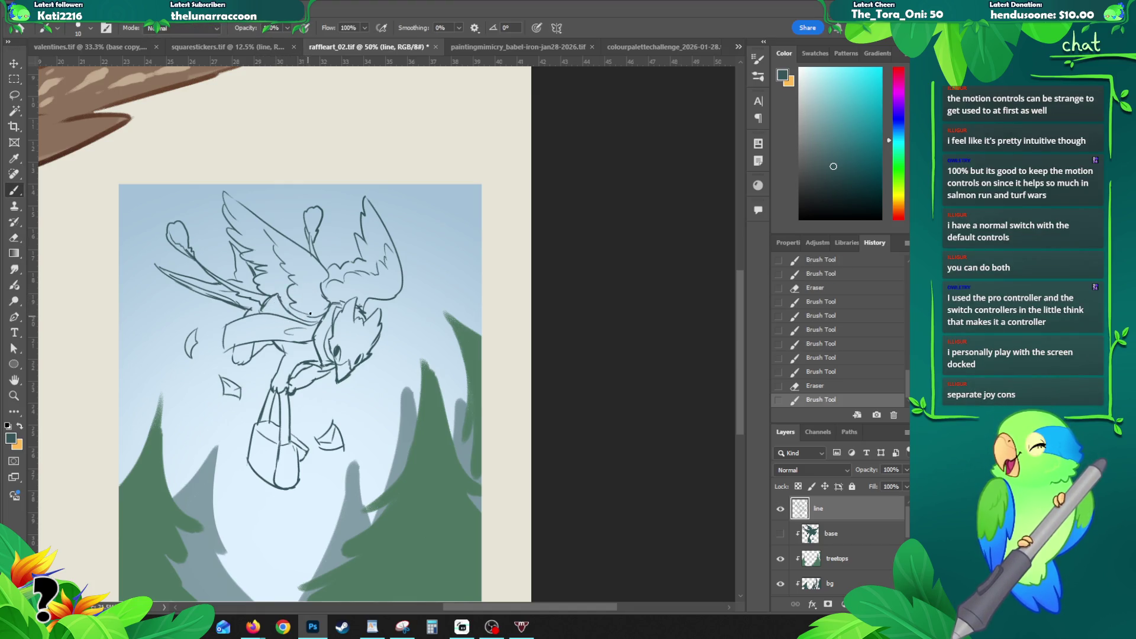
pyautogui.moveTo(270, 295); pyautogui.dragTo(294, 280)
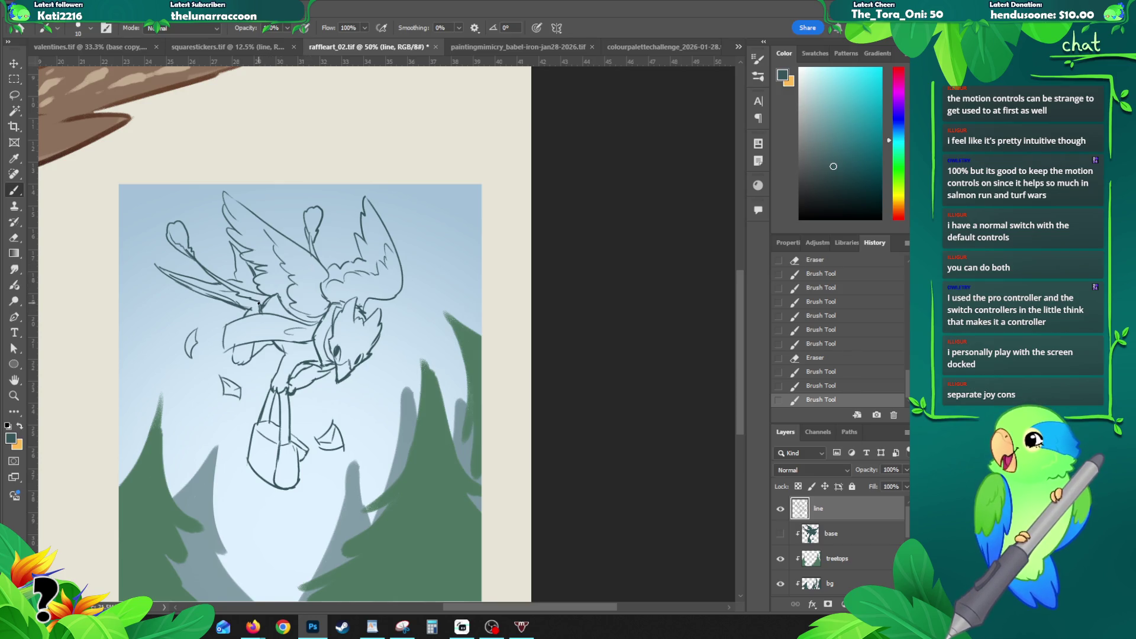
pyautogui.moveTo(276, 286); pyautogui.dragTo(272, 293)
pyautogui.moveTo(273, 291); pyautogui.dragTo(266, 303)
pyautogui.moveTo(266, 302); pyautogui.dragTo(225, 350)
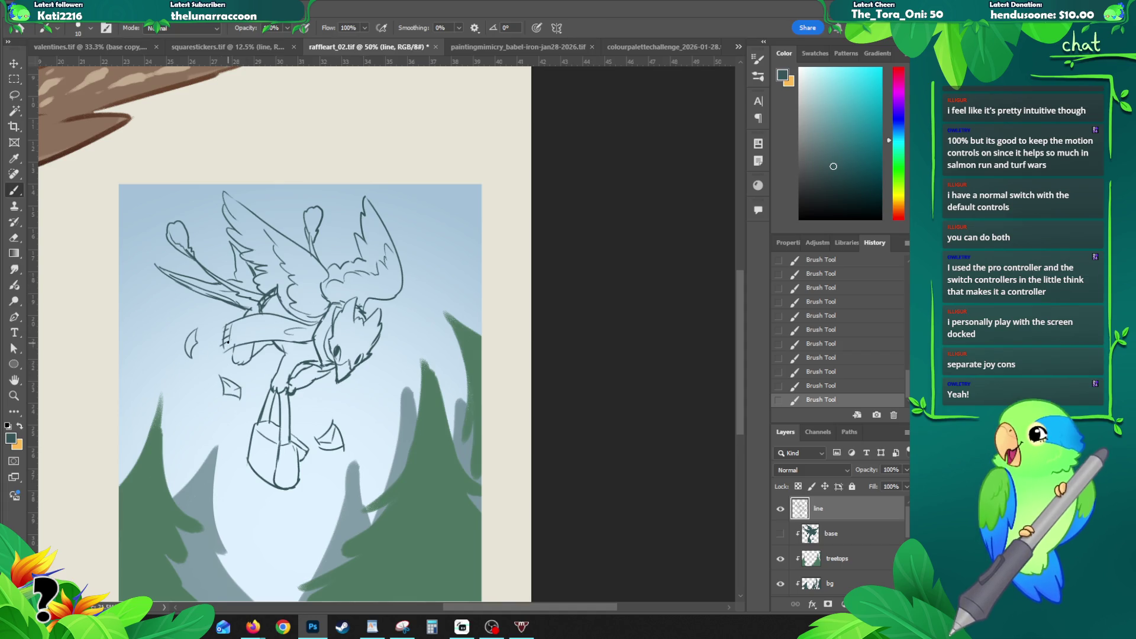
pyautogui.moveTo(227, 348); pyautogui.dragTo(266, 341)
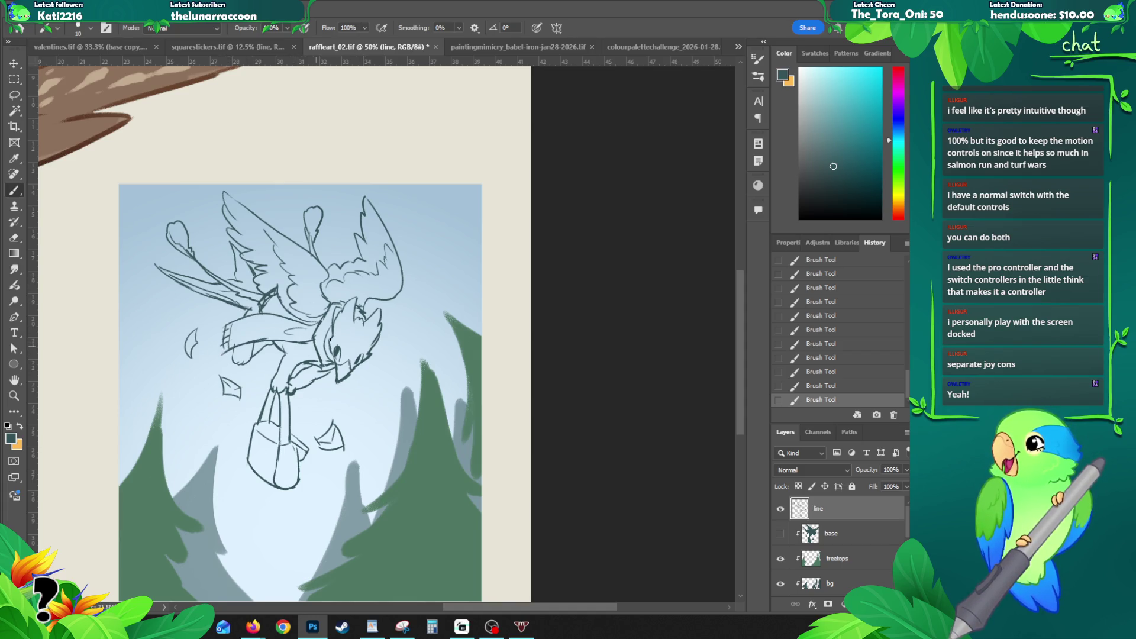
pyautogui.hotkey('ctrl', 'z')
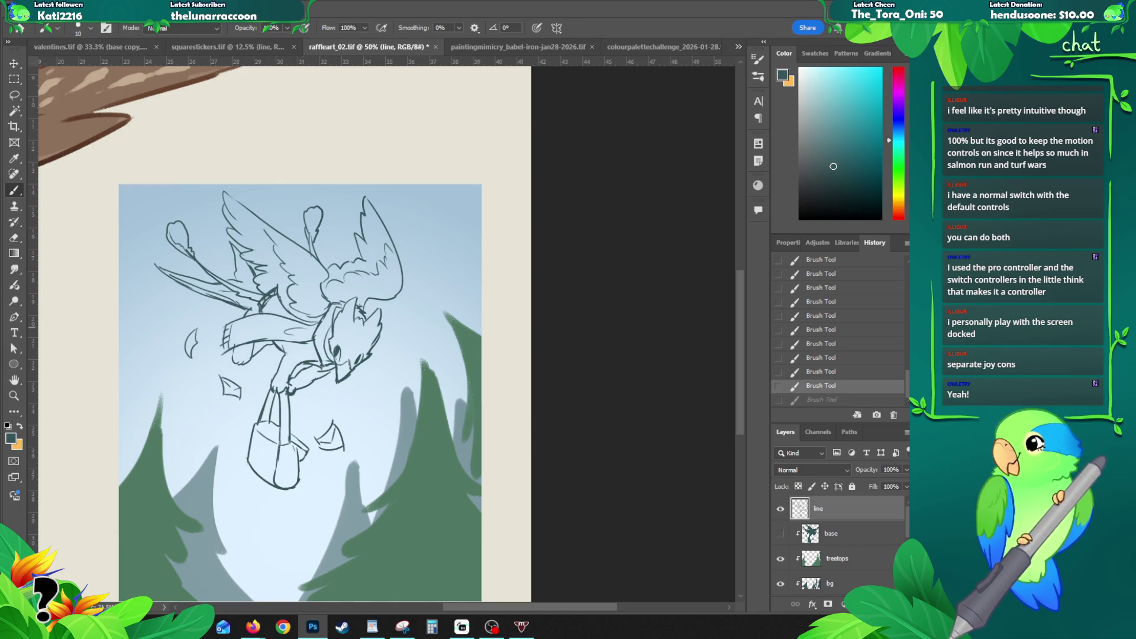
pyautogui.hotkey('alt', 'Tab')
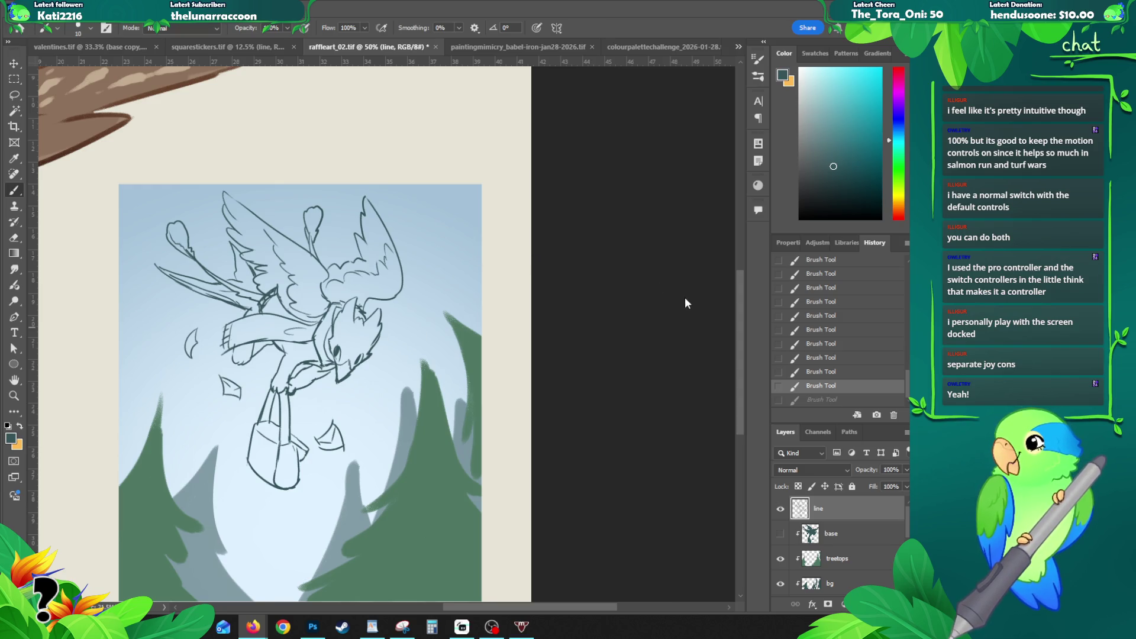
pyautogui.click(734, 299)
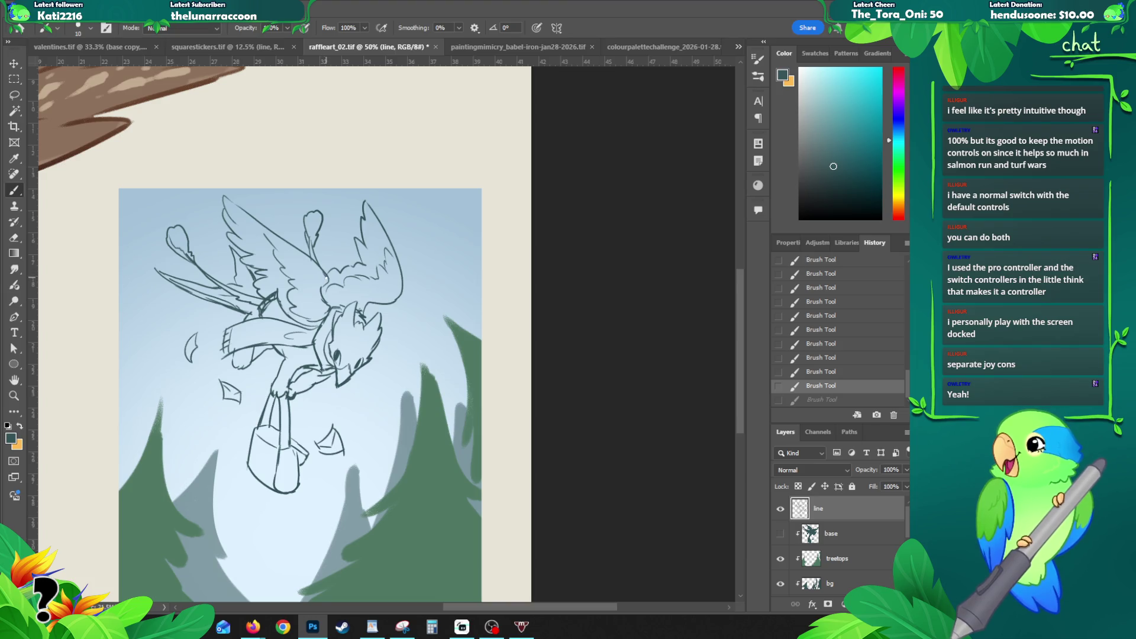
# Step: Add small line marks near the wing, head and triangle leaf, erasing a stray bit by the wing
pyautogui.moveTo(322, 297); pyautogui.dragTo(336, 309)
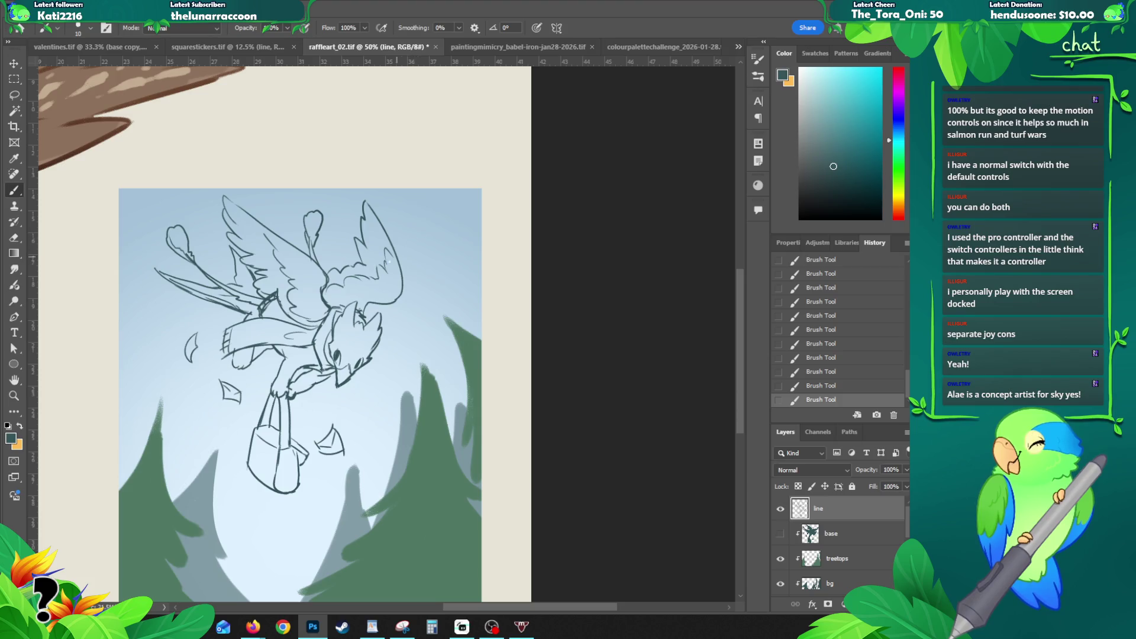
pyautogui.moveTo(355, 307)
pyautogui.mouseDown()
pyautogui.moveTo(345, 313)
pyautogui.moveTo(384, 277)
pyautogui.mouseUp()
pyautogui.press('e')
pyautogui.press('b')
pyautogui.moveTo(302, 284)
pyautogui.mouseDown()
pyautogui.moveTo(315, 273)
pyautogui.moveTo(309, 295)
pyautogui.mouseUp()
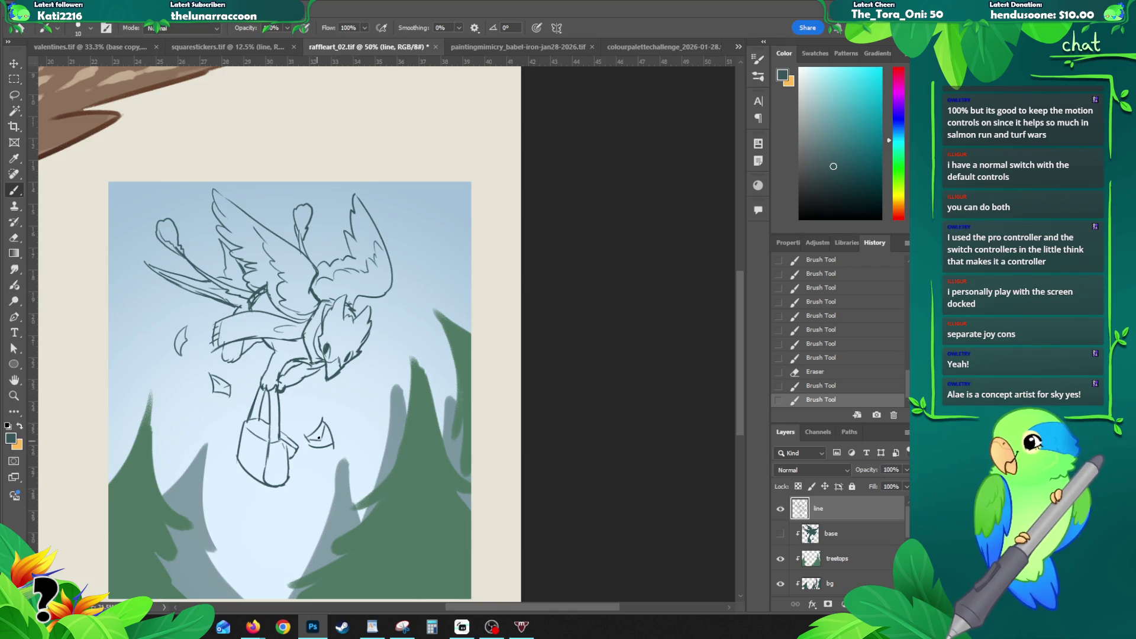
pyautogui.moveTo(319, 437); pyautogui.dragTo(321, 443)
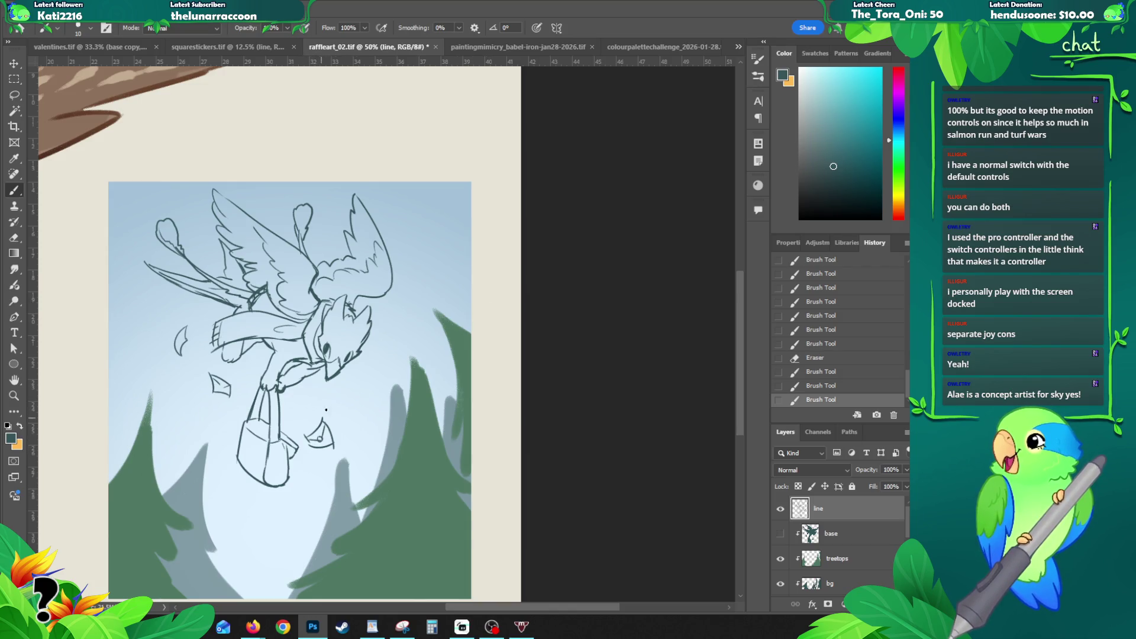
pyautogui.moveTo(360, 301); pyautogui.dragTo(365, 303)
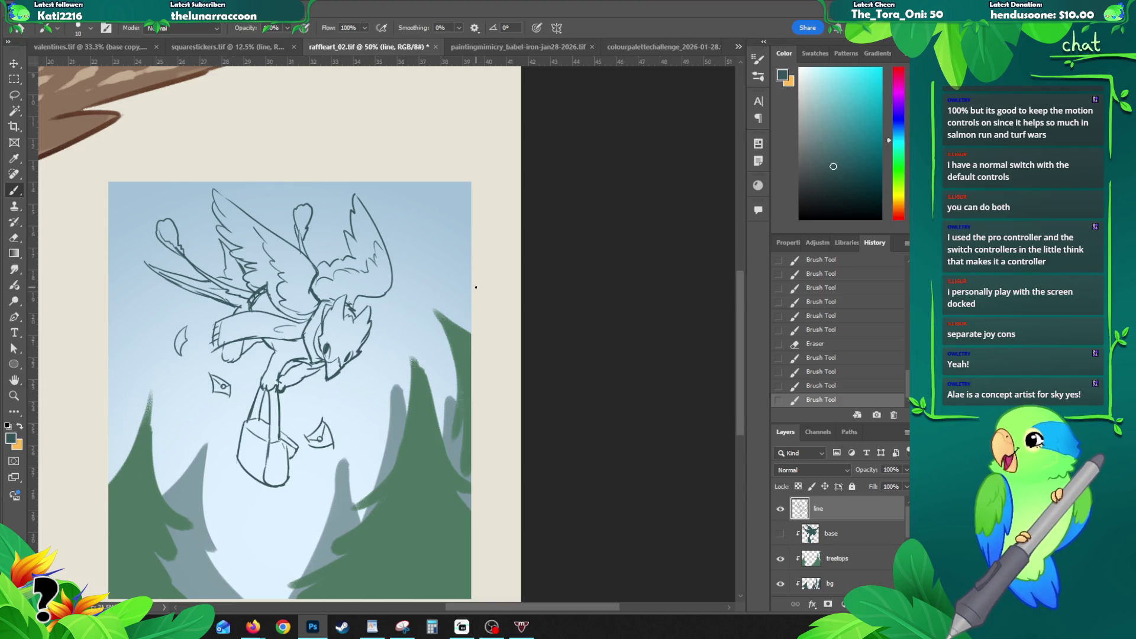
# Step: Darken the balloon outline, touch up the head and left wing top, and erase part of the wing lines
pyautogui.moveTo(397, 343); pyautogui.dragTo(392, 324)
pyautogui.moveTo(161, 212); pyautogui.dragTo(163, 220)
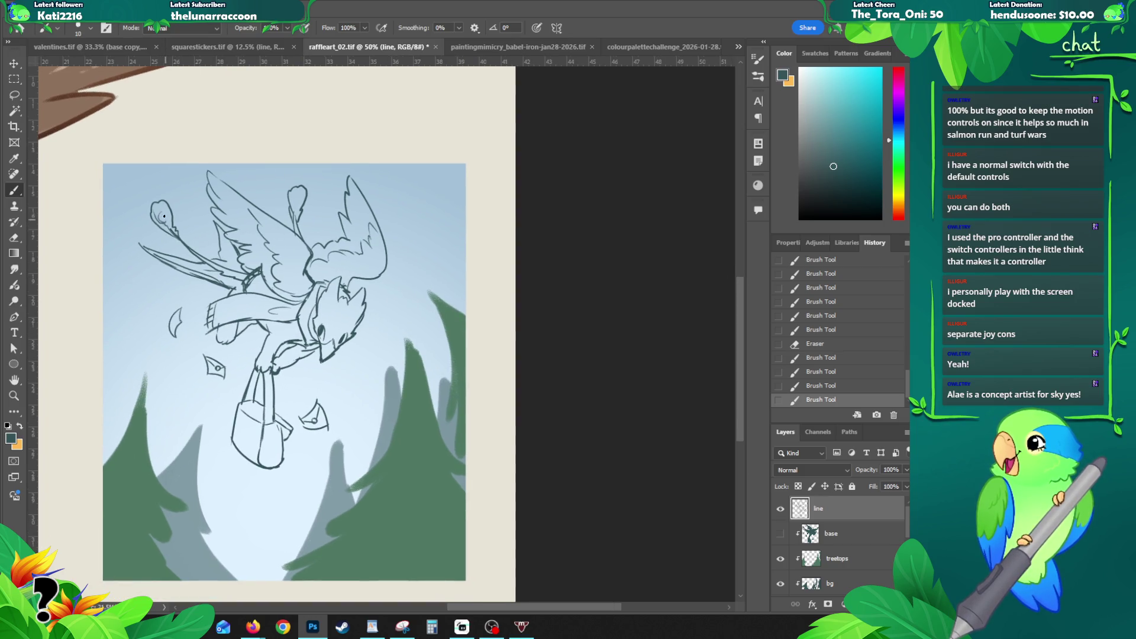
pyautogui.moveTo(295, 206); pyautogui.dragTo(297, 200)
pyautogui.moveTo(210, 172); pyautogui.dragTo(233, 190)
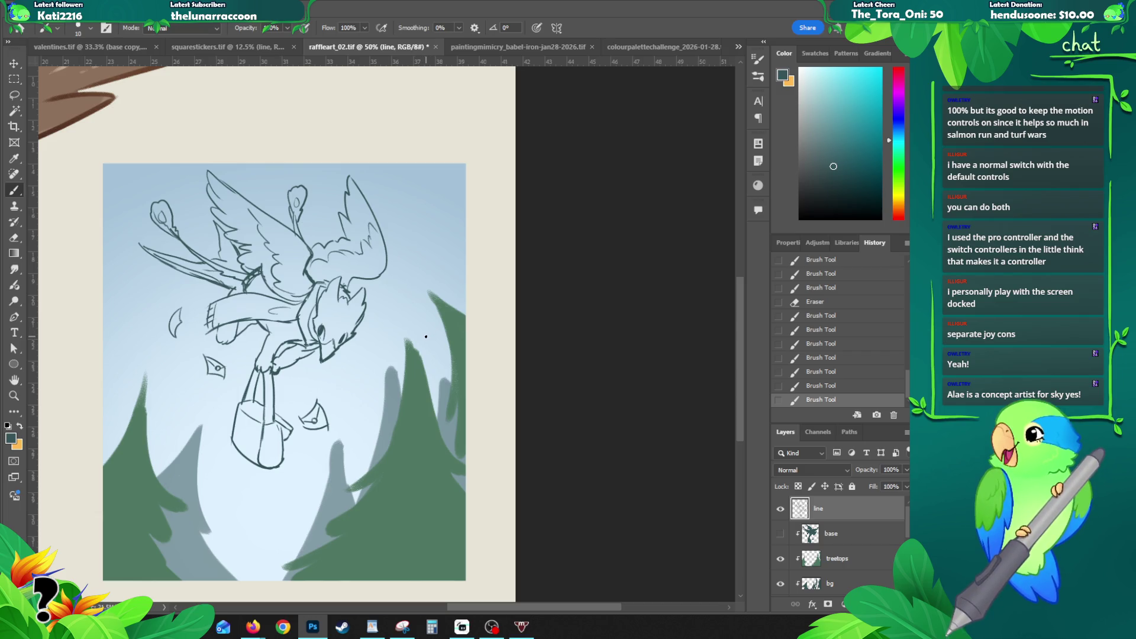
pyautogui.press('e')
pyautogui.moveTo(348, 237)
pyautogui.mouseDown()
pyautogui.moveTo(313, 240)
pyautogui.moveTo(347, 238)
pyautogui.mouseUp()
pyautogui.press('b')
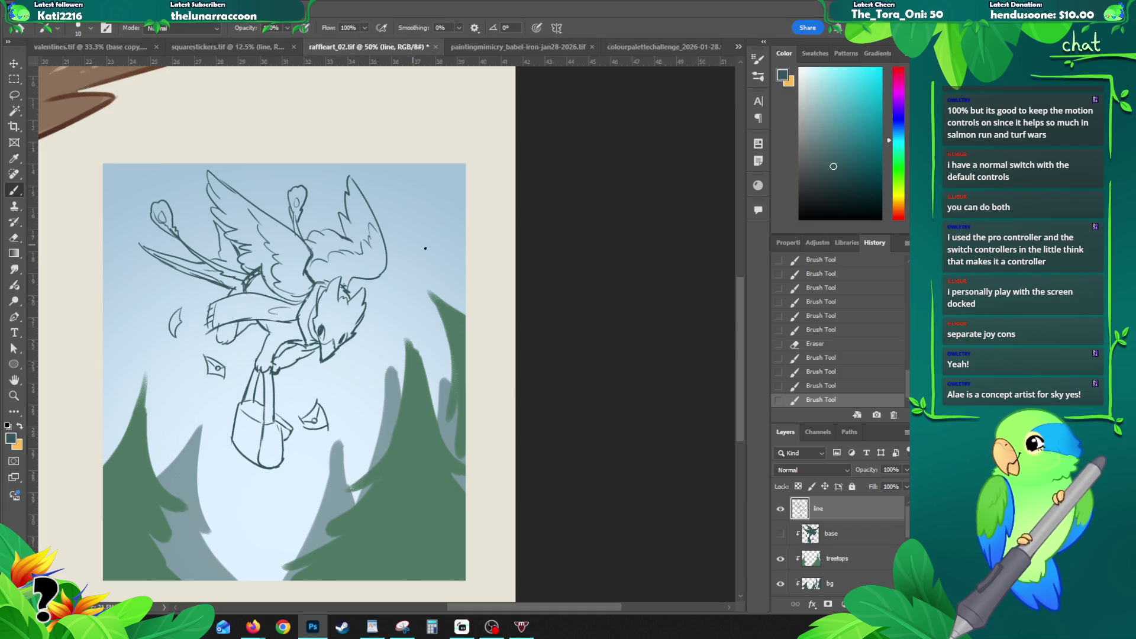
# Step: Erase and redraw the diagonal upper wing strokes, erase near the head, then undo the recent strokes
pyautogui.press('e')
pyautogui.moveTo(217, 173)
pyautogui.mouseDown()
pyautogui.moveTo(295, 259)
pyautogui.moveTo(308, 252)
pyautogui.moveTo(230, 174)
pyautogui.moveTo(235, 212)
pyautogui.mouseUp()
pyautogui.press('b')
pyautogui.hotkey('ctrl', 'z')
pyautogui.moveTo(221, 167)
pyautogui.mouseDown()
pyautogui.moveTo(233, 206)
pyautogui.moveTo(228, 197)
pyautogui.mouseUp()
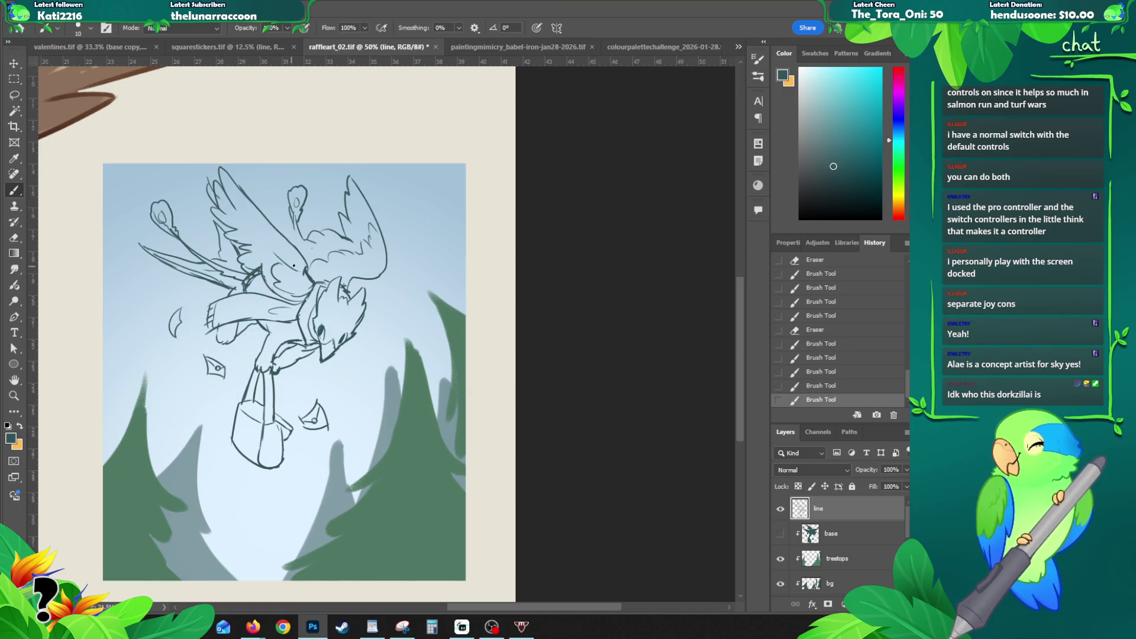
pyautogui.press('e')
pyautogui.moveTo(290, 276)
pyautogui.mouseDown()
pyautogui.moveTo(311, 260)
pyautogui.moveTo(298, 279)
pyautogui.mouseUp()
pyautogui.press('b')
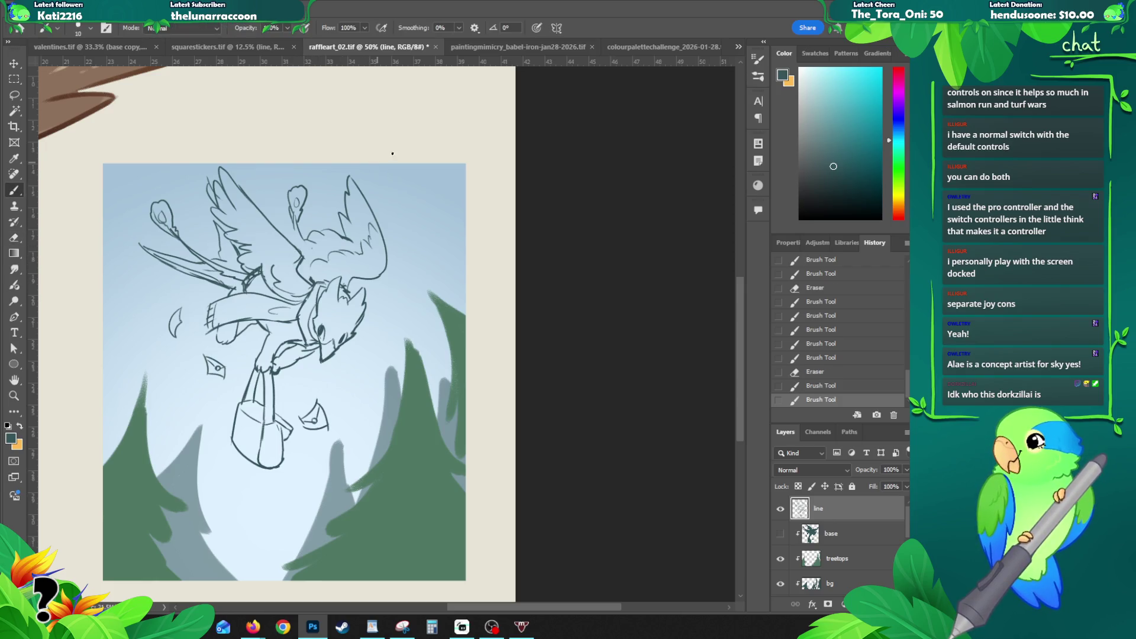
pyautogui.hotkey('ctrl', 'z')
pyautogui.hotkey('ctrl', 'z')
pyautogui.hotkey('ctrl', 'z')
pyautogui.hotkey('ctrl', 'z')
pyautogui.hotkey('ctrl', 'z')
pyautogui.hotkey('ctrl', 'z')
pyautogui.hotkey('ctrl', 'z')
pyautogui.hotkey('ctrl', 'z')
pyautogui.hotkey('ctrl', 'z')
pyautogui.hotkey('ctrl', 'z')
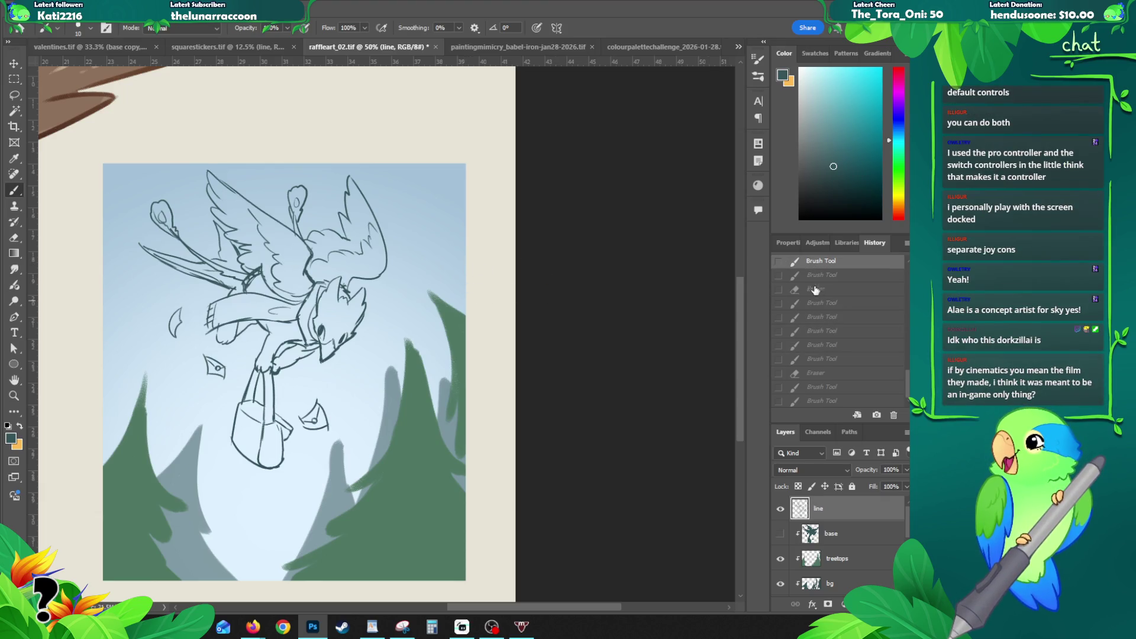
# Step: Restore the undone strokes from History and flip the canvas back to its original direction
pyautogui.click(840, 277)
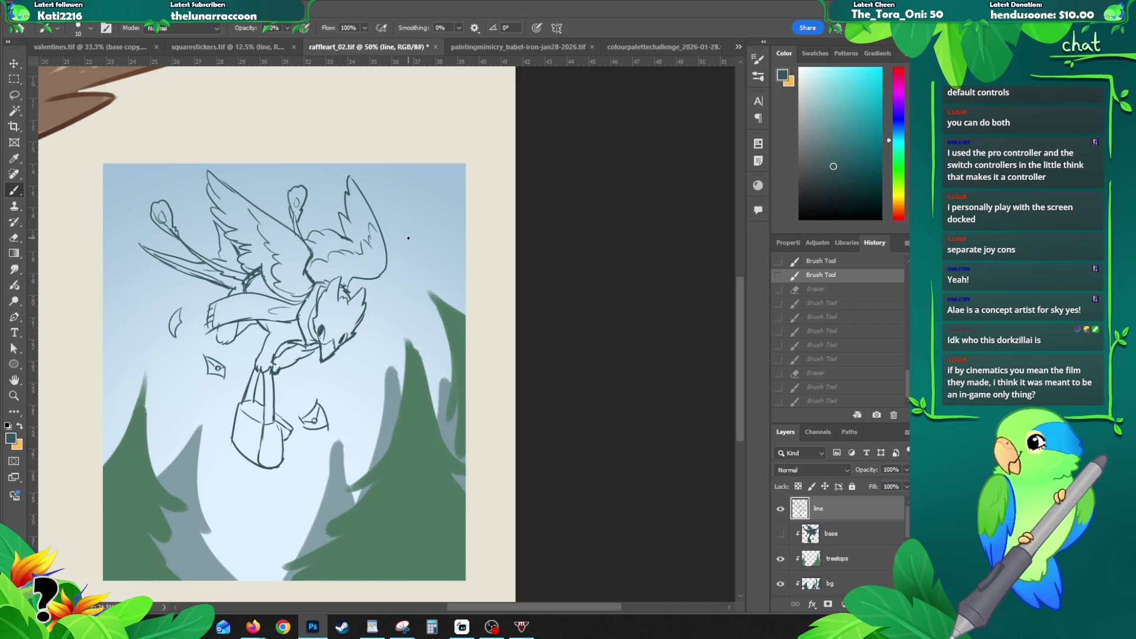
pyautogui.hotkey('ctrl', 'shift', 'z')
pyautogui.hotkey('ctrl', 'z')
pyautogui.hotkey('ctrl', 'shift', 'z')
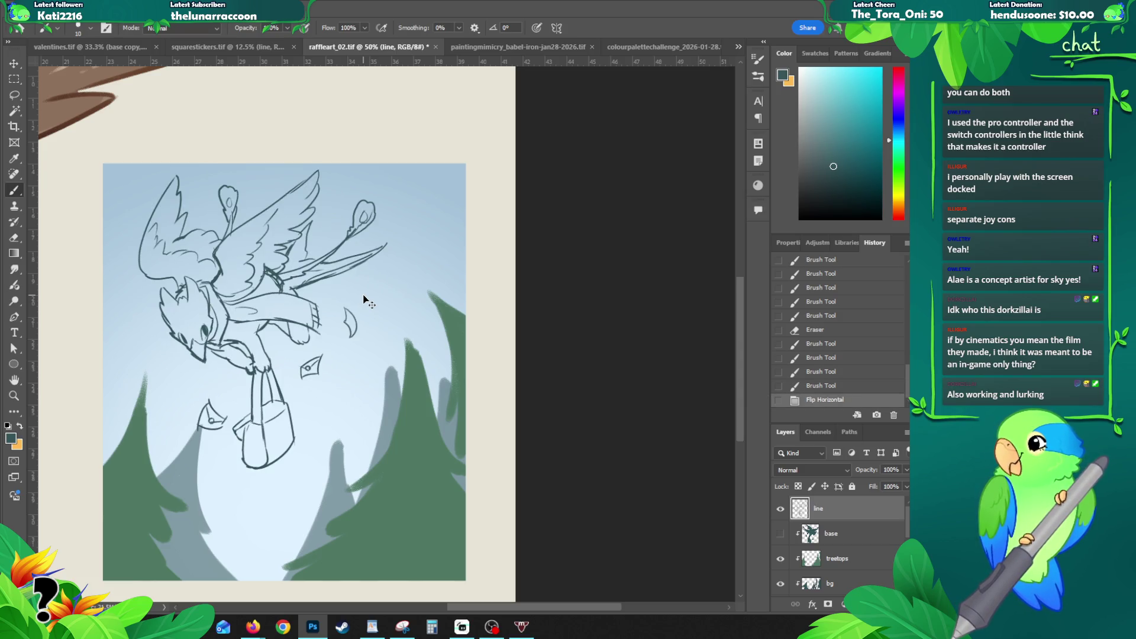
pyautogui.hotkey('ctrl', 'z')
pyautogui.hotkey('ctrl', 'shift', 'z')
pyautogui.hotkey('ctrl', 'shift', 'h')
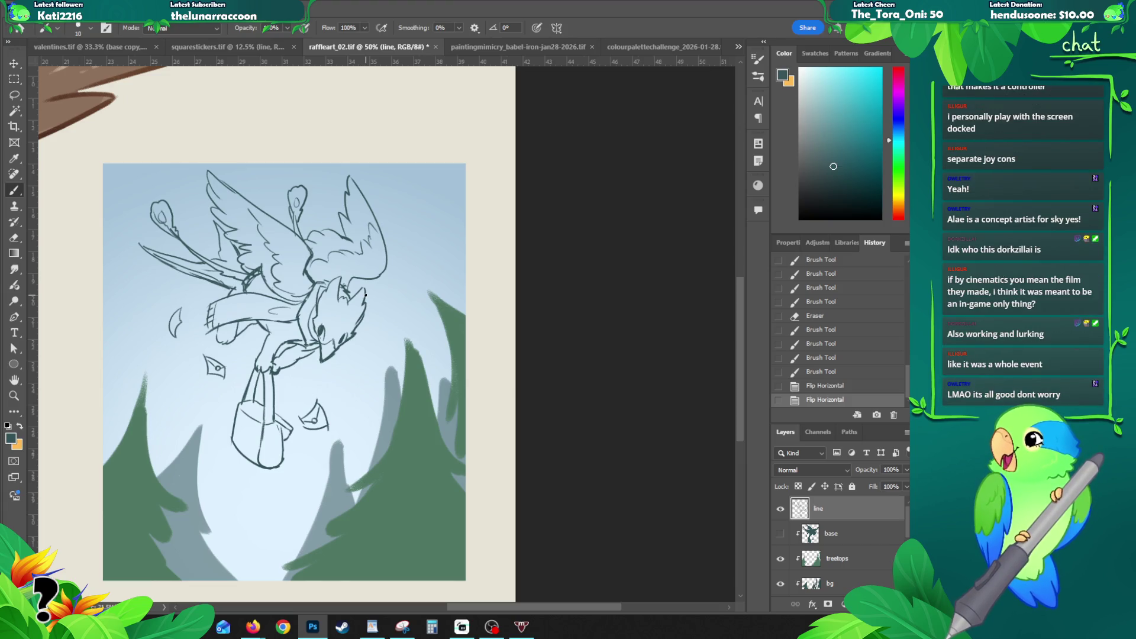
# Step: Erase the upper wing lines and draw new ones in their place
pyautogui.press('e')
pyautogui.moveTo(214, 164); pyautogui.dragTo(277, 222)
pyautogui.press('b')
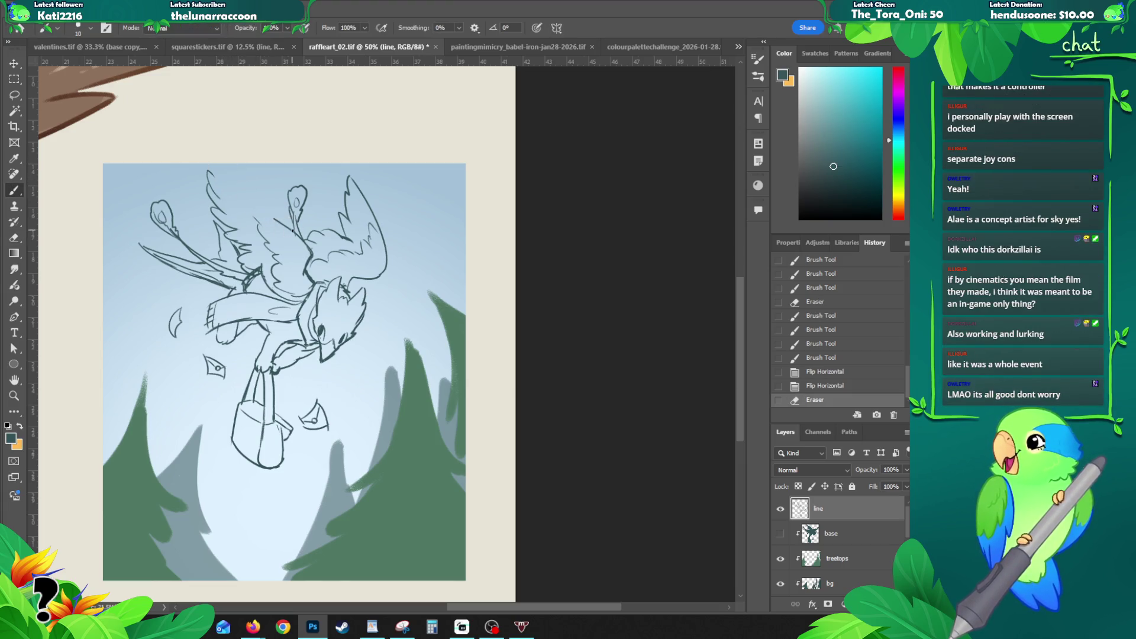
pyautogui.moveTo(233, 169)
pyautogui.mouseDown()
pyautogui.moveTo(280, 222)
pyautogui.moveTo(235, 196)
pyautogui.mouseUp()
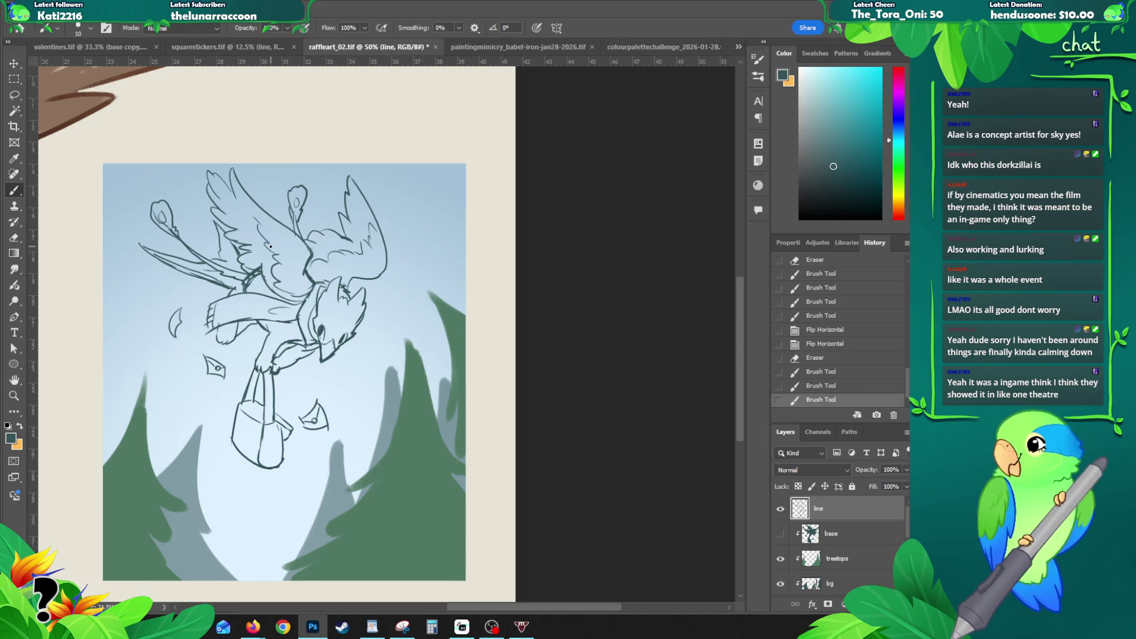
# Step: Add a short line near the creature's head on the line layer
pyautogui.moveTo(367, 321)
pyautogui.mouseDown()
pyautogui.moveTo(367, 279)
pyautogui.moveTo(368, 293)
pyautogui.mouseUp()
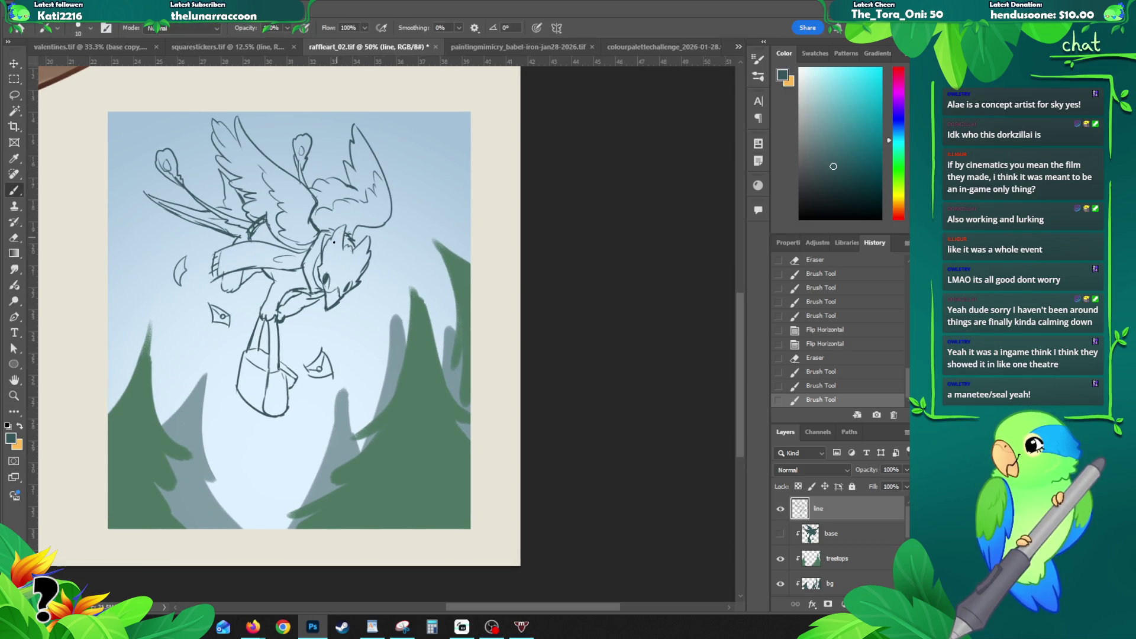
pyautogui.moveTo(338, 236)
pyautogui.mouseDown()
pyautogui.moveTo(335, 247)
pyautogui.moveTo(356, 257)
pyautogui.moveTo(353, 242)
pyautogui.mouseUp()
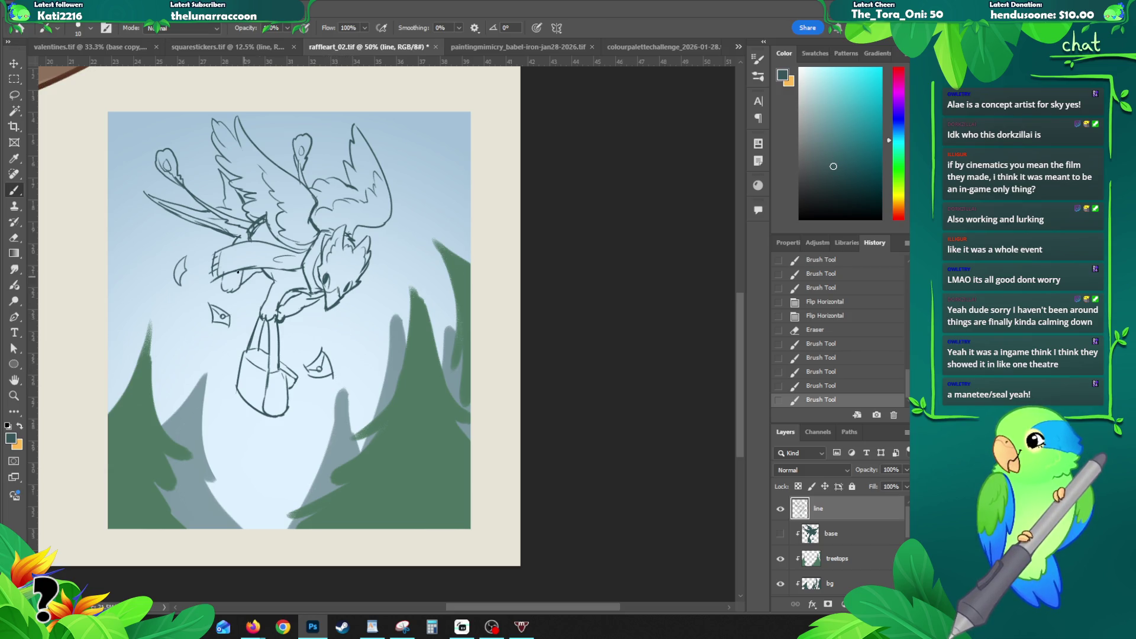
pyautogui.click(222, 287)
# Step: Nudge the line art slightly down and Magic Wand the empty area around it
pyautogui.press('v')
pyautogui.moveTo(323, 281); pyautogui.dragTo(327, 293)
pyautogui.press('w')
pyautogui.click(363, 333)
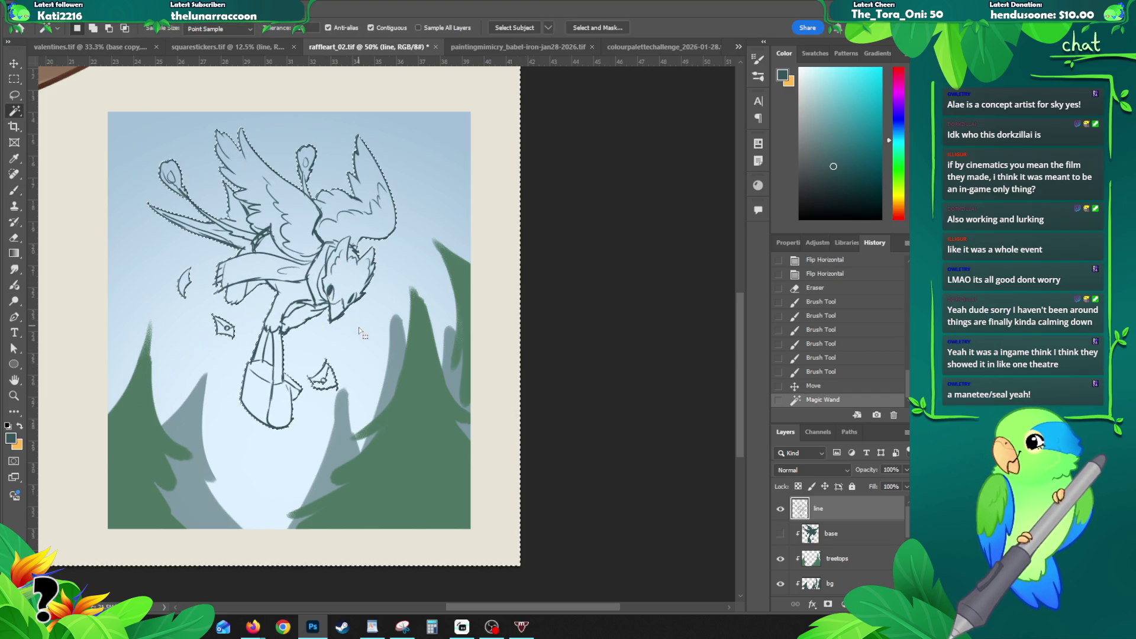
# Step: Add the enclosed gaps inside the line art to the selection, zooming in and back out
pyautogui.press('z')
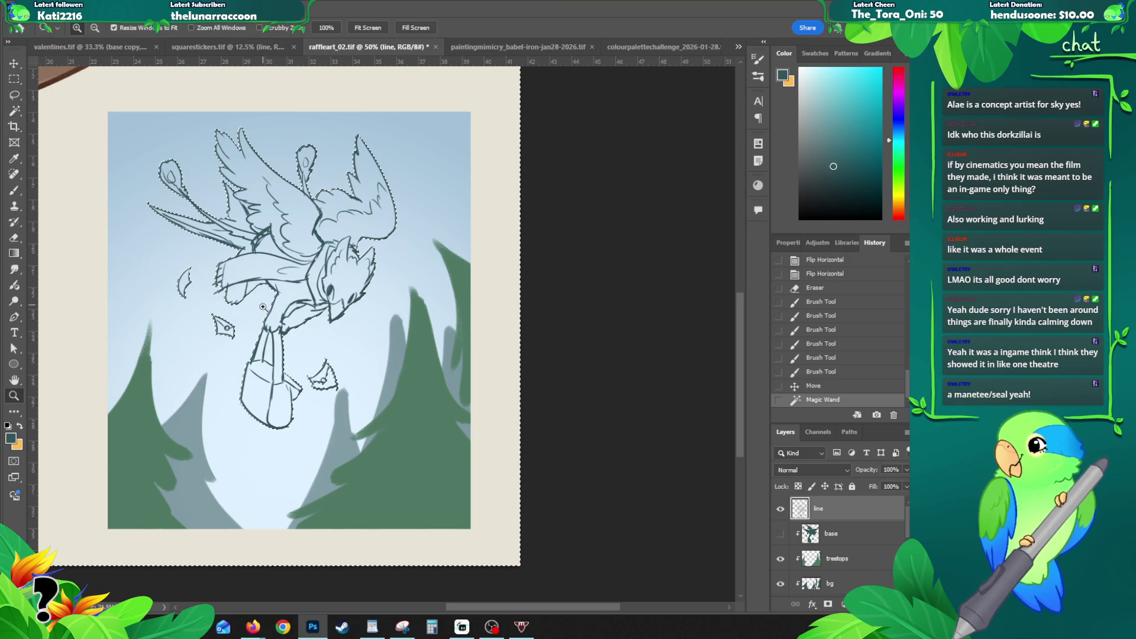
pyautogui.click(253, 304)
pyautogui.press('w')
pyautogui.keyDown('shift'); pyautogui.click(273, 395); pyautogui.keyUp('shift')
pyautogui.keyDown('shift'); pyautogui.click(384, 306); pyautogui.keyUp('shift')
pyautogui.press('z')
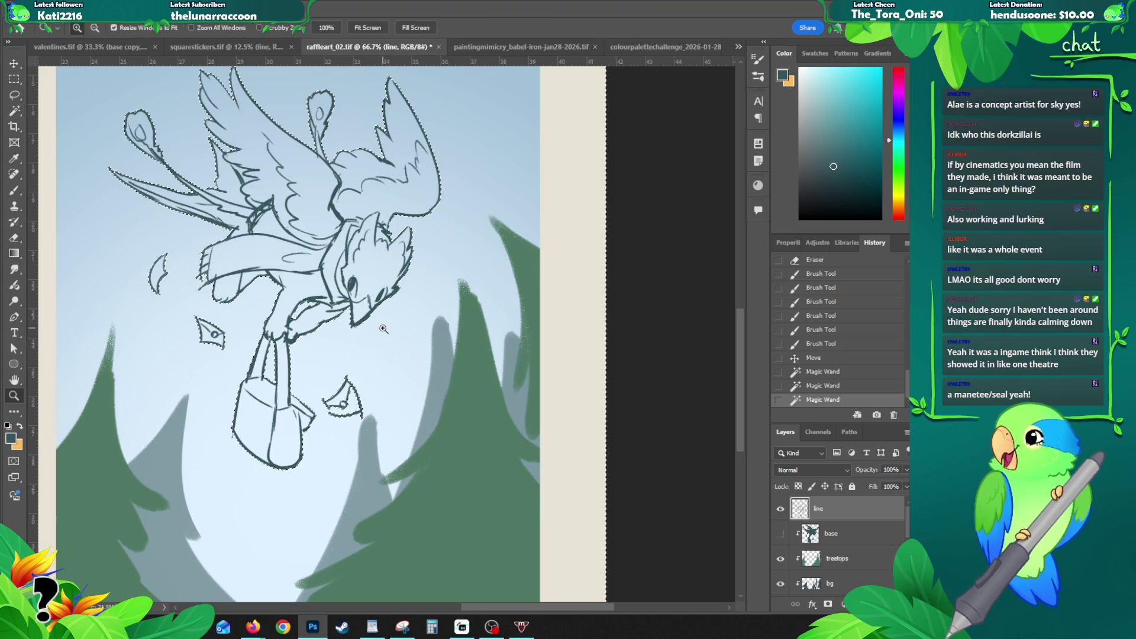
pyautogui.keyDown('alt'); pyautogui.click(383, 332); pyautogui.keyUp('alt')
pyautogui.click(304, 266)
pyautogui.press('w')
pyautogui.keyDown('shift'); pyautogui.click(284, 216); pyautogui.keyUp('shift')
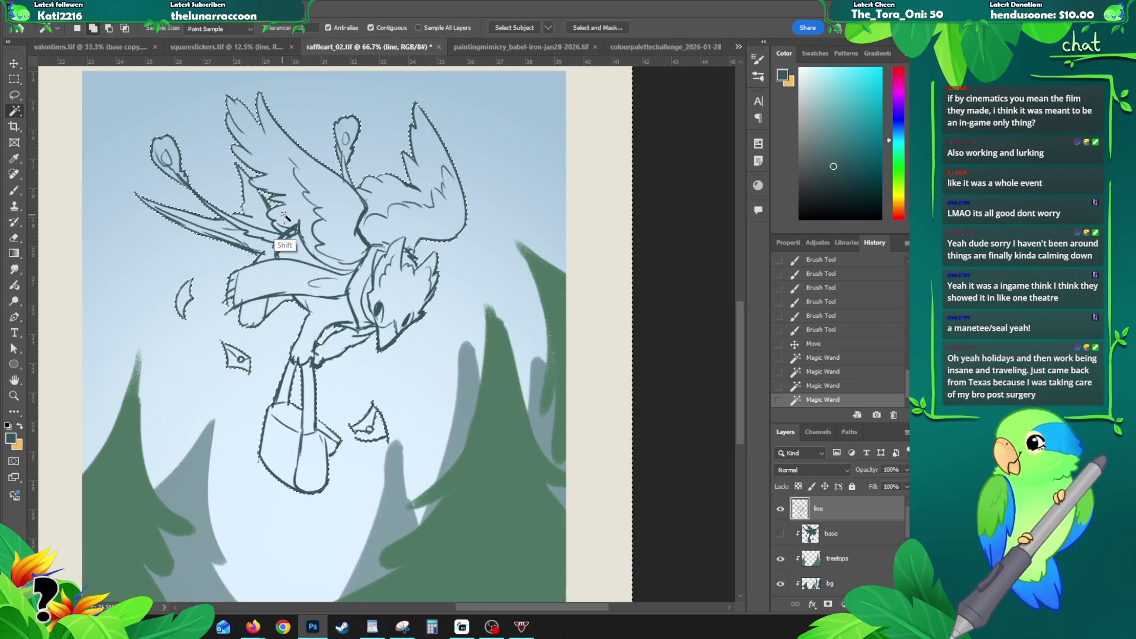
pyautogui.press('z')
pyautogui.keyDown('alt'); pyautogui.click(321, 320); pyautogui.keyUp('alt')
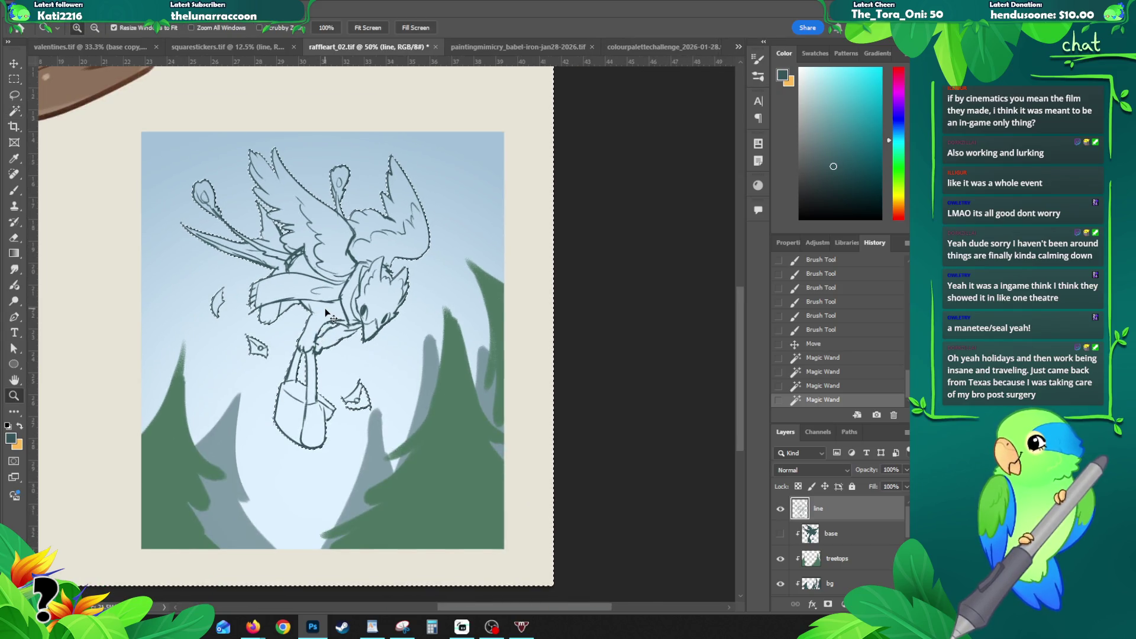
# Step: Invert the selection to the silhouette, contract it by 2 pixels, and start a new layer above base
pyautogui.hotkey('ctrl', 'shift', 'i')
pyautogui.hotkey('alt', 's')
pyautogui.press('m')
pyautogui.press('c')
pyautogui.press('Return')
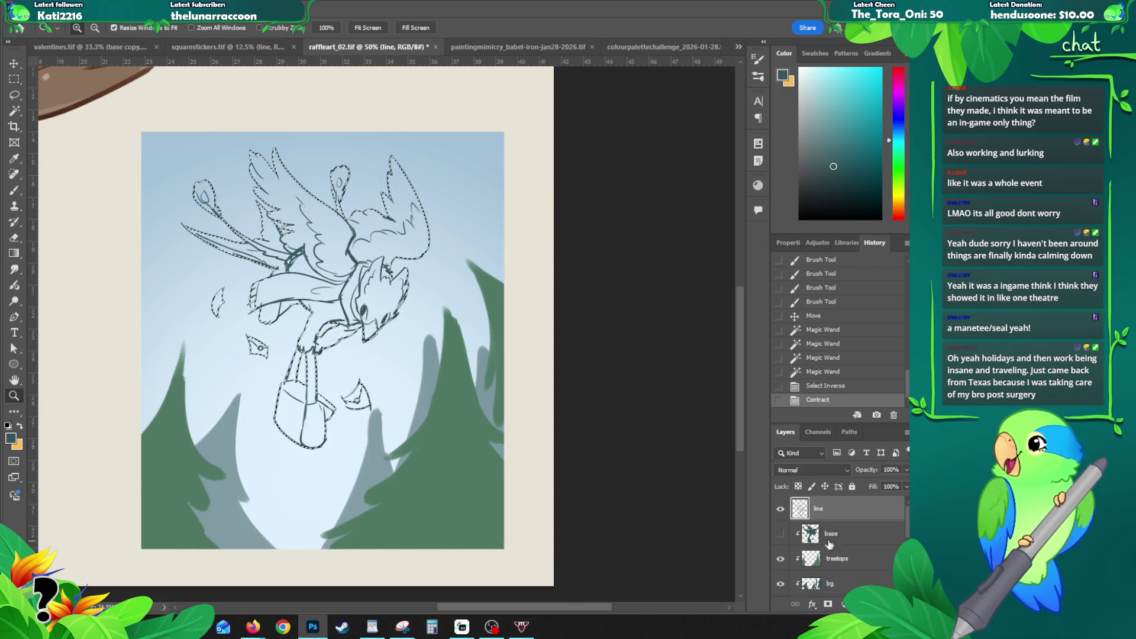
pyautogui.click(843, 535)
pyautogui.hotkey('ctrl', 'shift', 'n')
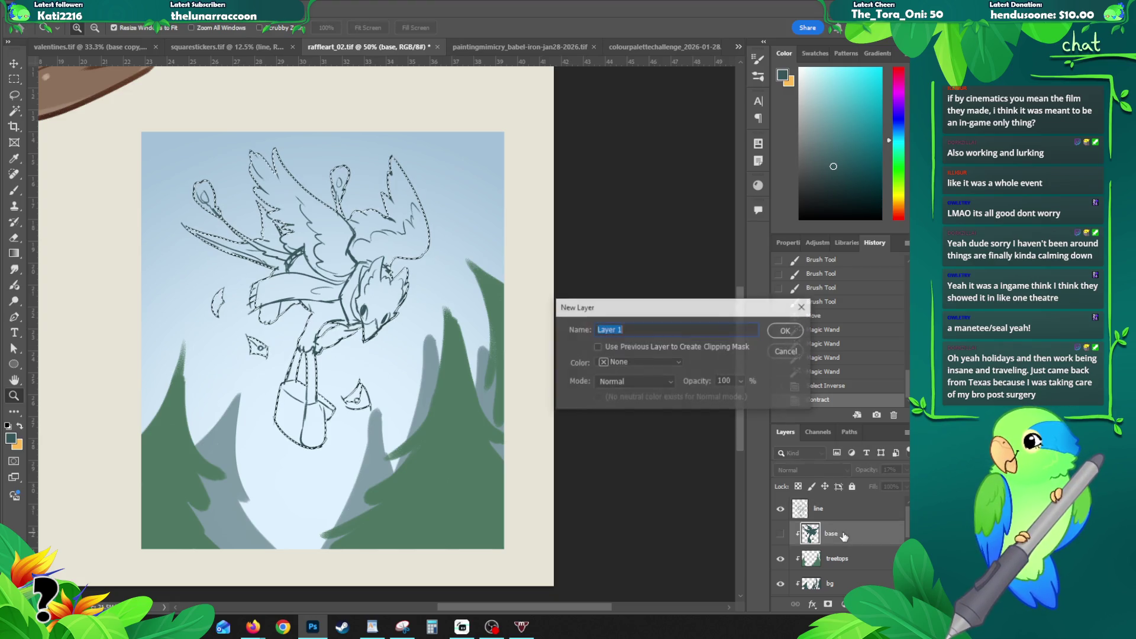
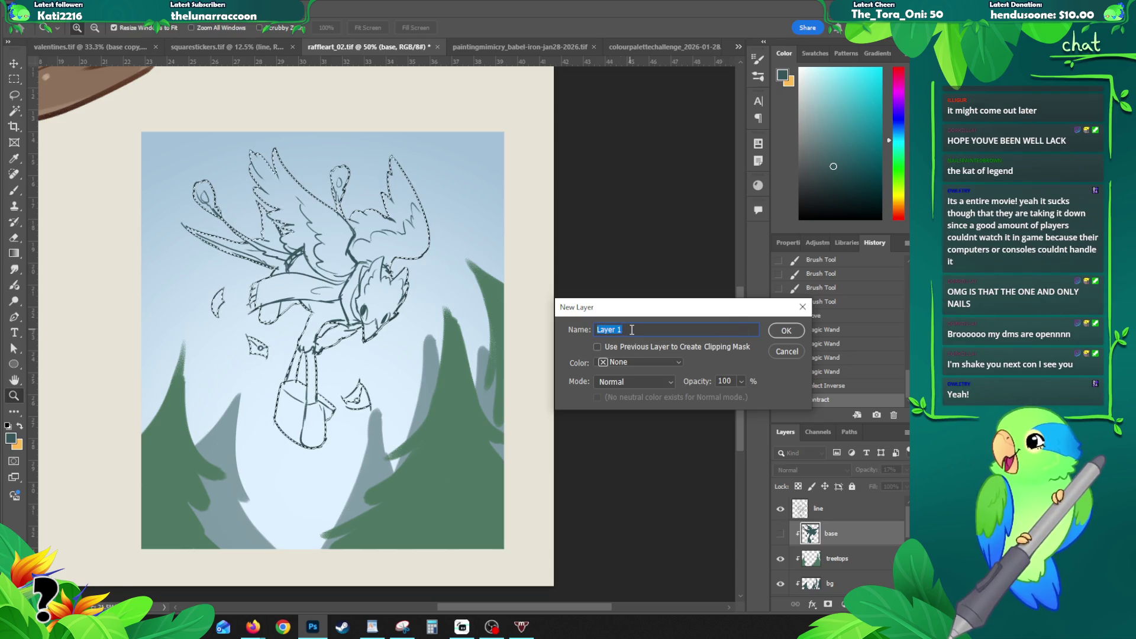
pyautogui.write('base')
# Step: Fill the outline selection with dark teal on the new base layer and deselect
pyautogui.press('Return')
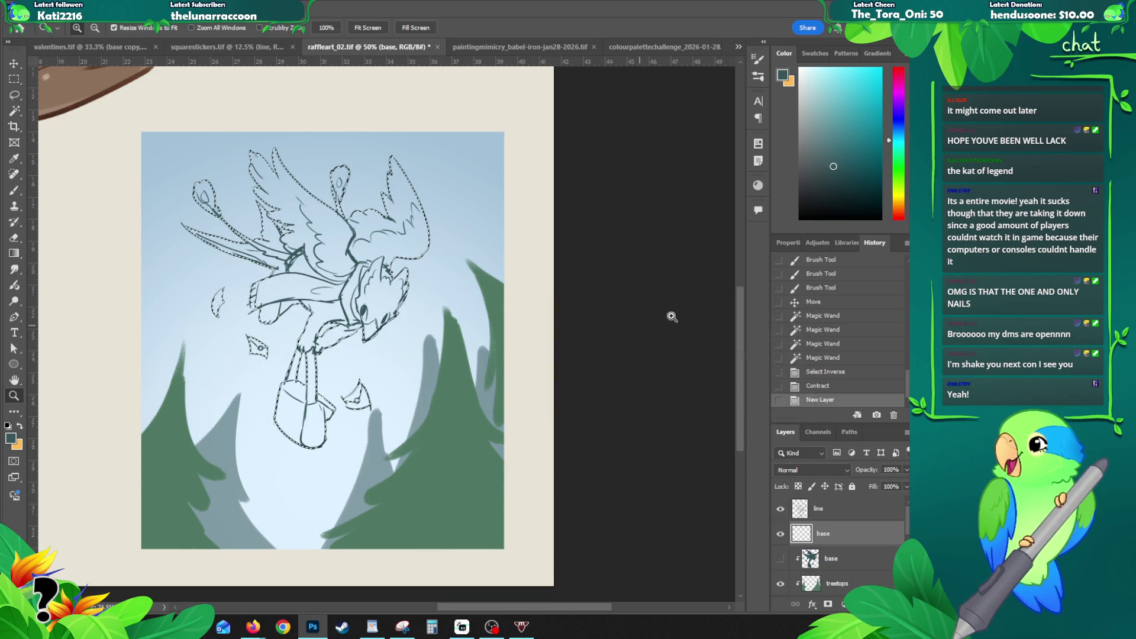
pyautogui.press('b')
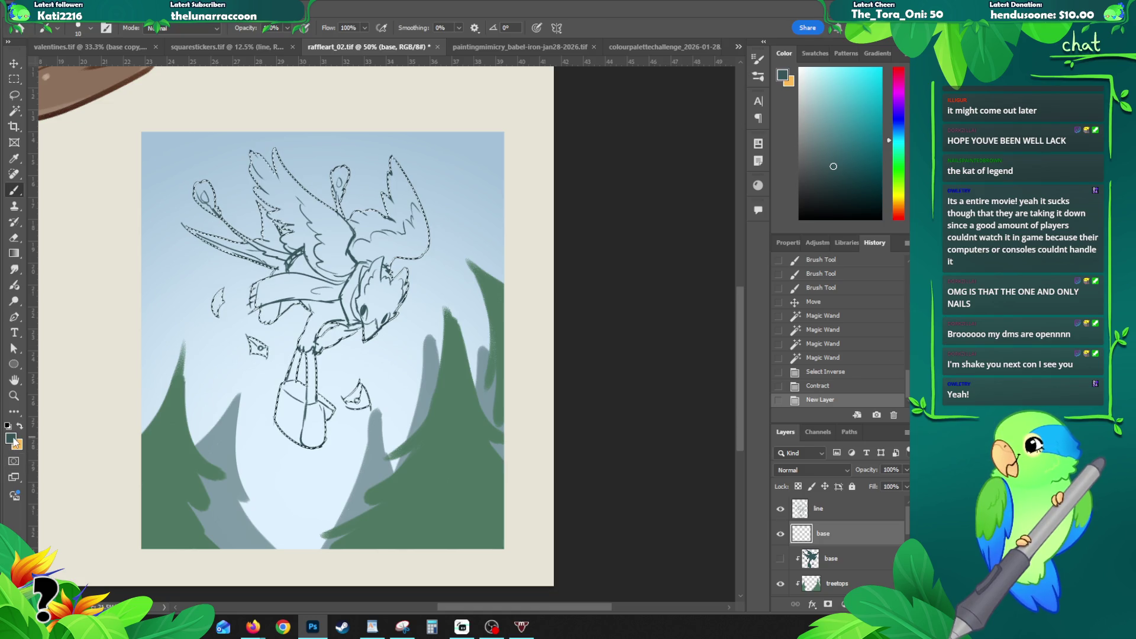
pyautogui.hotkey('alt', 'BackSpace')
pyautogui.hotkey('ctrl', 'd')
# Step: Fetch reference from the browser, select the clipped base layer and zoom out on the artwork
pyautogui.hotkey('alt', 'Tab')
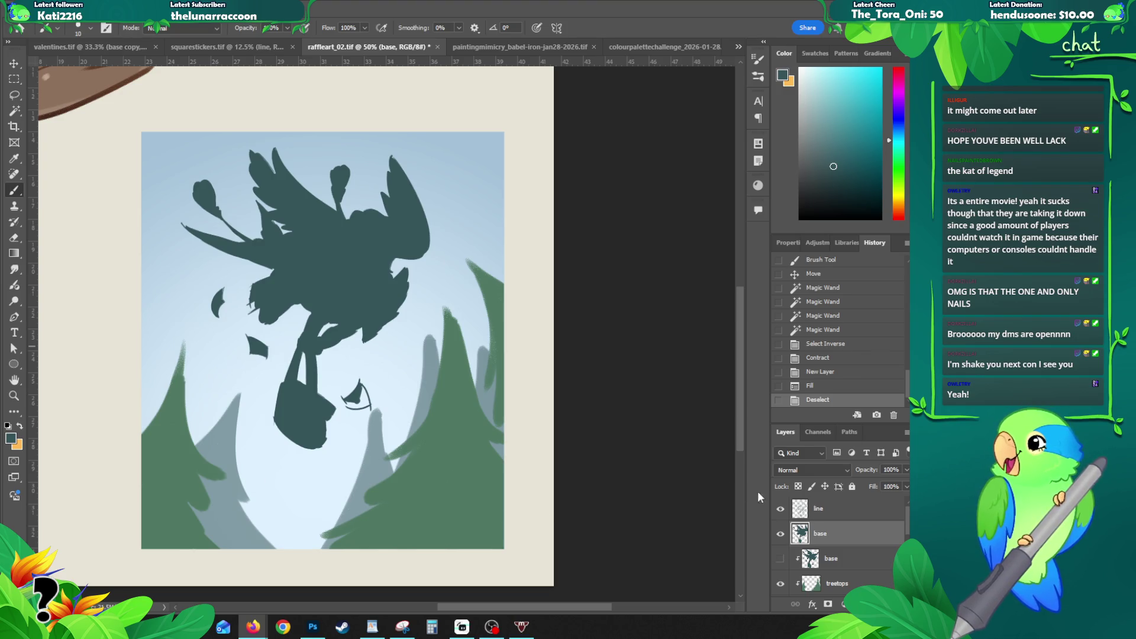
pyautogui.scroll(-1, 818, 531)
pyautogui.click(818, 533)
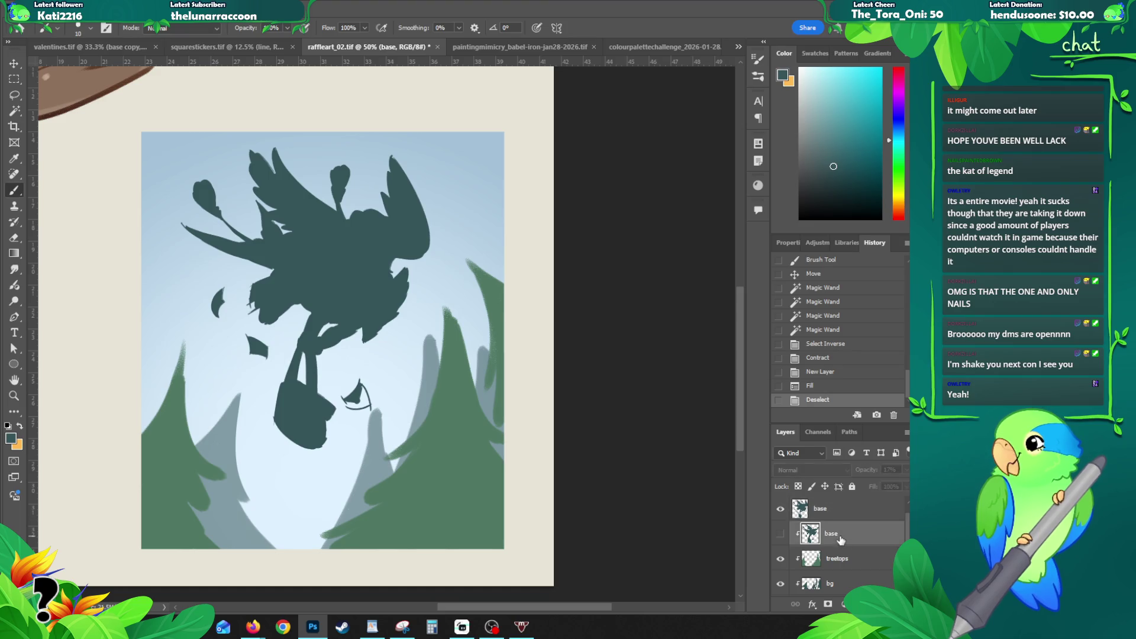
pyautogui.press('z')
pyautogui.keyDown('alt'); pyautogui.click(177, 284); pyautogui.keyUp('alt')
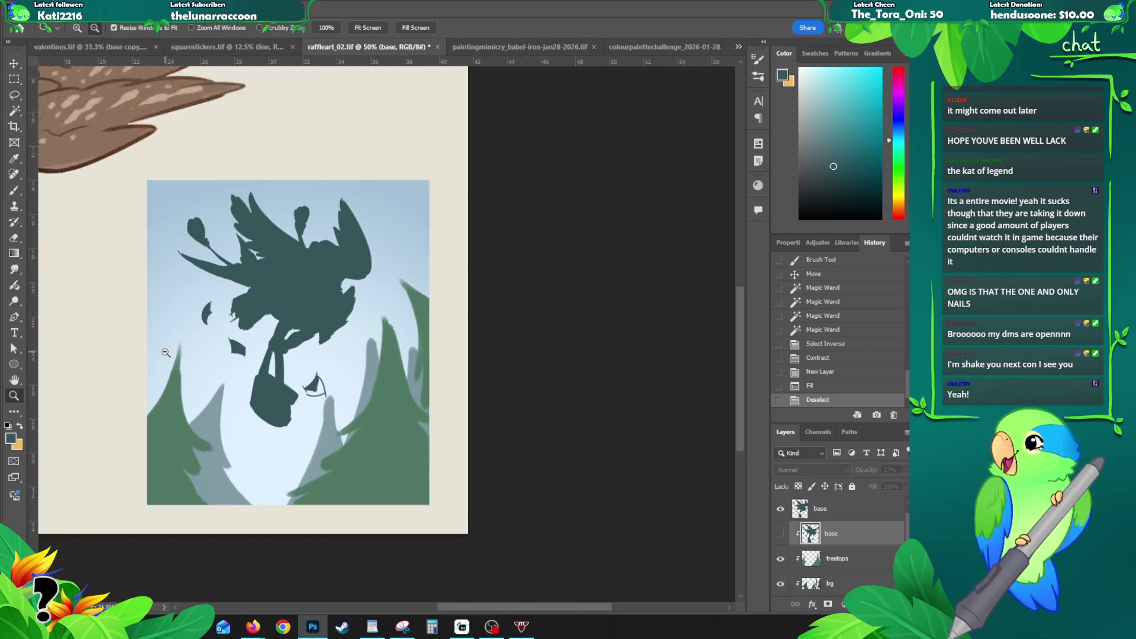
# Step: Paste the griffin reference art above the sk layer and move it left of the canvas
pyautogui.moveTo(191, 330); pyautogui.dragTo(301, 380)
pyautogui.hotkey('ctrl', 'v')
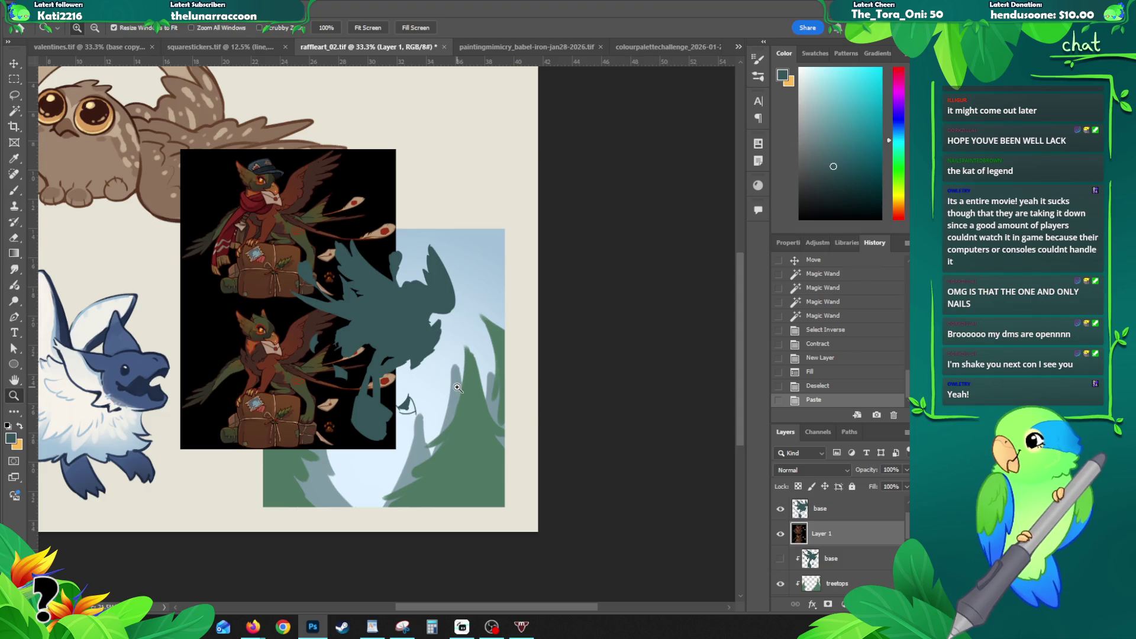
pyautogui.hotkey('ctrl', 'z')
pyautogui.scroll(-3, 817, 533)
pyautogui.click(826, 559)
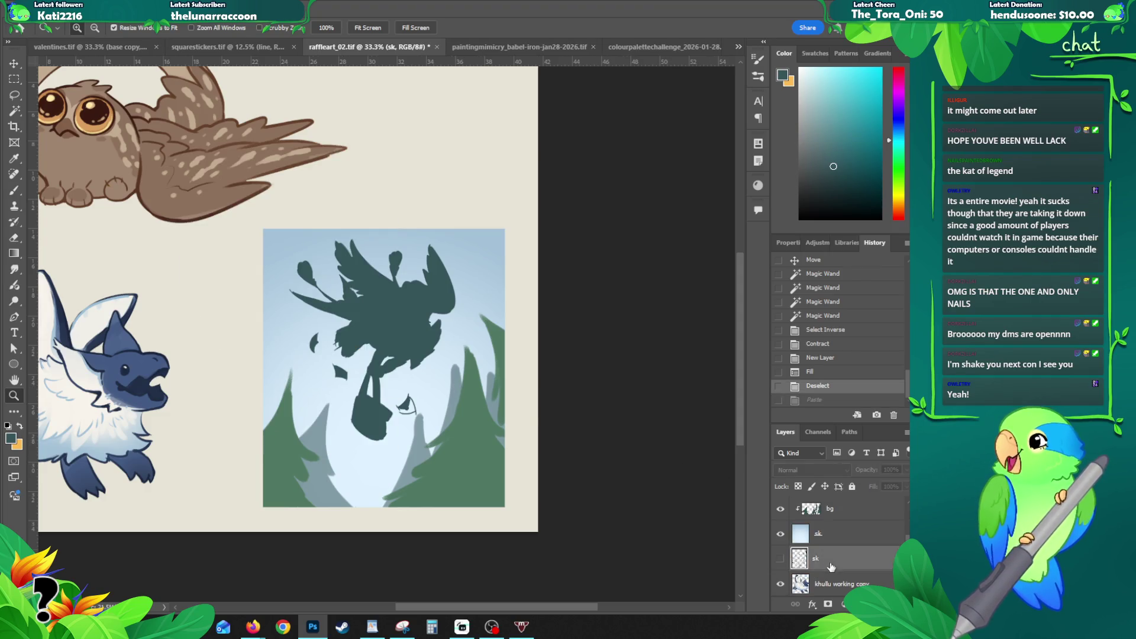
pyautogui.hotkey('ctrl', 'v')
pyautogui.press('v')
pyautogui.moveTo(214, 276); pyautogui.dragTo(159, 279)
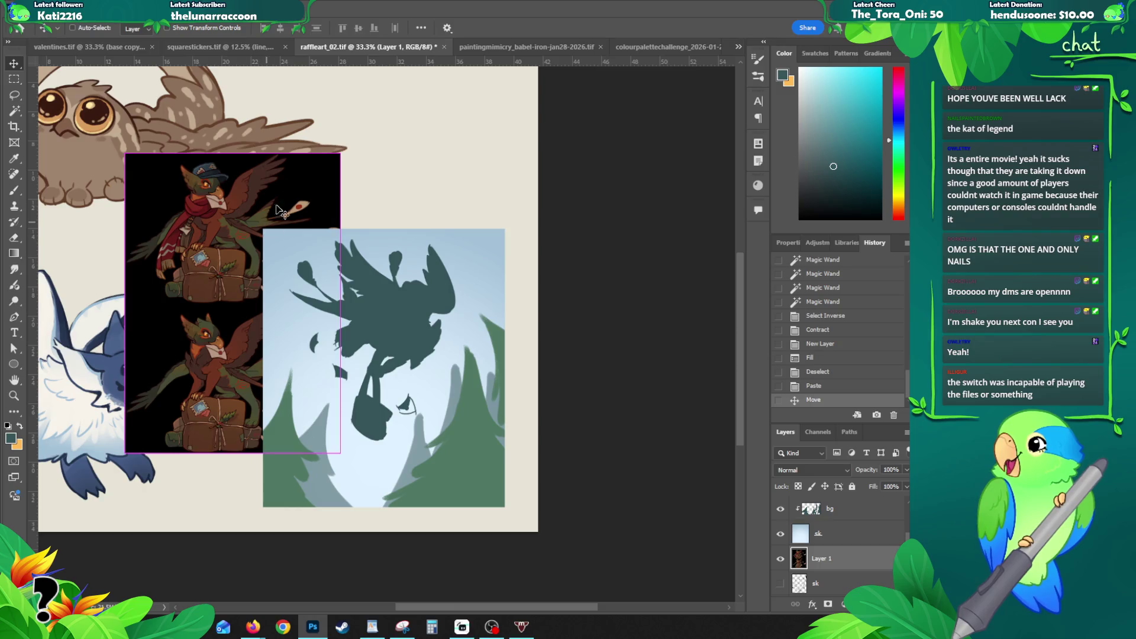
# Step: Free Transform the reference down to about 72% and nudge it upward
pyautogui.hotkey('ctrl', 't')
pyautogui.moveTo(341, 154); pyautogui.dragTo(278, 239)
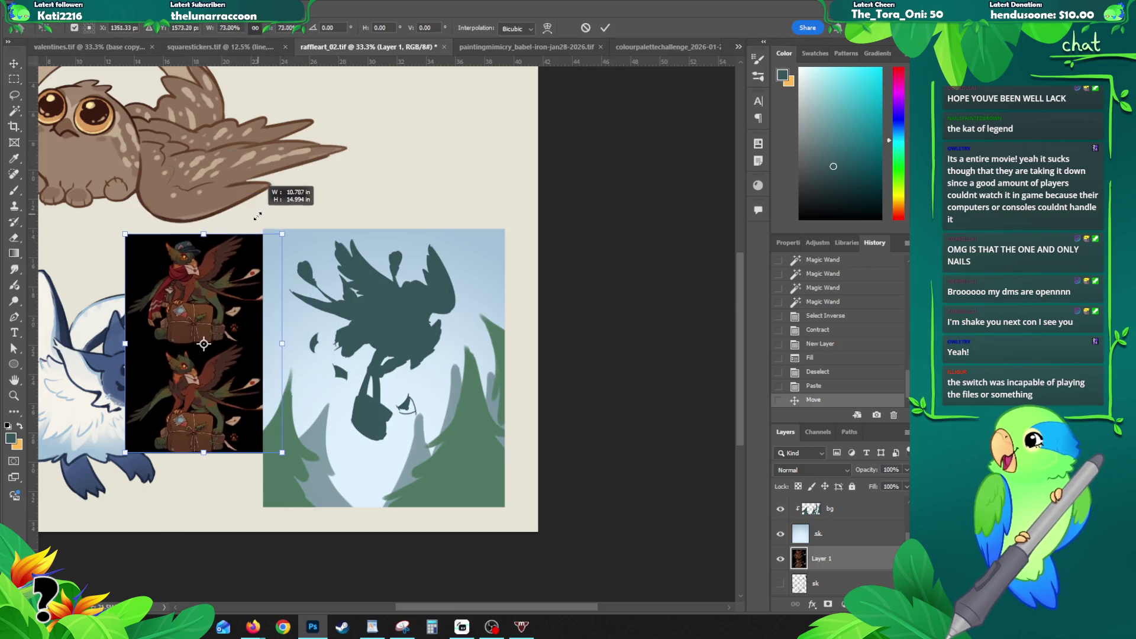
pyautogui.moveTo(225, 288); pyautogui.dragTo(224, 266)
pyautogui.press('Return')
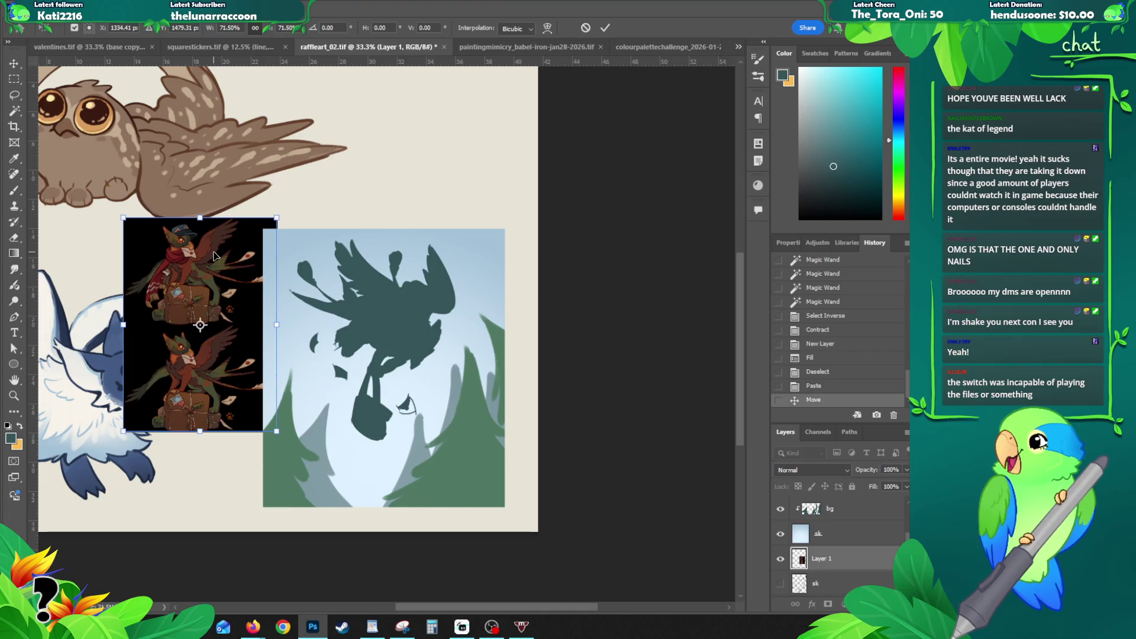
pyautogui.press('z')
pyautogui.click(238, 279)
pyautogui.click(266, 302)
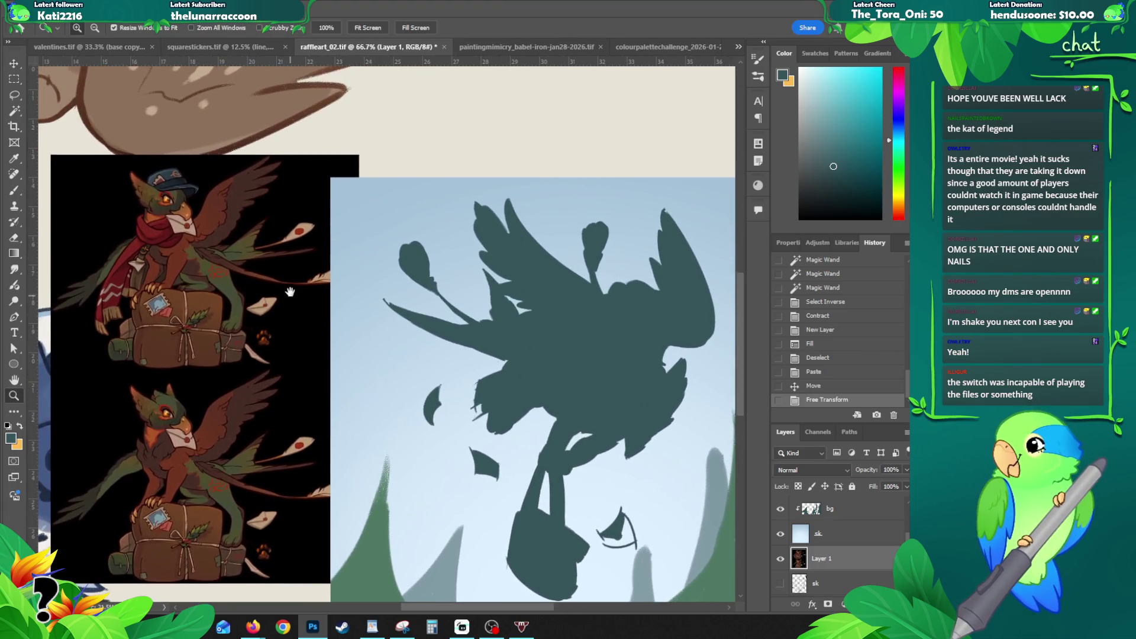
# Step: Magic Wand the black background around both reference figures and delete it
pyautogui.press('w')
pyautogui.click(293, 327)
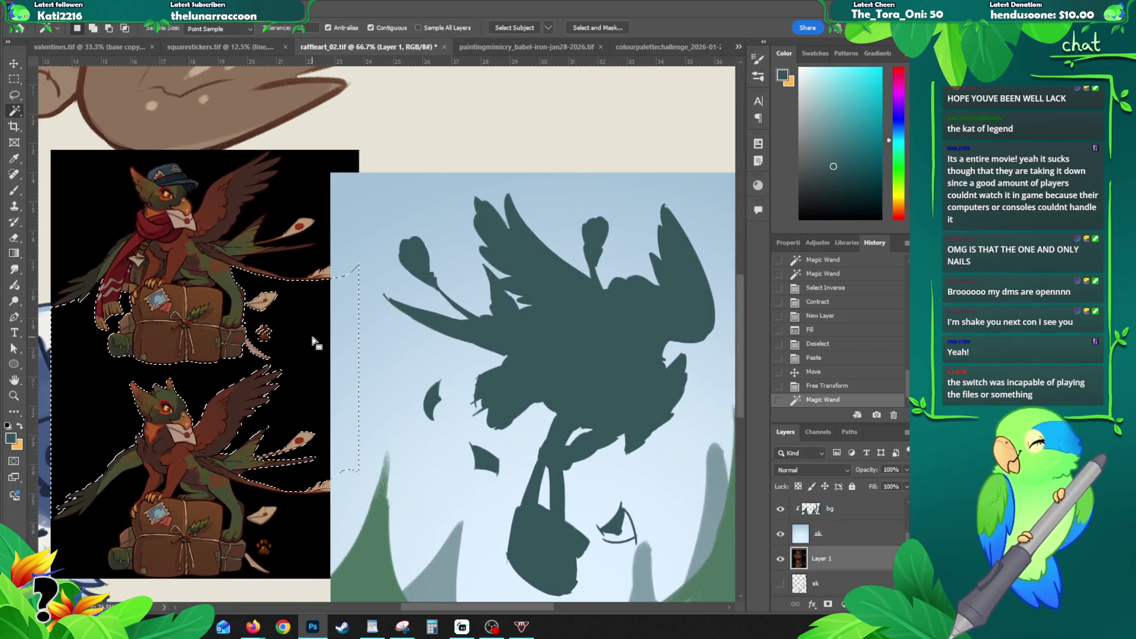
pyautogui.keyDown('shift'); pyautogui.click(297, 195); pyautogui.keyUp('shift')
pyautogui.keyDown('shift'); pyautogui.click(93, 185); pyautogui.keyUp('shift')
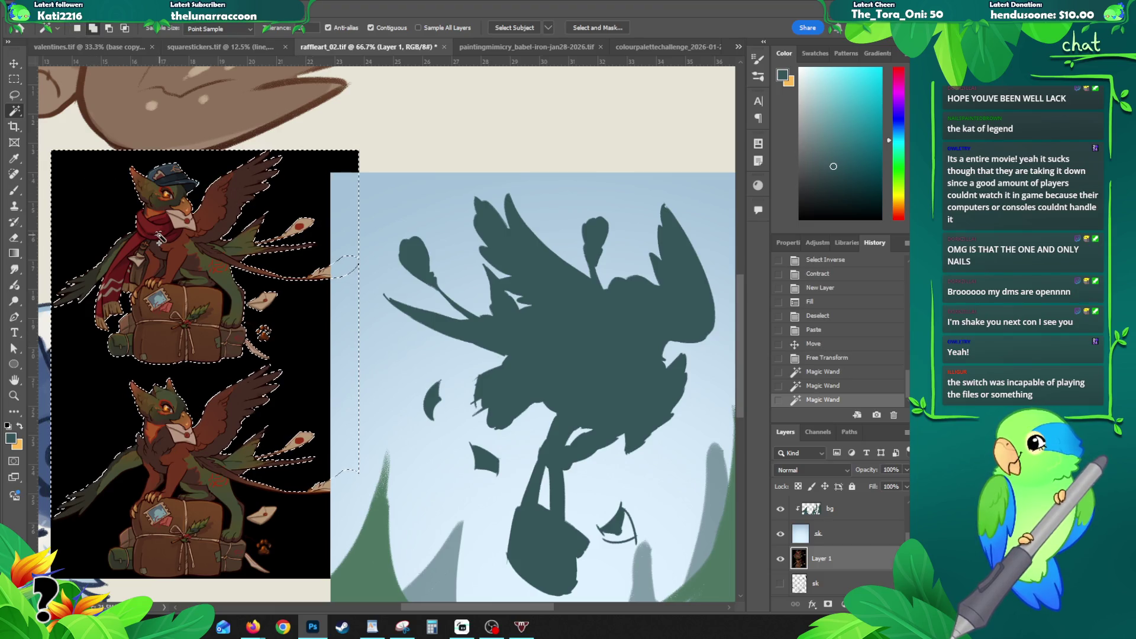
pyautogui.press('Delete')
pyautogui.hotkey('ctrl', 'd')
pyautogui.click(116, 519)
pyautogui.keyDown('shift'); pyautogui.click(300, 533); pyautogui.keyUp('shift')
pyautogui.press('Delete')
pyautogui.hotkey('ctrl', 'd')
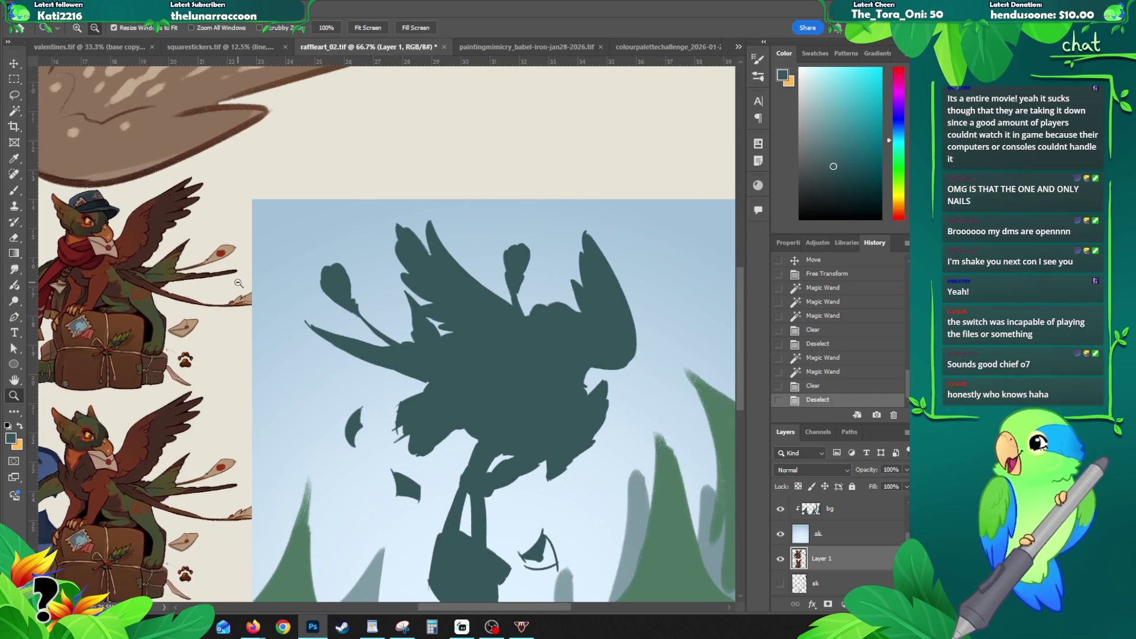
pyautogui.scroll(-2, 298, 283)
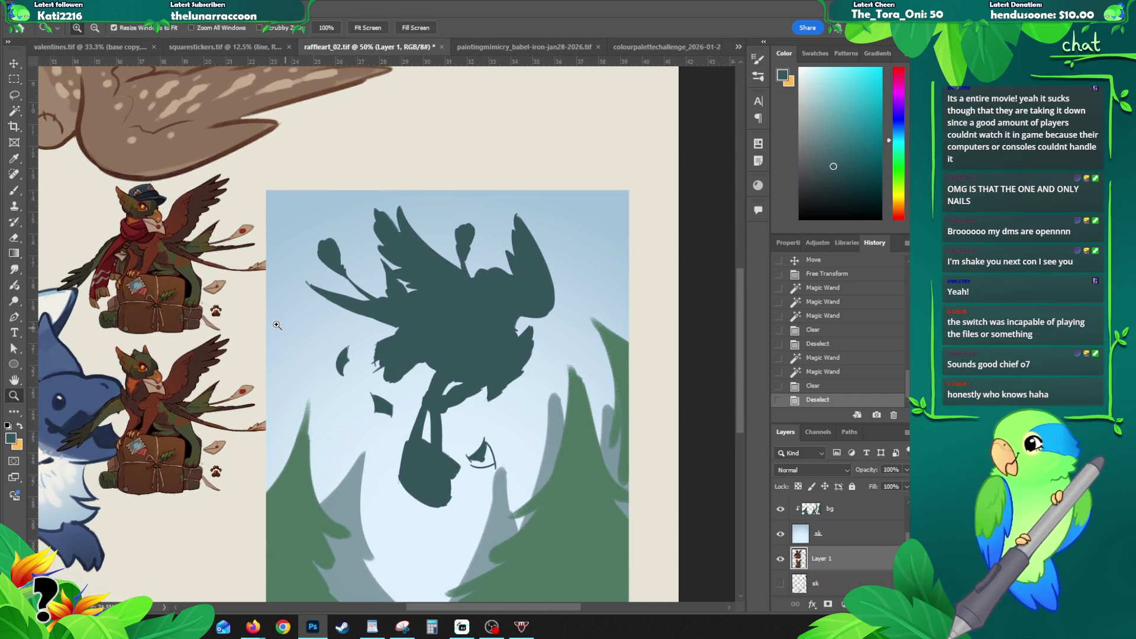
pyautogui.scroll(-1, 295, 303)
pyautogui.click(294, 308)
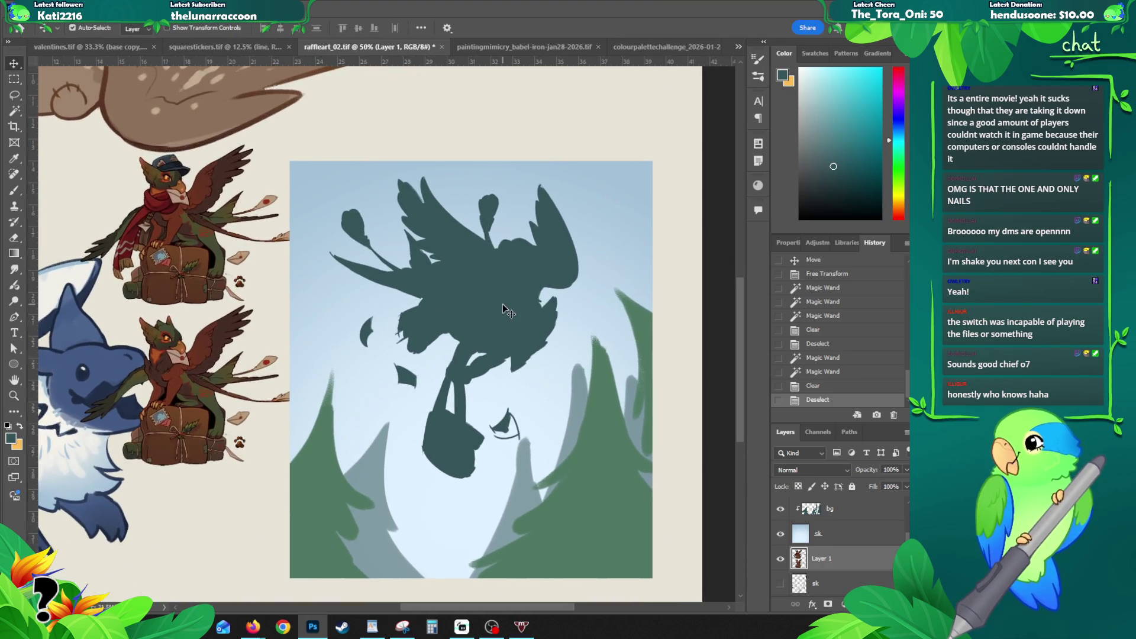
# Step: Toggle the silhouette and sketch visibility to compare the shape against the sketch lines
pyautogui.click(821, 507)
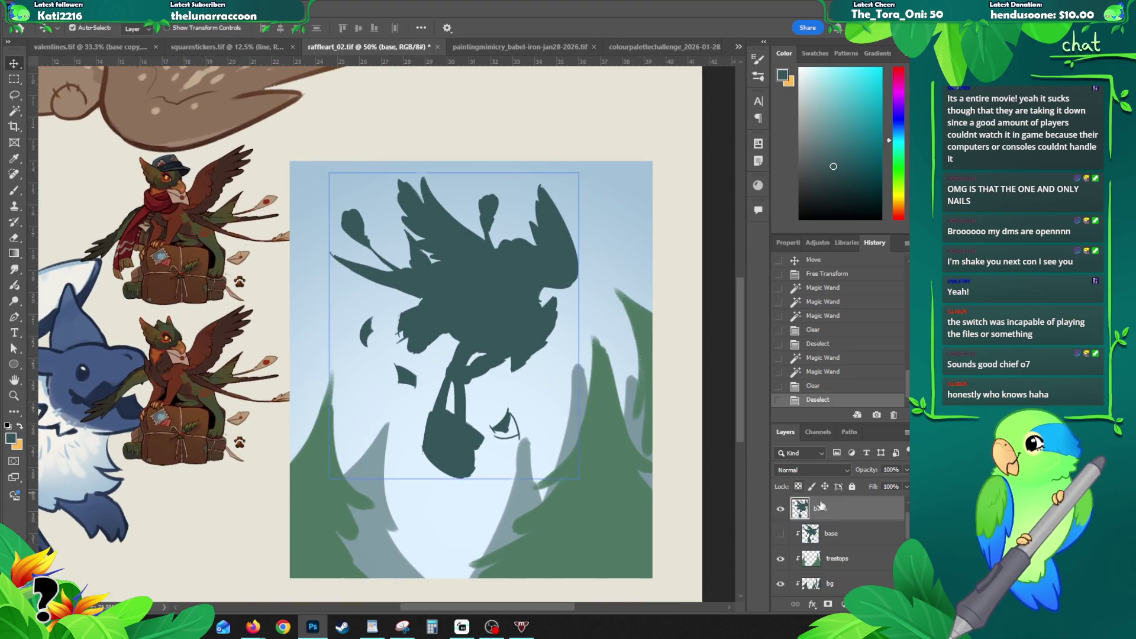
pyautogui.click(780, 510)
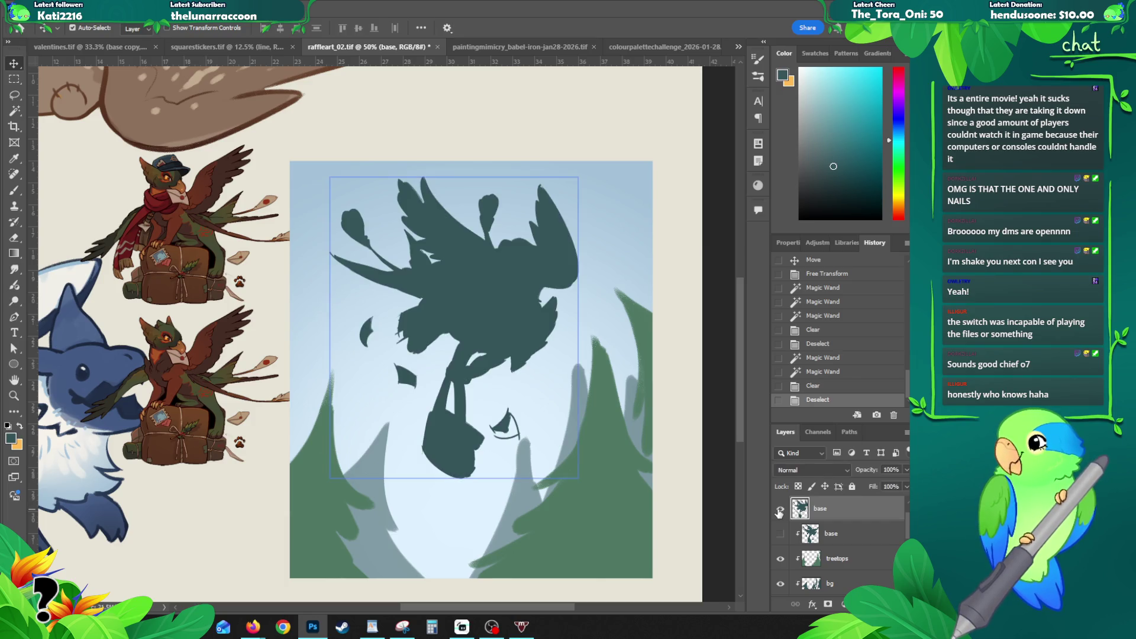
pyautogui.click(780, 512)
pyautogui.click(779, 512)
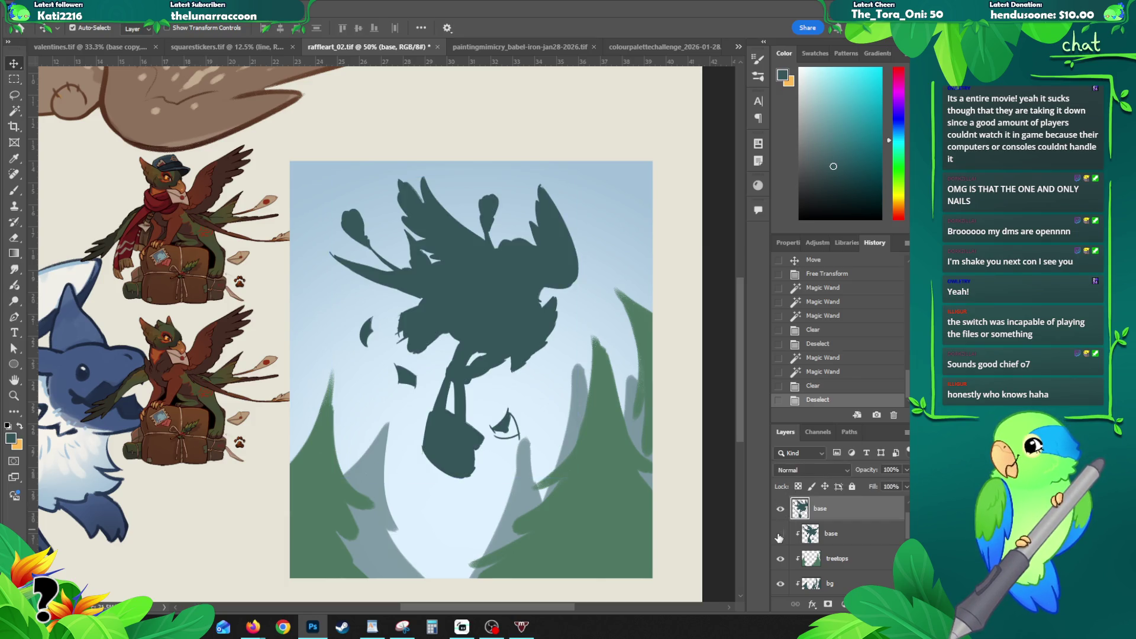
pyautogui.click(780, 533)
pyautogui.click(780, 510)
pyautogui.click(780, 509)
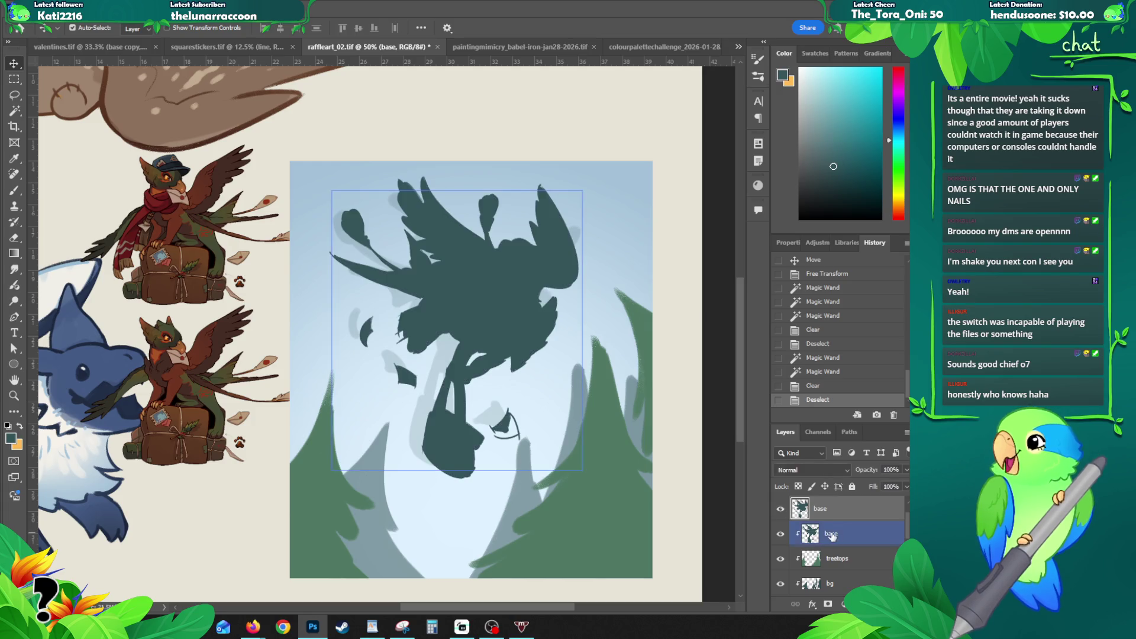
# Step: Rename the lower base layer to sketch and hide it
pyautogui.doubleClick(832, 533)
pyautogui.write('ketch')
pyautogui.press('Return')
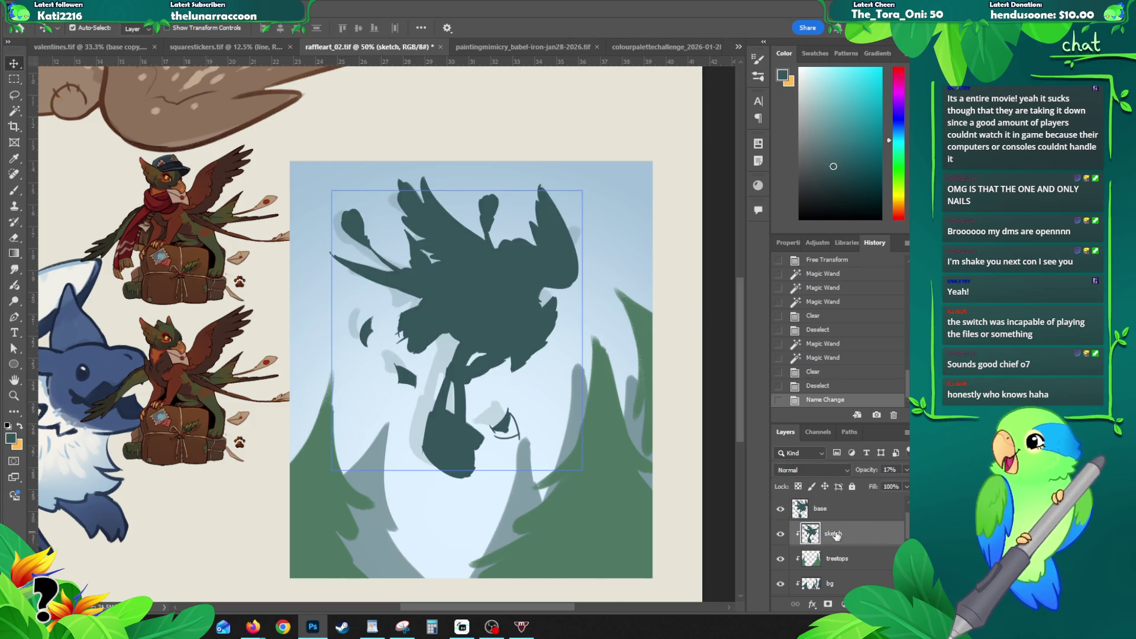
pyautogui.click(781, 533)
# Step: Lock transparency on the base layer and refill the silhouette dark olive green
pyautogui.click(821, 509)
pyautogui.click(800, 487)
pyautogui.press('b')
pyautogui.keyDown('alt'); pyautogui.click(217, 394); pyautogui.keyUp('alt')
pyautogui.hotkey('alt', 'BackSpace')
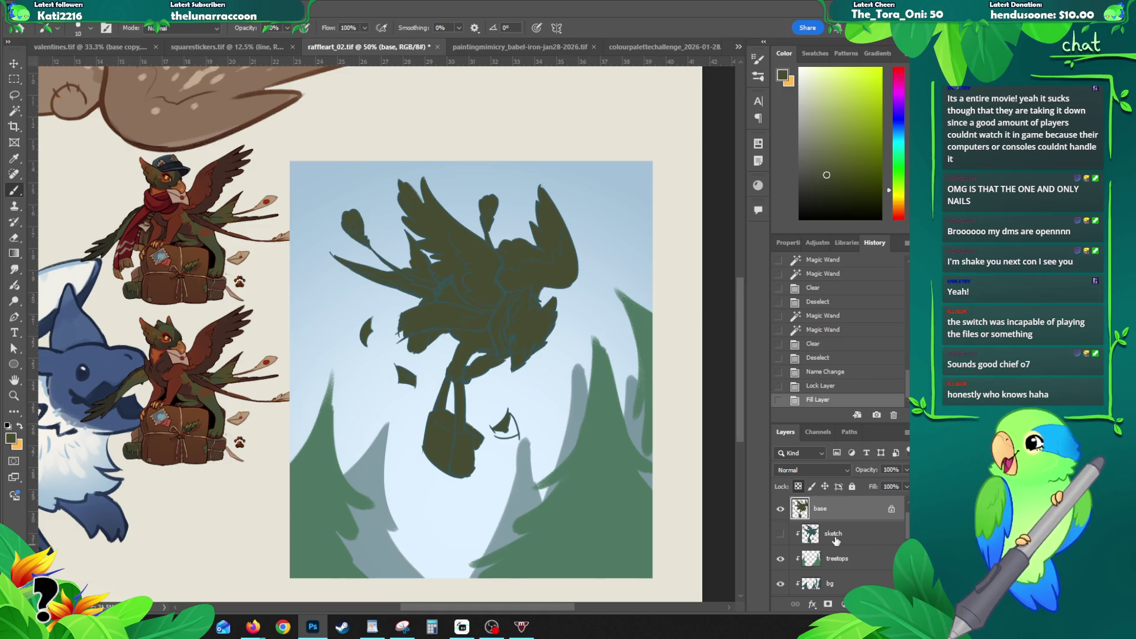
pyautogui.scroll(1, 835, 540)
# Step: Darken the line layer with Hue/Saturation Lightness -50, then return to the base layer
pyautogui.click(825, 512)
pyautogui.hotkey('ctrl', 'u')
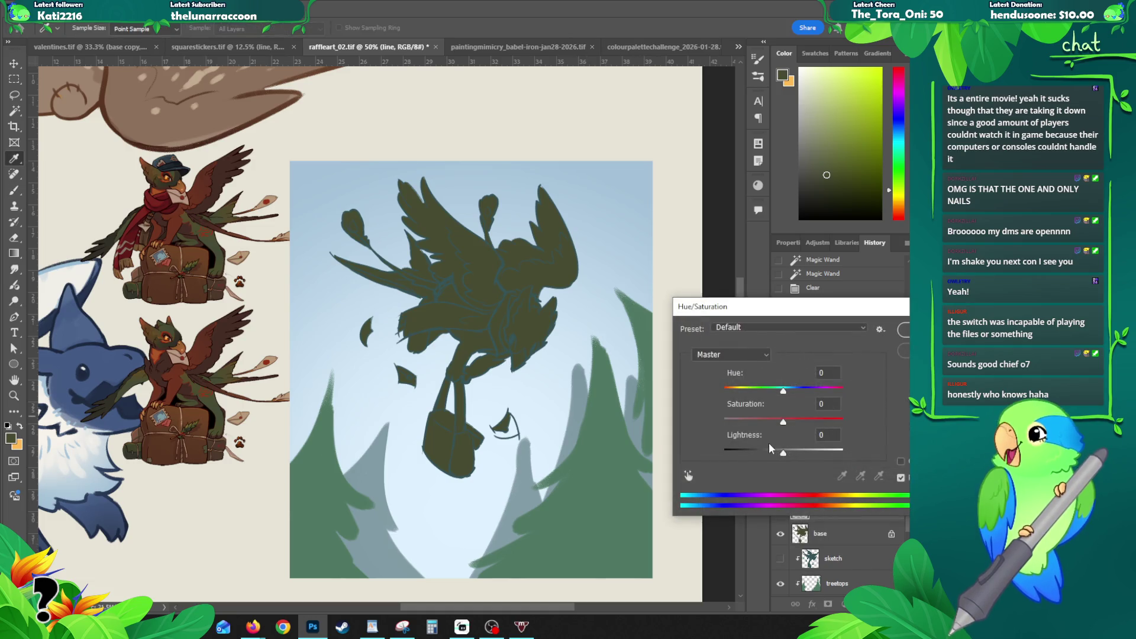
pyautogui.moveTo(782, 451); pyautogui.dragTo(754, 453)
pyautogui.click(905, 329)
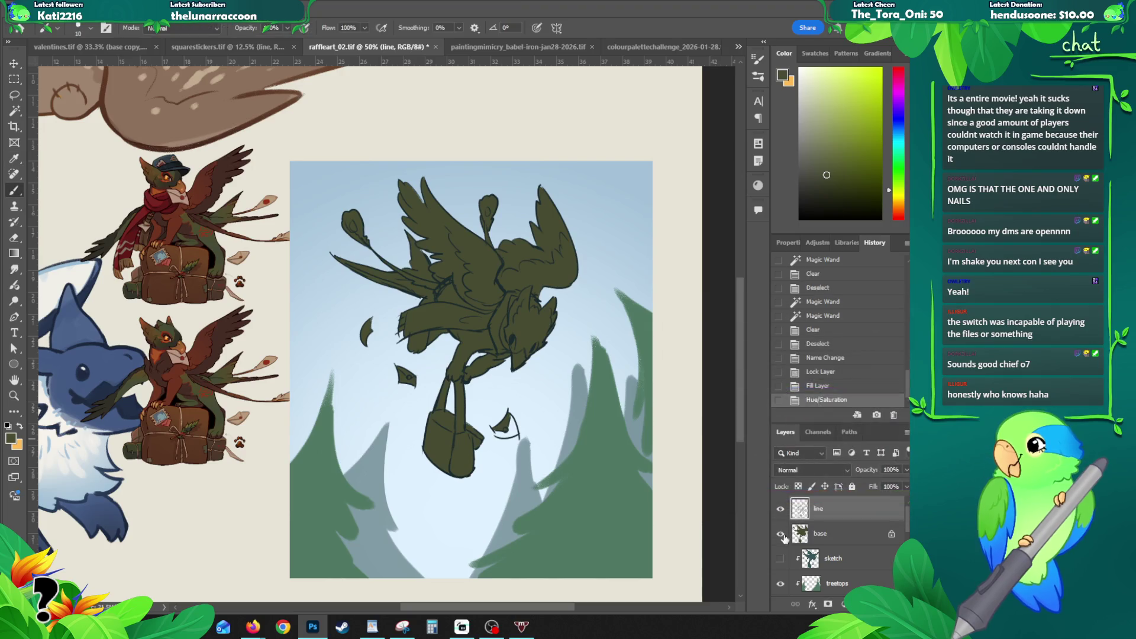
pyautogui.click(829, 530)
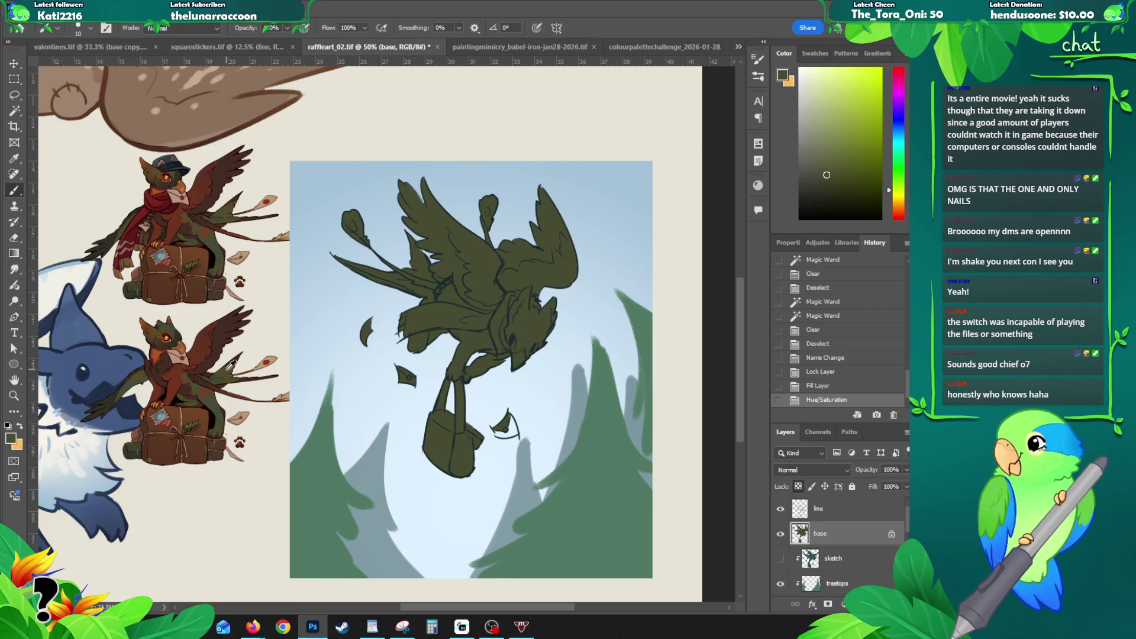
pyautogui.press('g')
# Step: Lay gradients over the silhouette and add a reddish-brown glow on the chest
pyautogui.moveTo(363, 273); pyautogui.dragTo(413, 313)
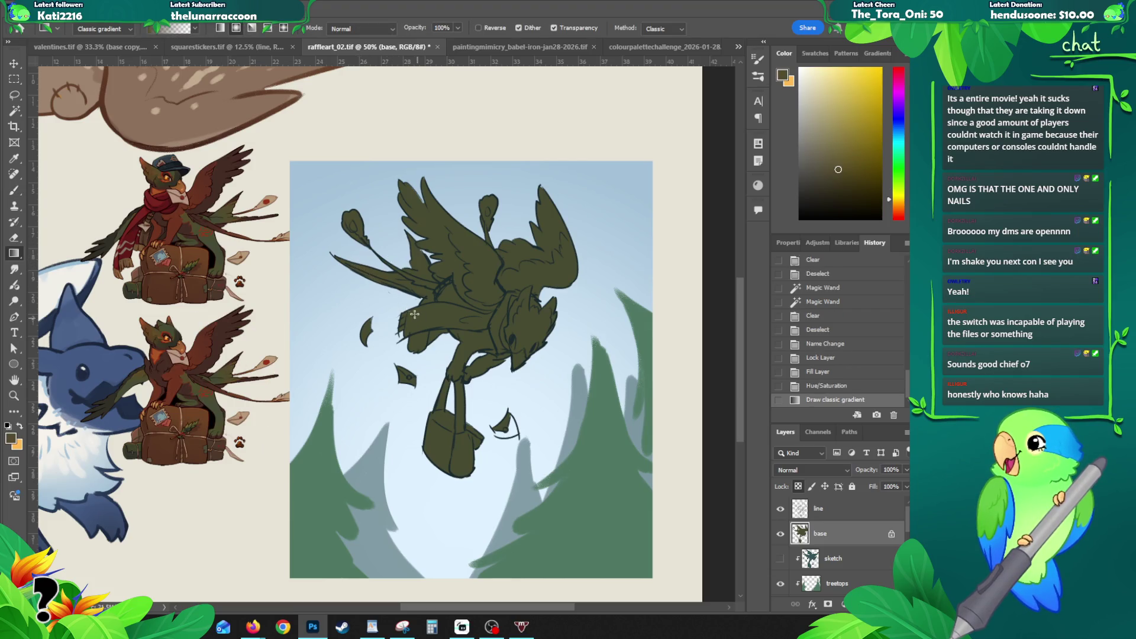
pyautogui.moveTo(405, 252); pyautogui.dragTo(435, 289)
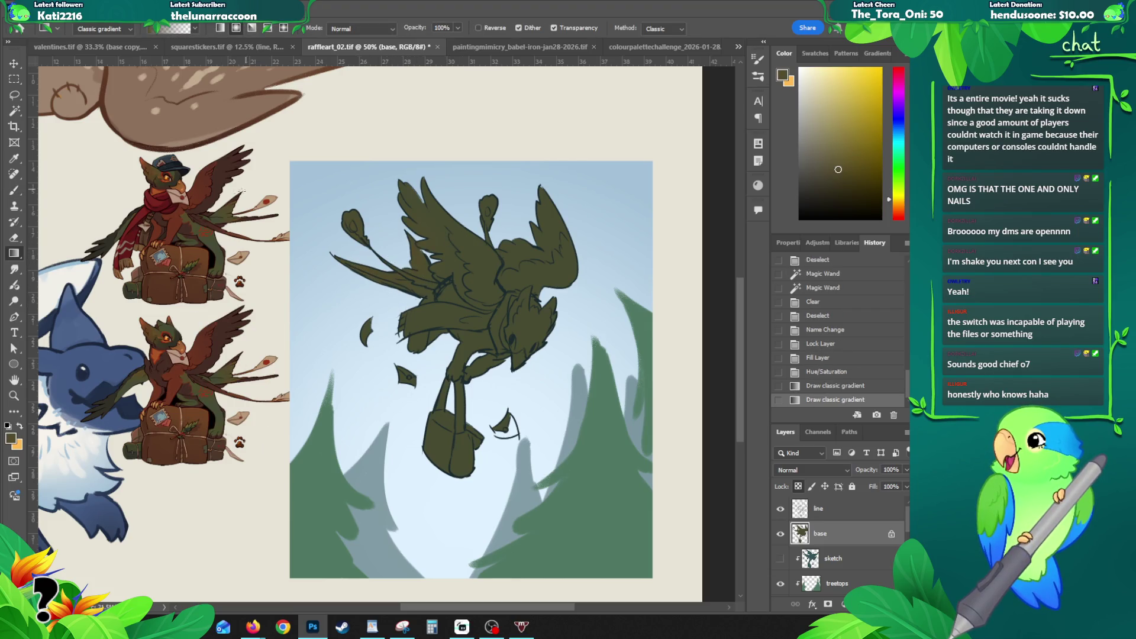
pyautogui.keyDown('alt'); pyautogui.click(147, 160); pyautogui.keyUp('alt')
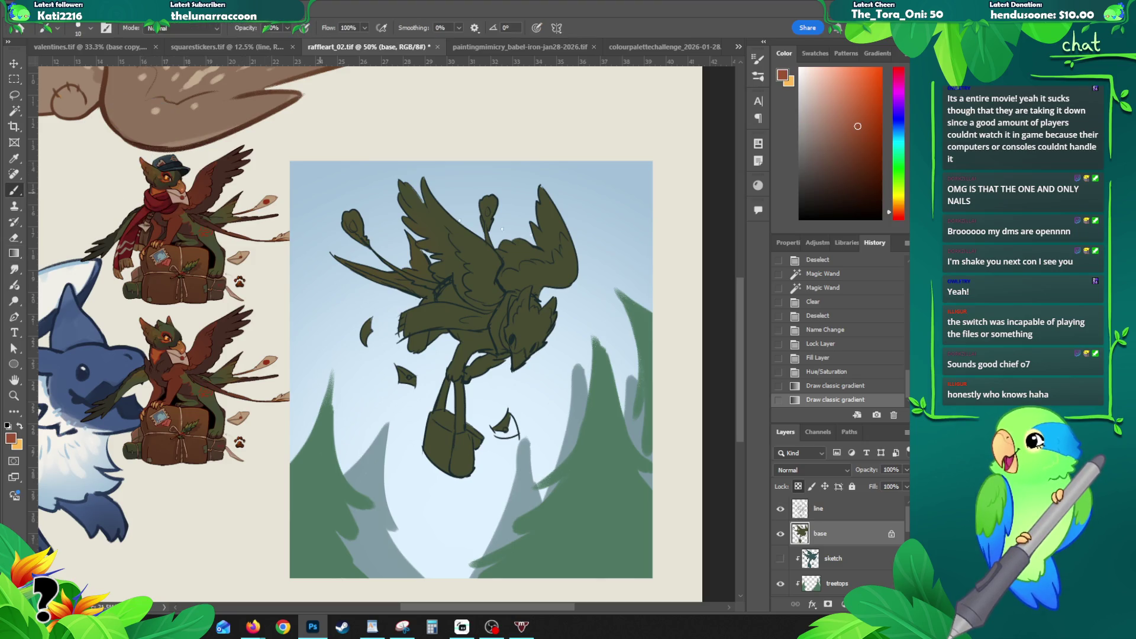
pyautogui.moveTo(525, 295); pyautogui.dragTo(553, 322)
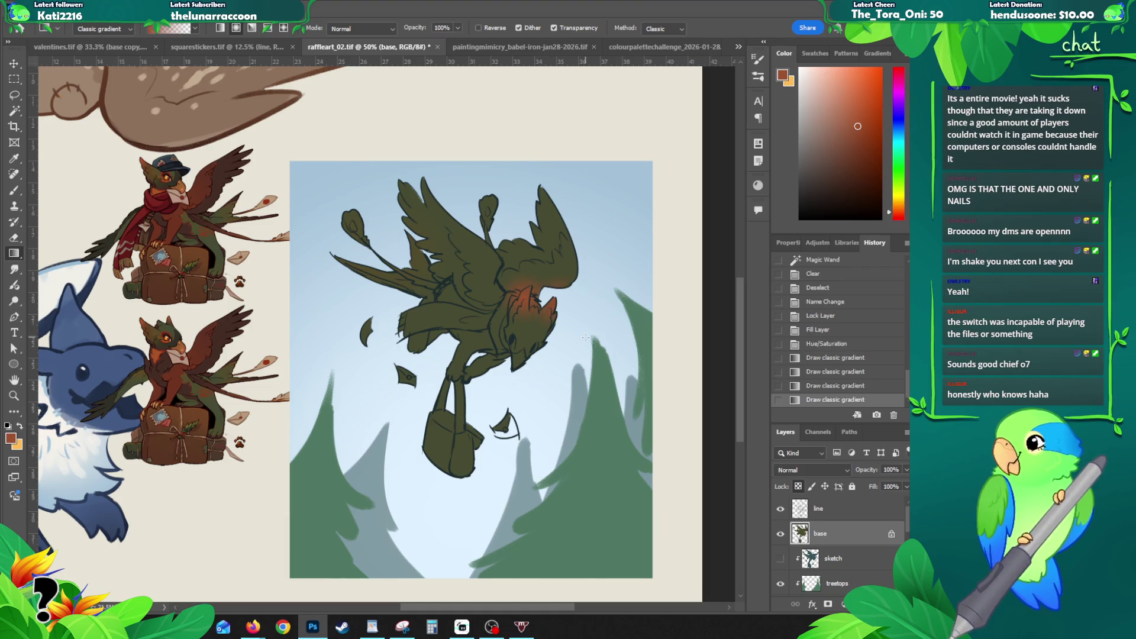
# Step: Brush dark olive back over the chest, then lock transparent pixels on the line layer
pyautogui.press('b')
pyautogui.keyDown('alt'); pyautogui.click(167, 361); pyautogui.keyUp('alt')
pyautogui.moveTo(535, 328); pyautogui.dragTo(512, 341)
pyautogui.click(818, 515)
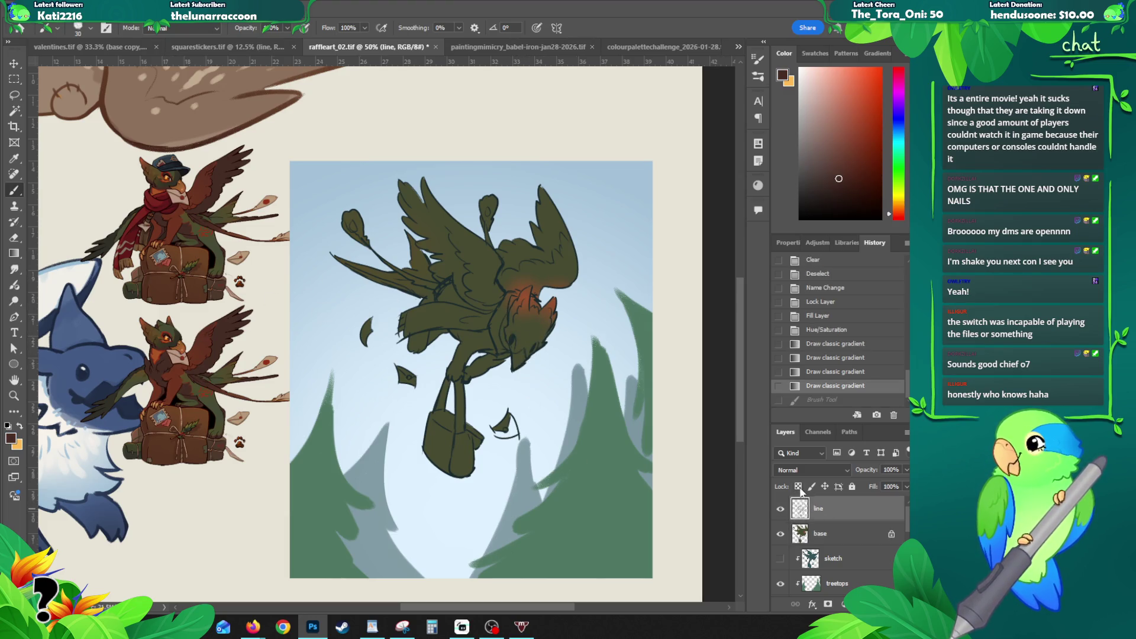
pyautogui.click(799, 487)
pyautogui.keyDown('alt'); pyautogui.click(116, 377); pyautogui.keyUp('alt')
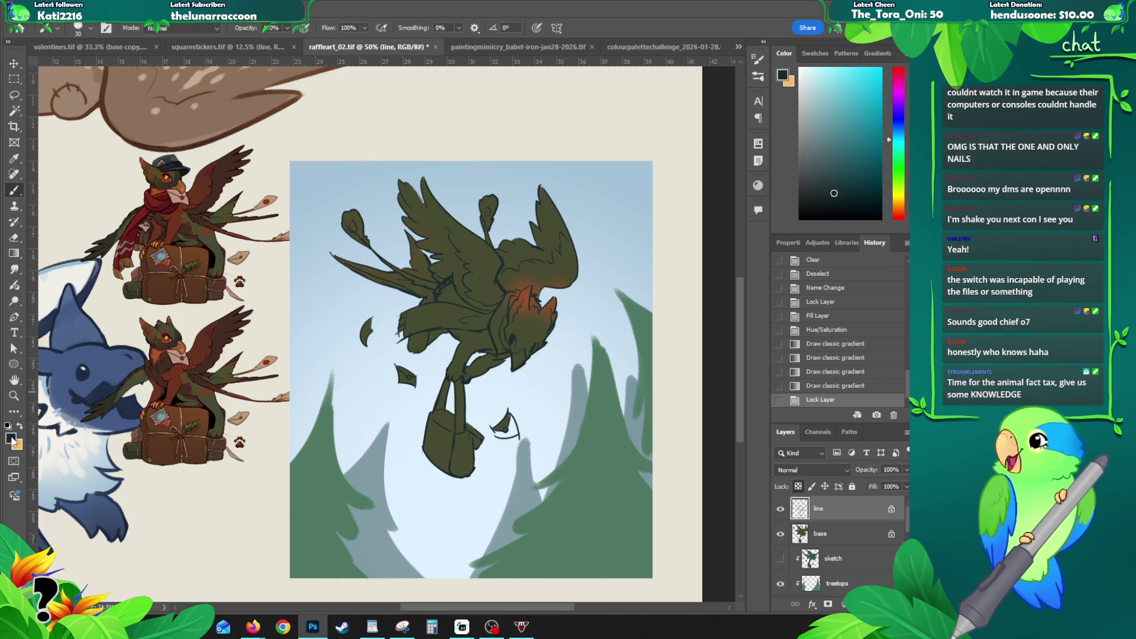
# Step: Pick a dark red-brown in the Color Picker and gradient it over the line art
pyautogui.click(11, 436)
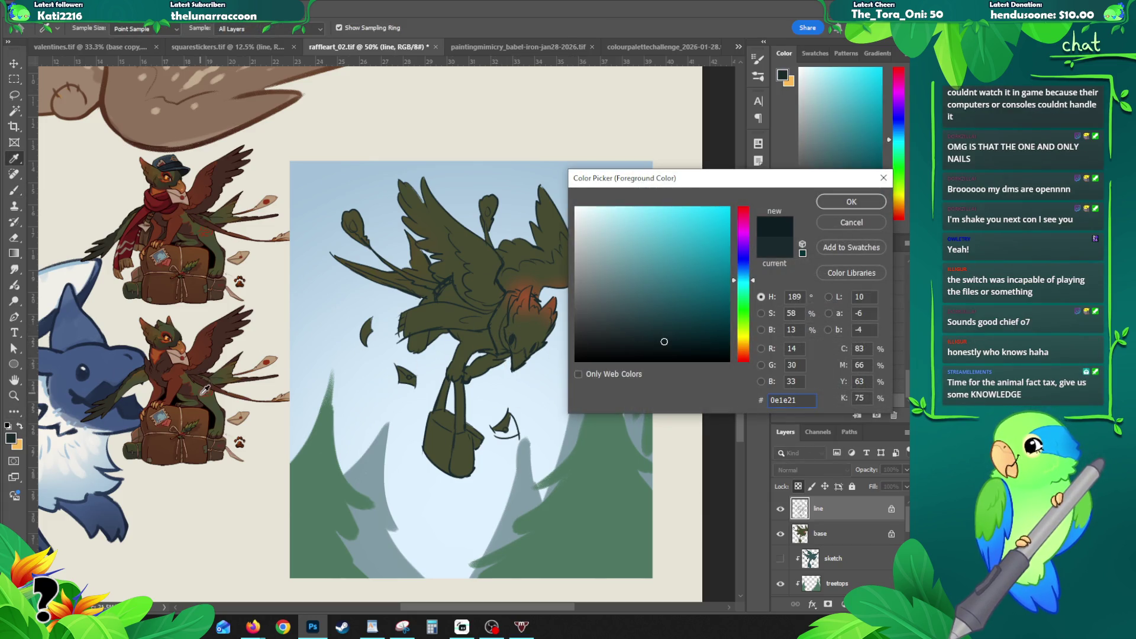
pyautogui.click(203, 396)
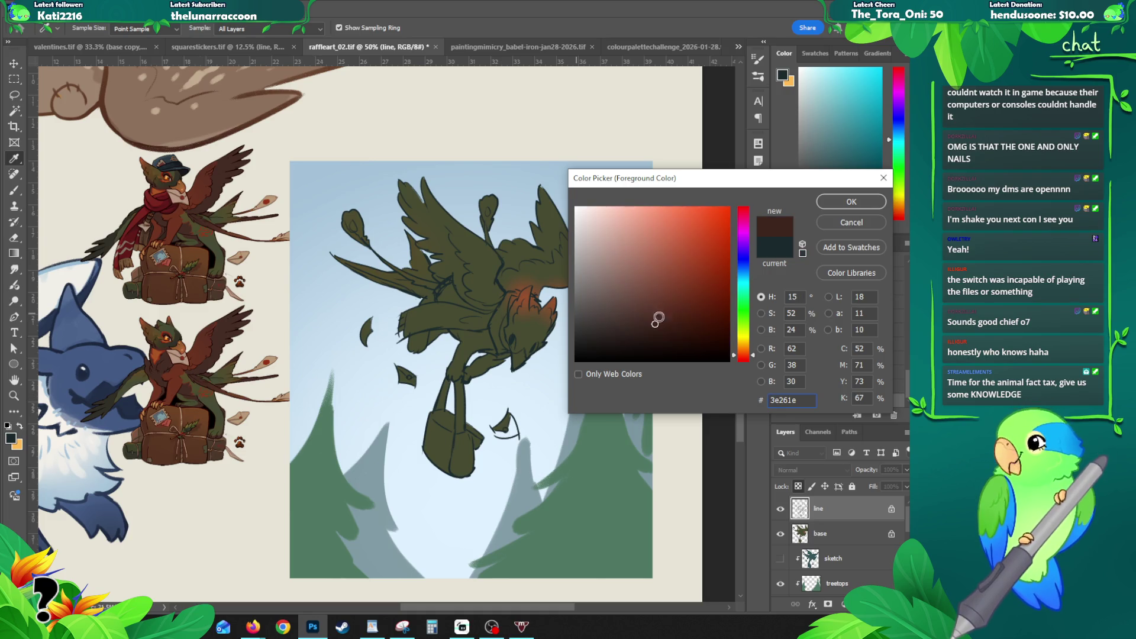
pyautogui.click(692, 341)
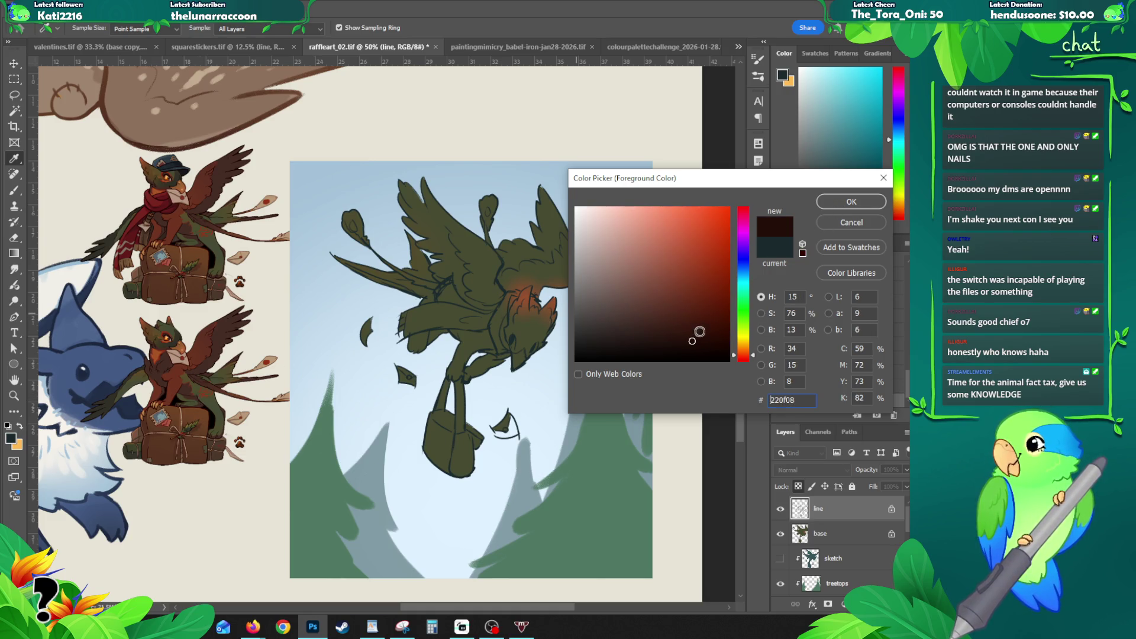
pyautogui.click(846, 202)
pyautogui.moveTo(524, 252); pyautogui.dragTo(512, 352)
pyautogui.moveTo(478, 243); pyautogui.dragTo(464, 338)
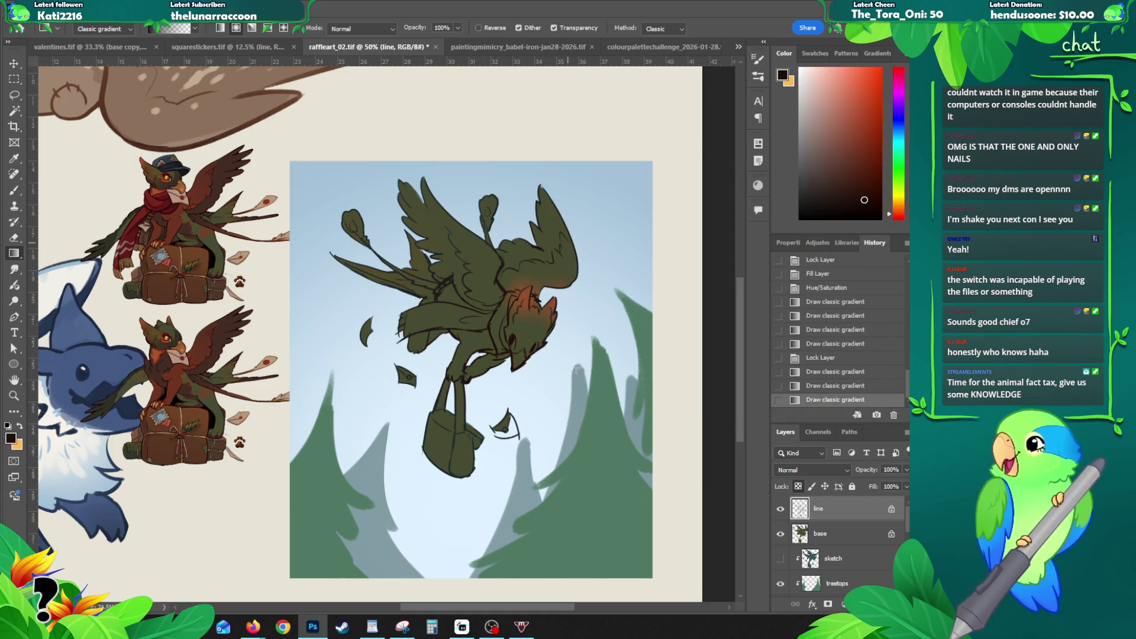
# Step: On the base layer, brush dark olive near the head and reddish-brown onto the chest
pyautogui.click(830, 537)
pyautogui.press('b')
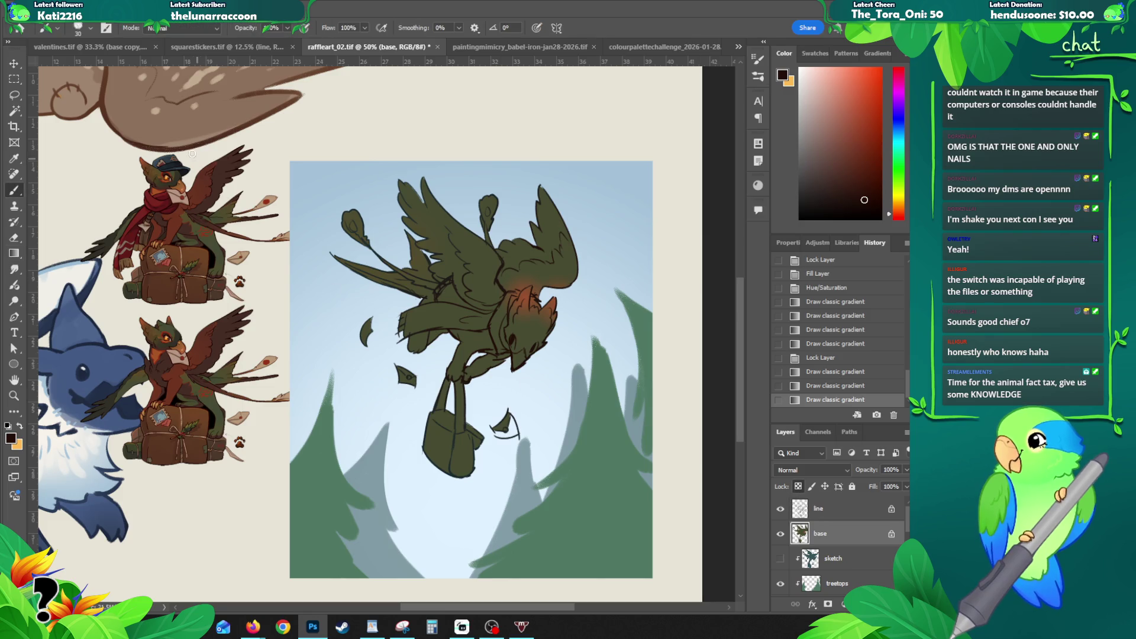
pyautogui.keyDown('alt'); pyautogui.click(196, 213); pyautogui.keyUp('alt')
pyautogui.moveTo(508, 336); pyautogui.dragTo(526, 331)
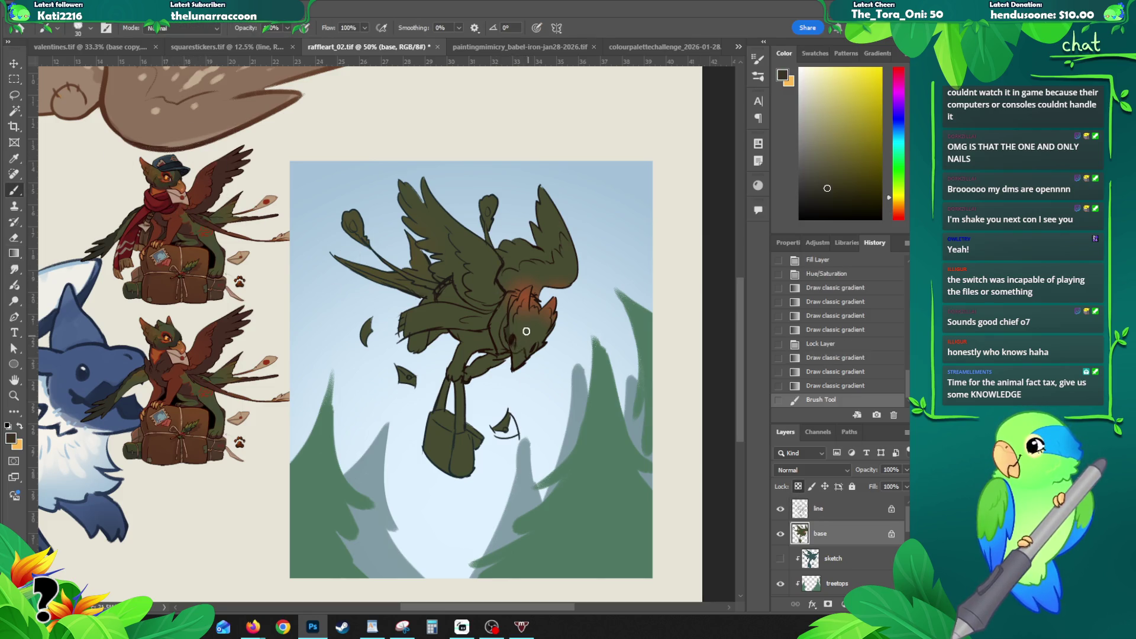
pyautogui.hotkey('ctrl', 'z')
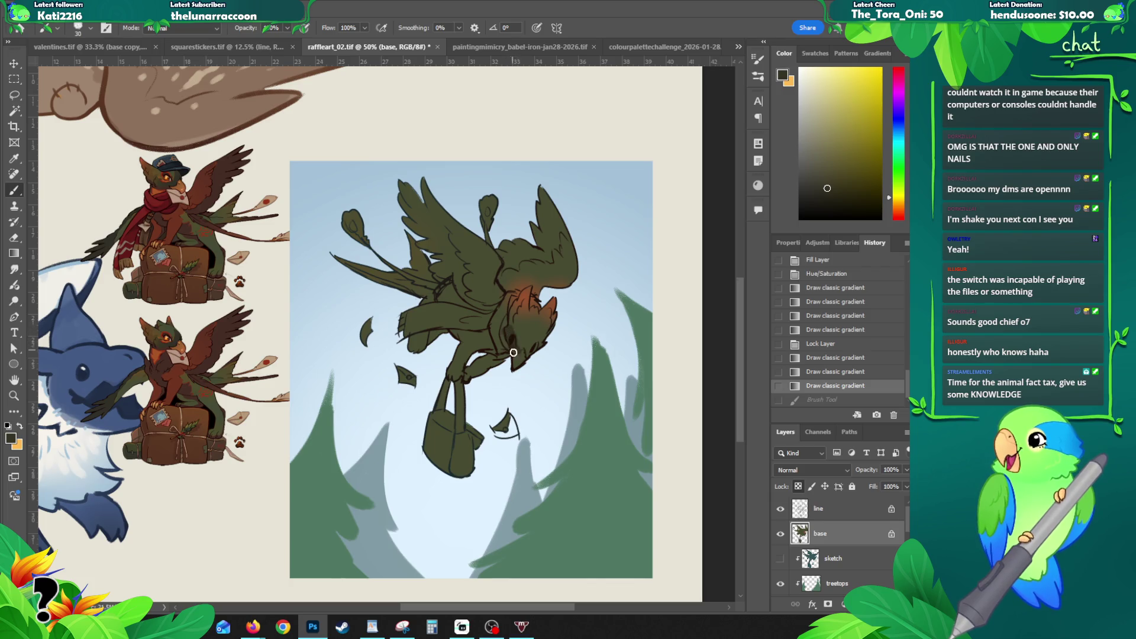
pyautogui.moveTo(512, 338)
pyautogui.mouseDown()
pyautogui.moveTo(530, 346)
pyautogui.moveTo(535, 325)
pyautogui.moveTo(530, 358)
pyautogui.moveTo(530, 335)
pyautogui.moveTo(505, 335)
pyautogui.moveTo(511, 346)
pyautogui.mouseUp()
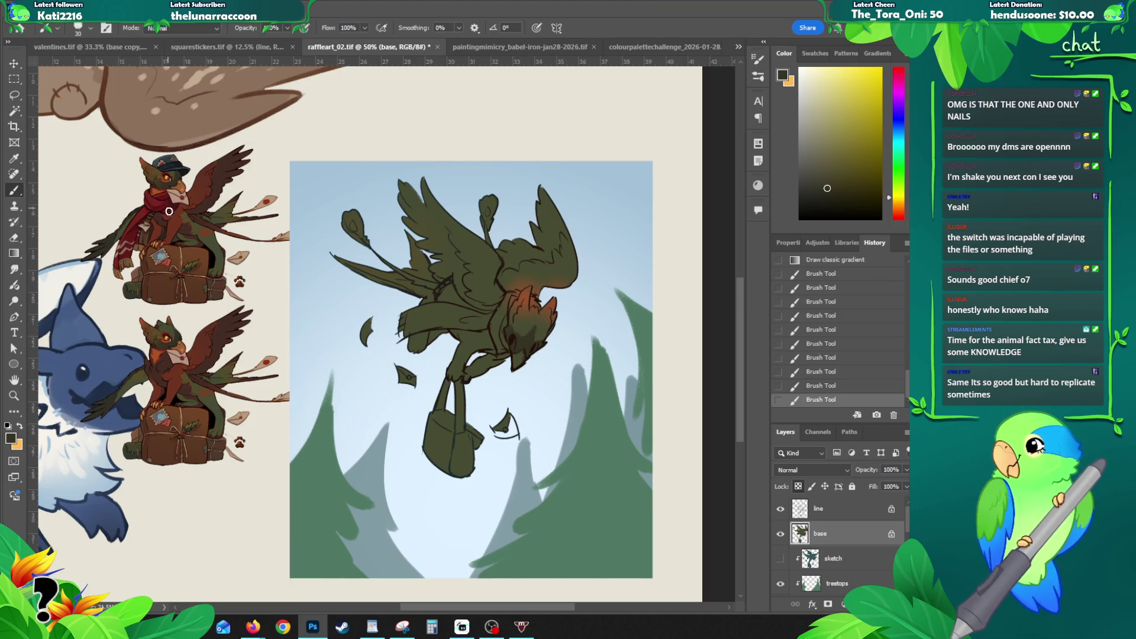
pyautogui.keyDown('alt'); pyautogui.click(167, 361); pyautogui.keyUp('alt')
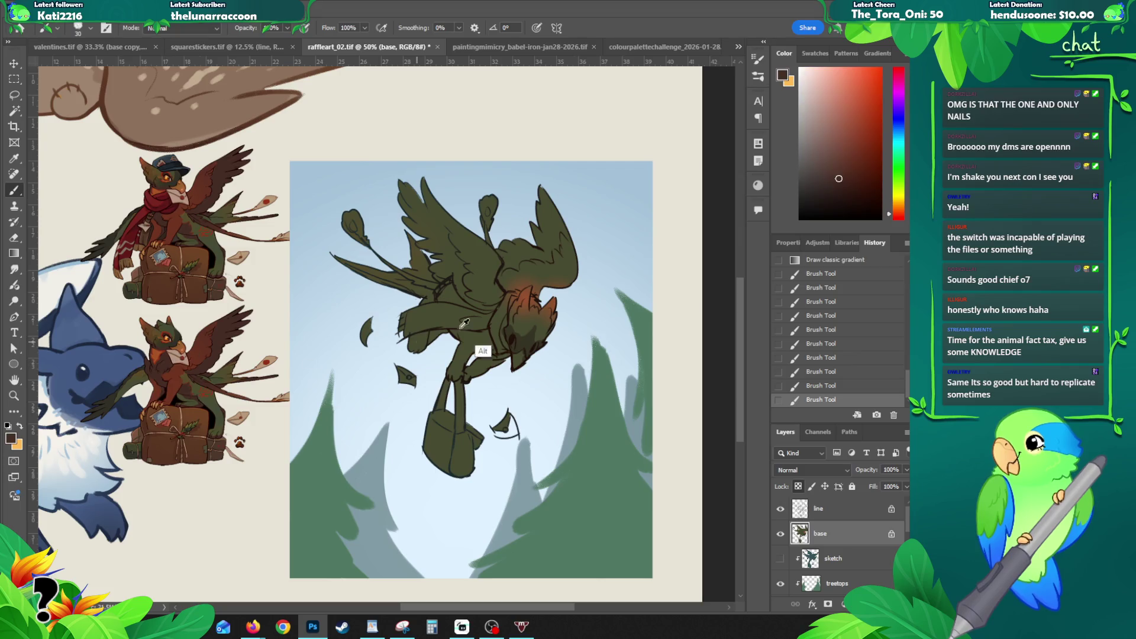
pyautogui.moveTo(488, 334); pyautogui.dragTo(495, 356)
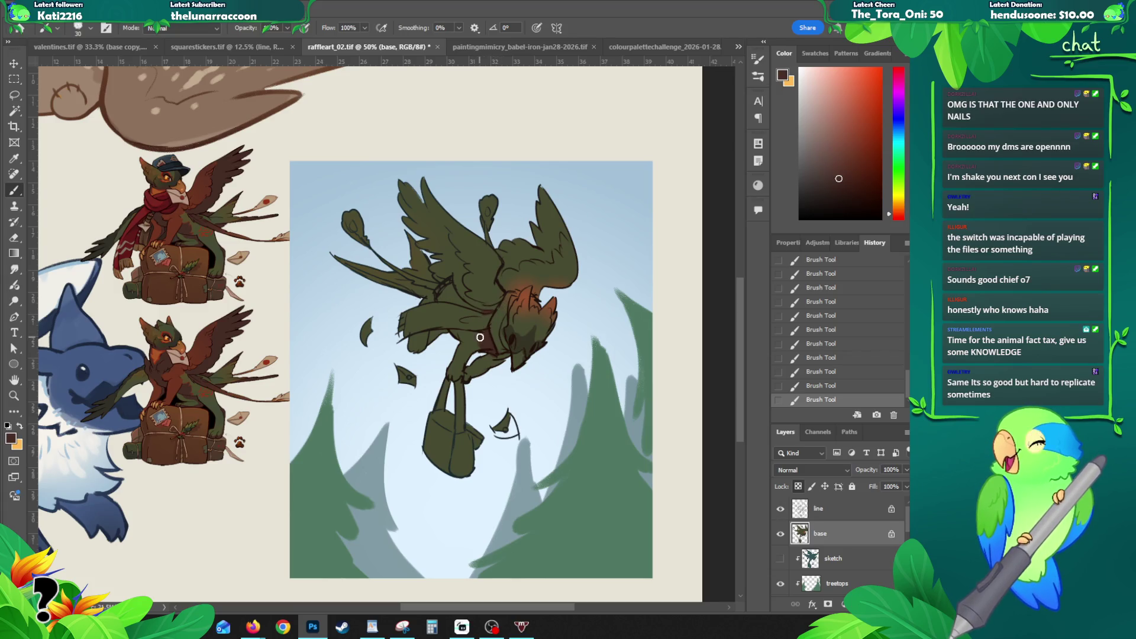
# Step: Build up lighter red on the chest and paint the raised wing darker red-brown
pyautogui.keyDown('alt'); pyautogui.click(211, 416); pyautogui.keyUp('alt')
pyautogui.moveTo(461, 362)
pyautogui.mouseDown()
pyautogui.moveTo(464, 344)
pyautogui.moveTo(462, 360)
pyautogui.mouseUp()
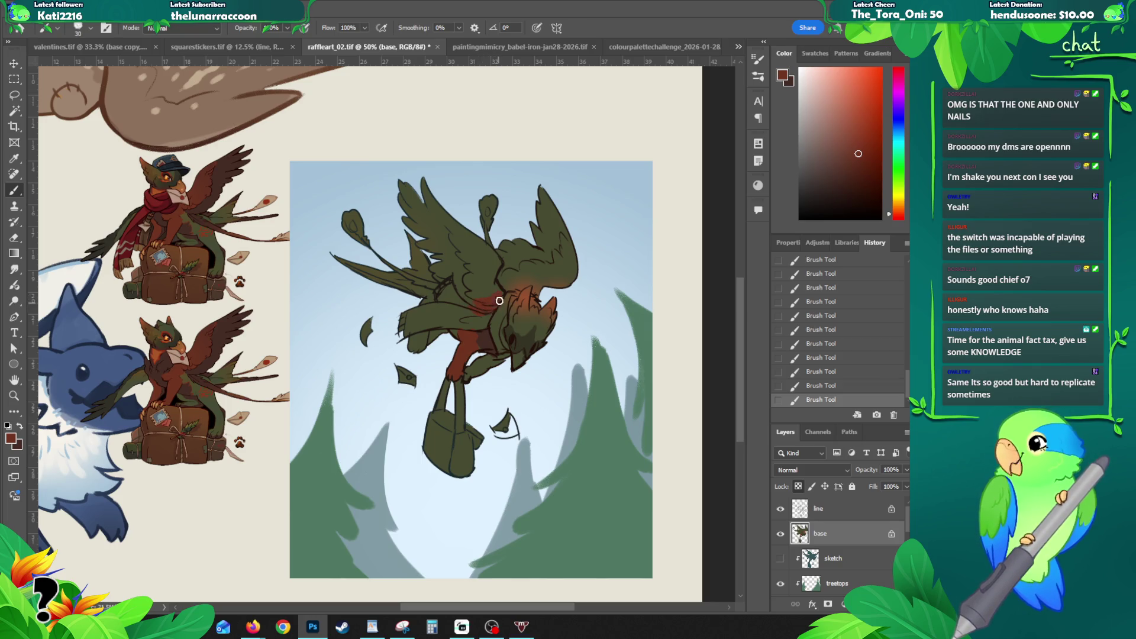
pyautogui.moveTo(499, 300); pyautogui.dragTo(497, 261)
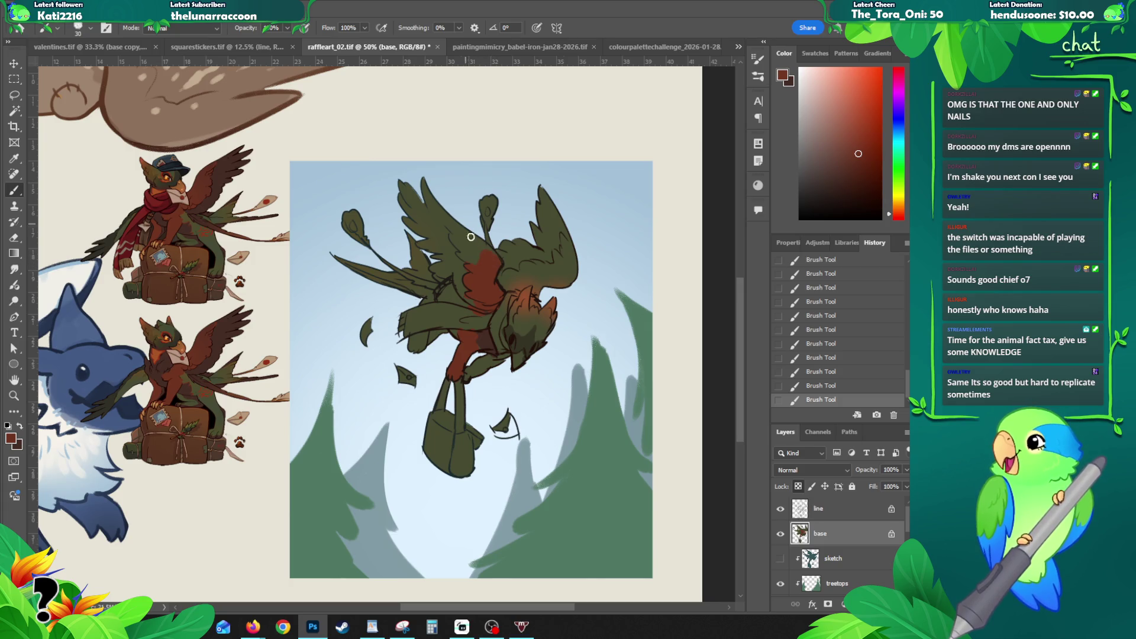
pyautogui.moveTo(476, 243)
pyautogui.mouseDown()
pyautogui.moveTo(466, 228)
pyautogui.moveTo(473, 262)
pyautogui.moveTo(429, 192)
pyautogui.moveTo(464, 235)
pyautogui.mouseUp()
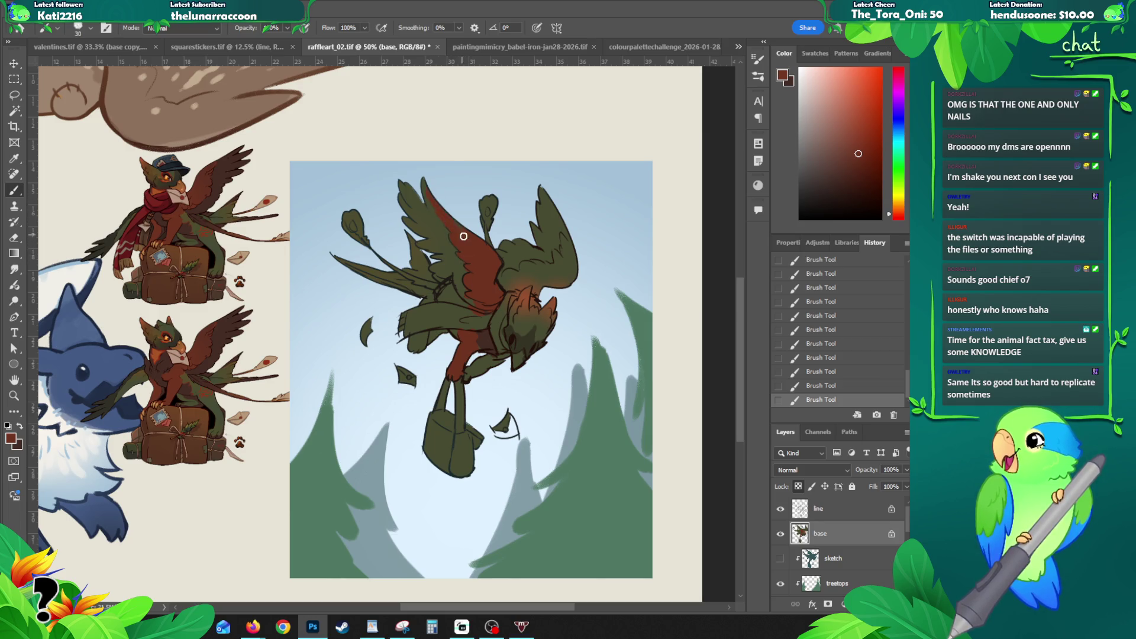
pyautogui.keyDown('alt'); pyautogui.click(427, 191); pyautogui.keyUp('alt')
pyautogui.moveTo(420, 177)
pyautogui.mouseDown()
pyautogui.moveTo(442, 229)
pyautogui.moveTo(407, 185)
pyautogui.moveTo(429, 229)
pyautogui.moveTo(404, 216)
pyautogui.mouseUp()
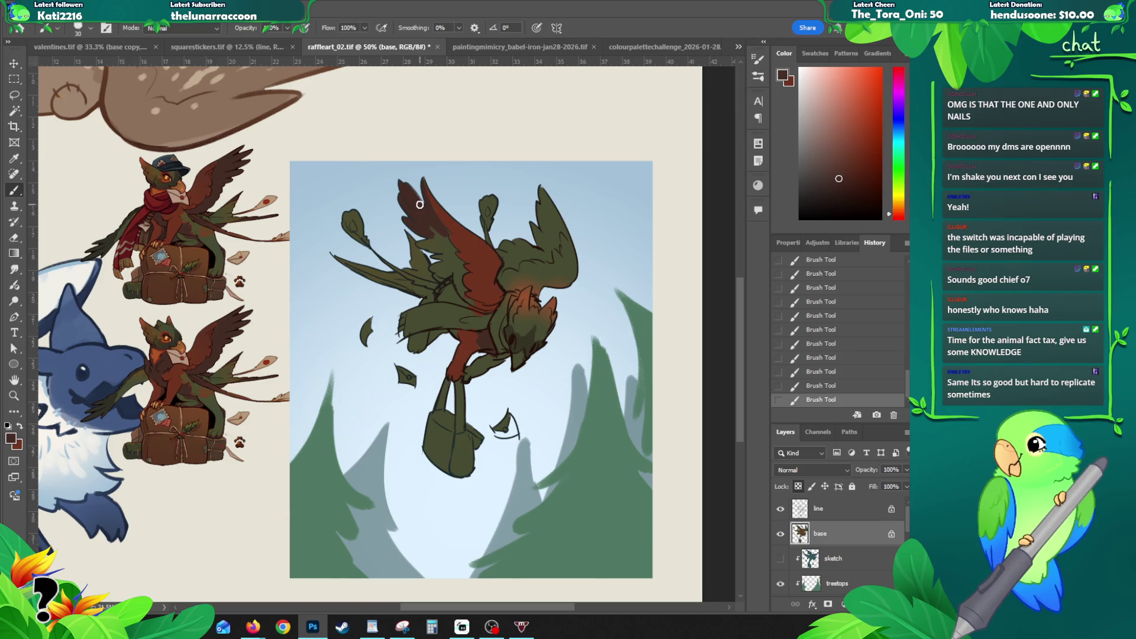
pyautogui.click(32, 11)
pyautogui.moveTo(54, 80)
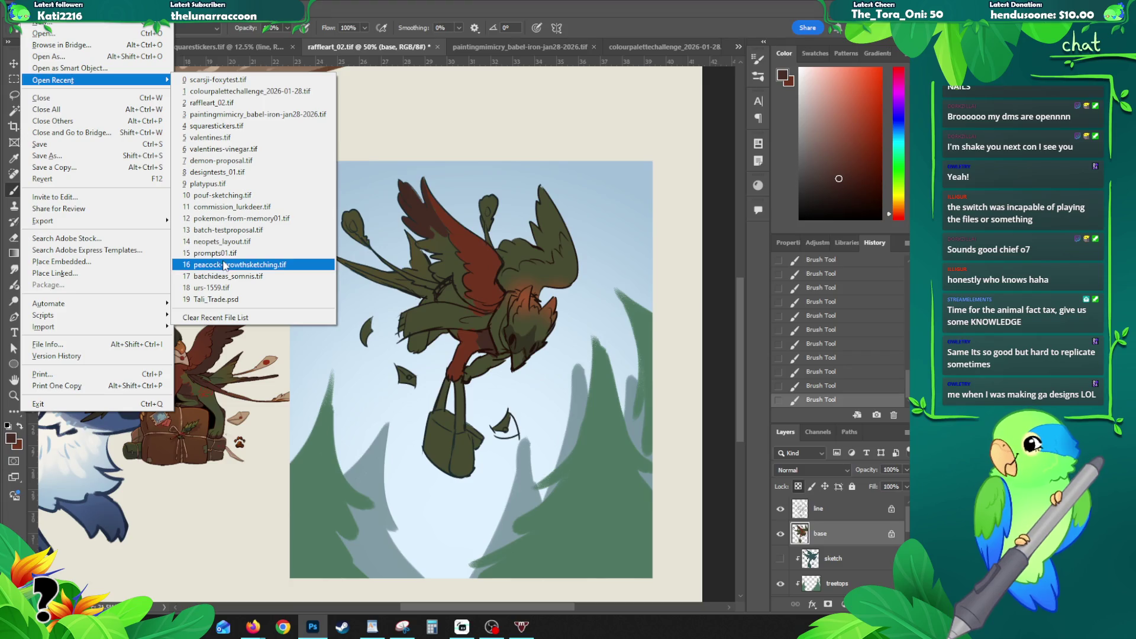
pyautogui.click(227, 265)
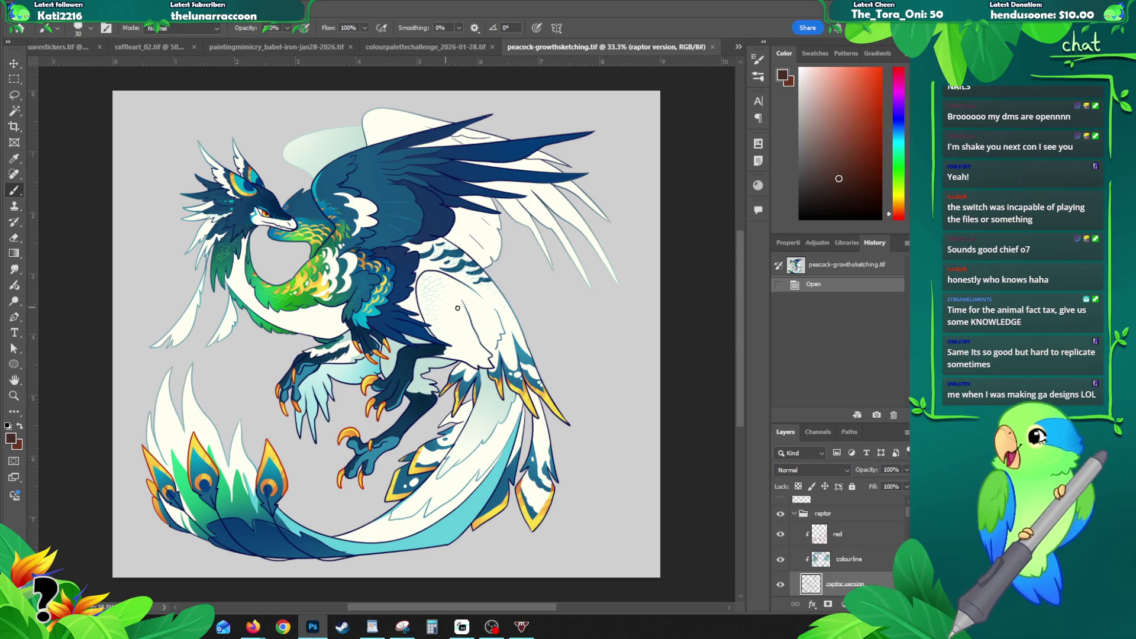
pyautogui.click(713, 46)
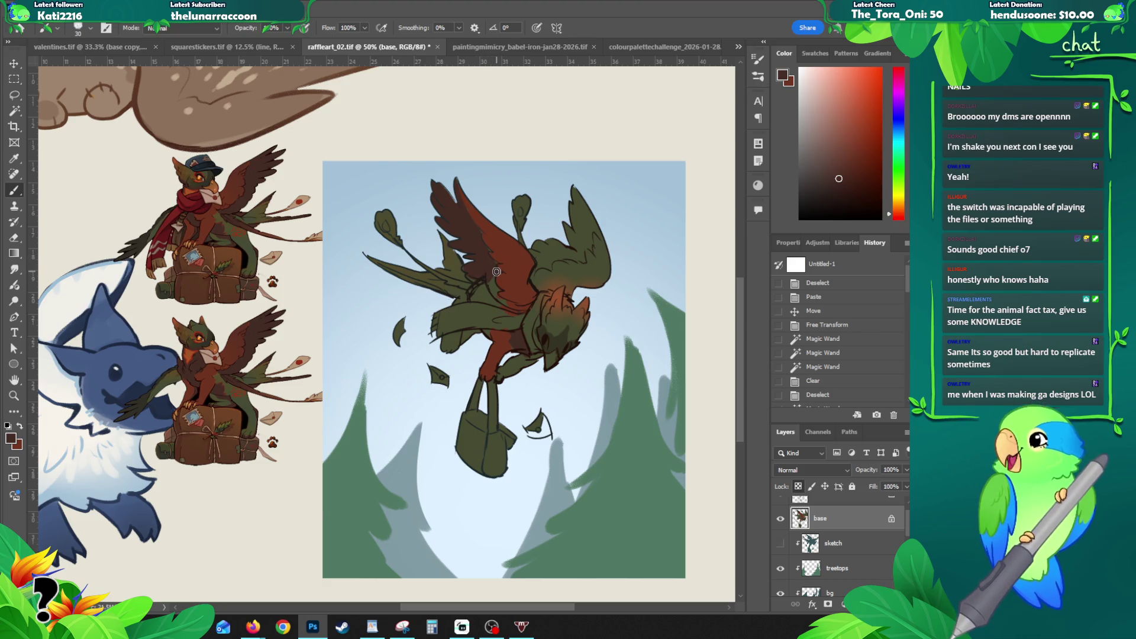
# Step: Paint the right-hand wing red, redoing a stroke darker, then bring the browser sketch forward
pyautogui.moveTo(496, 271); pyautogui.dragTo(499, 272)
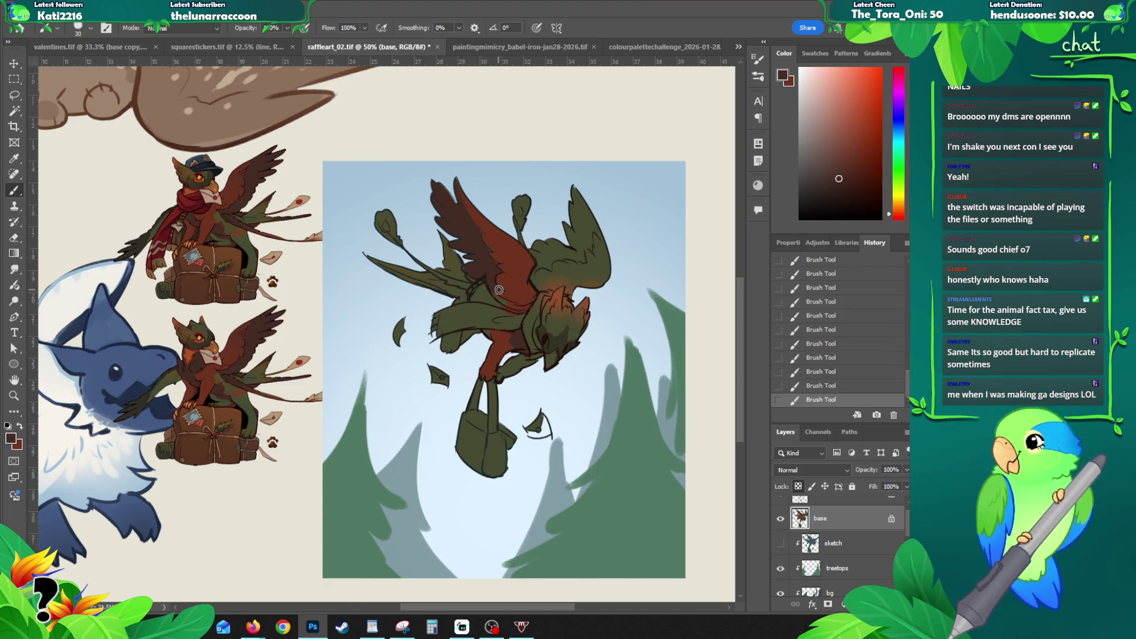
pyautogui.keyDown('alt'); pyautogui.click(539, 275); pyautogui.keyUp('alt')
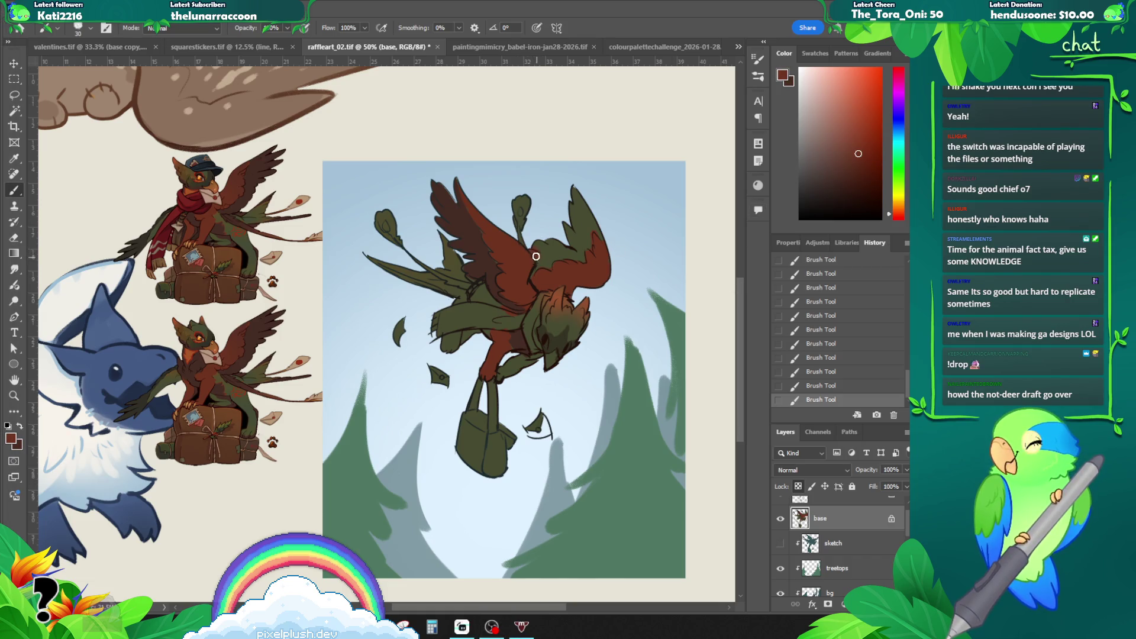
pyautogui.hotkey('ctrl', 'z')
pyautogui.moveTo(543, 254); pyautogui.dragTo(535, 271)
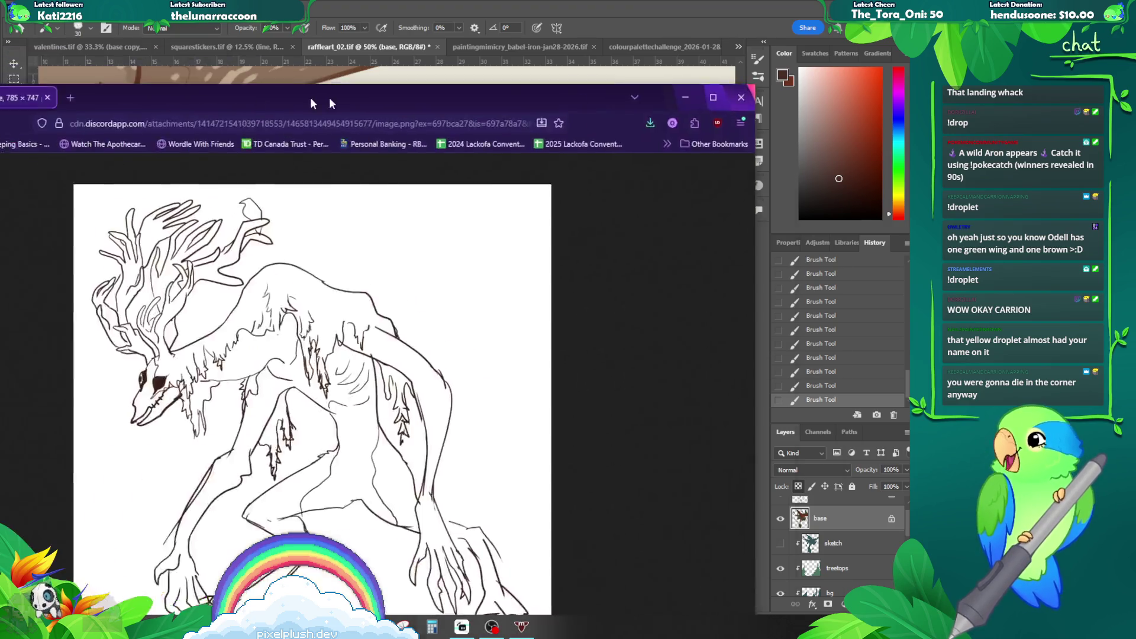
pyautogui.moveTo(329, 97); pyautogui.dragTo(486, 46)
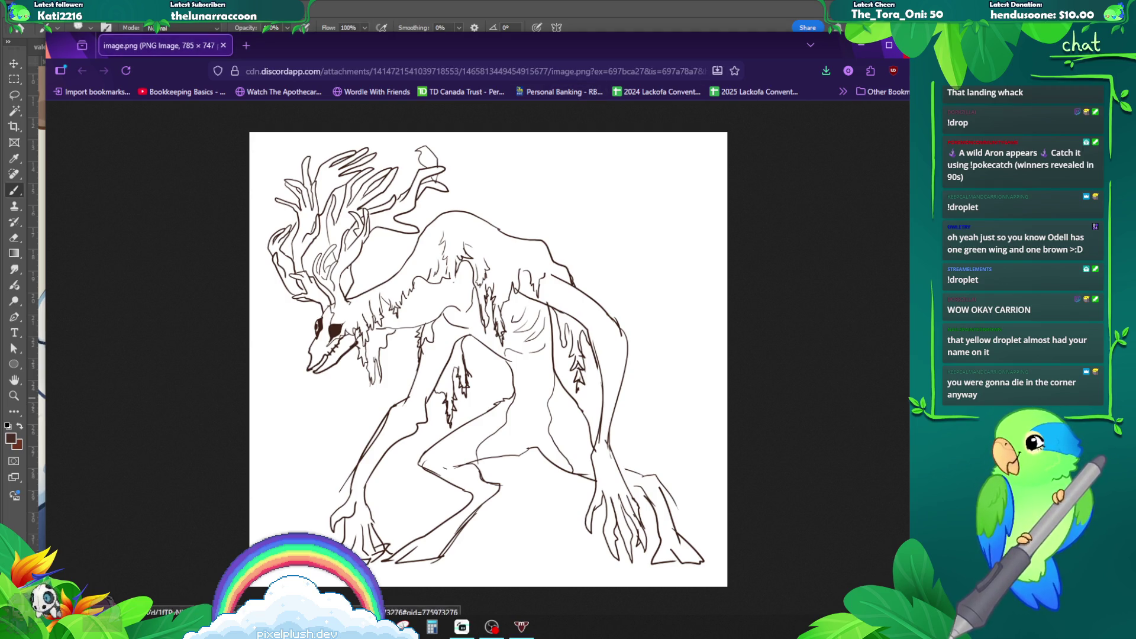
# Step: Close the creature sketch tab in Firefox to return to the griffin painting
pyautogui.hotkey('ctrl', 'w')
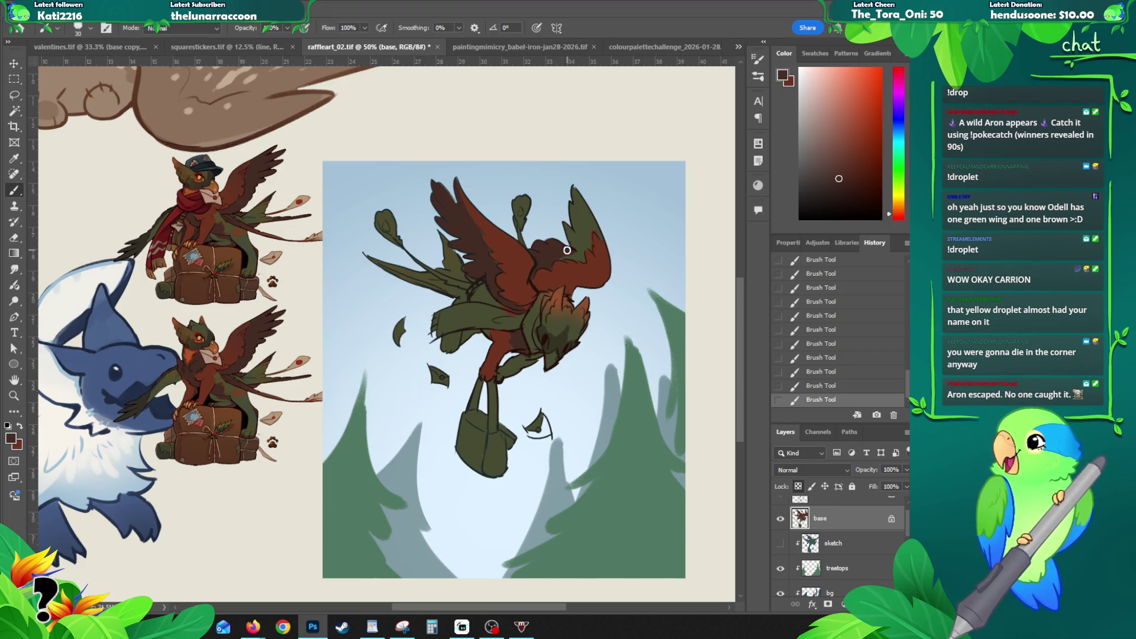
# Step: Shade the griffin's head darker, sample dark green and Magic Wand the raised wing's red
pyautogui.moveTo(579, 257); pyautogui.dragTo(587, 220)
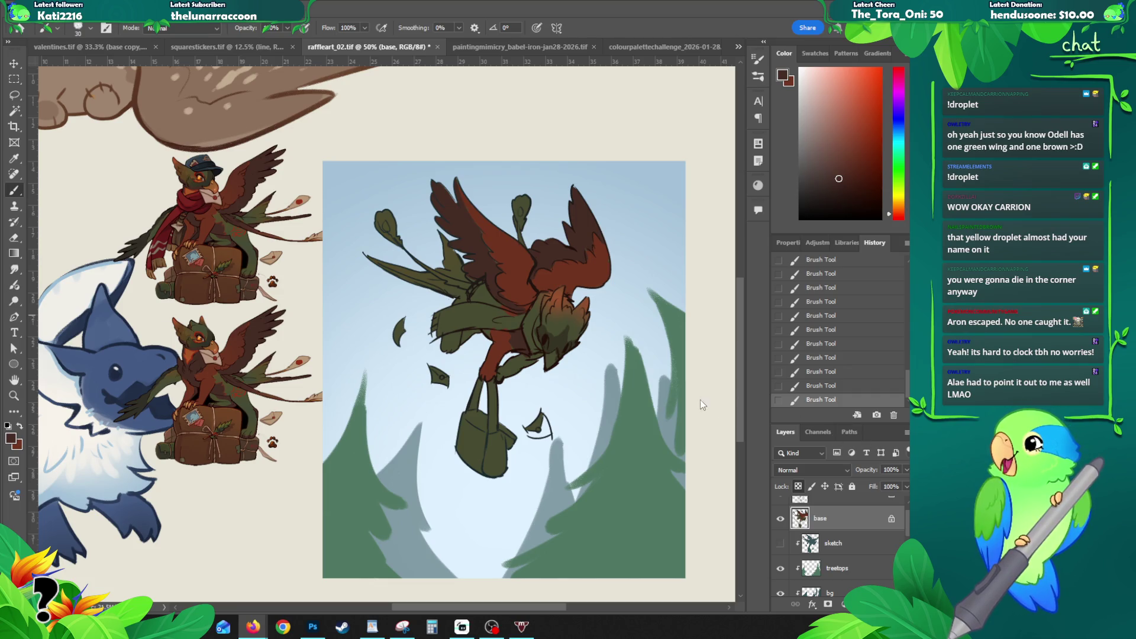
pyautogui.click(741, 383)
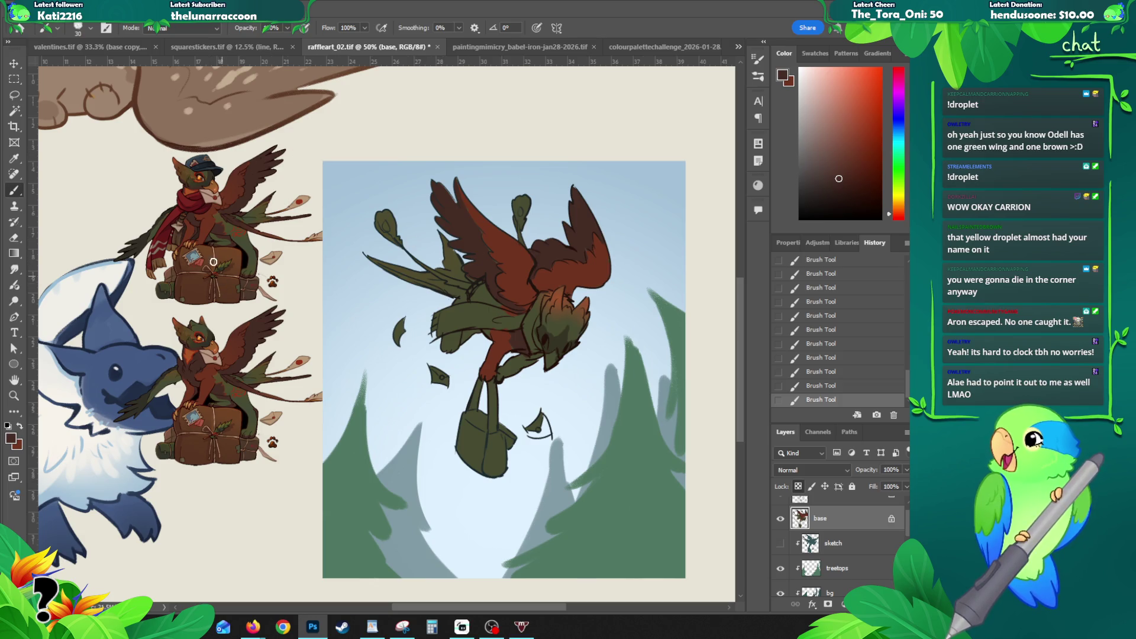
pyautogui.keyDown('alt'); pyautogui.click(163, 258); pyautogui.keyUp('alt')
pyautogui.keyDown('alt'); pyautogui.click(175, 255); pyautogui.keyUp('alt')
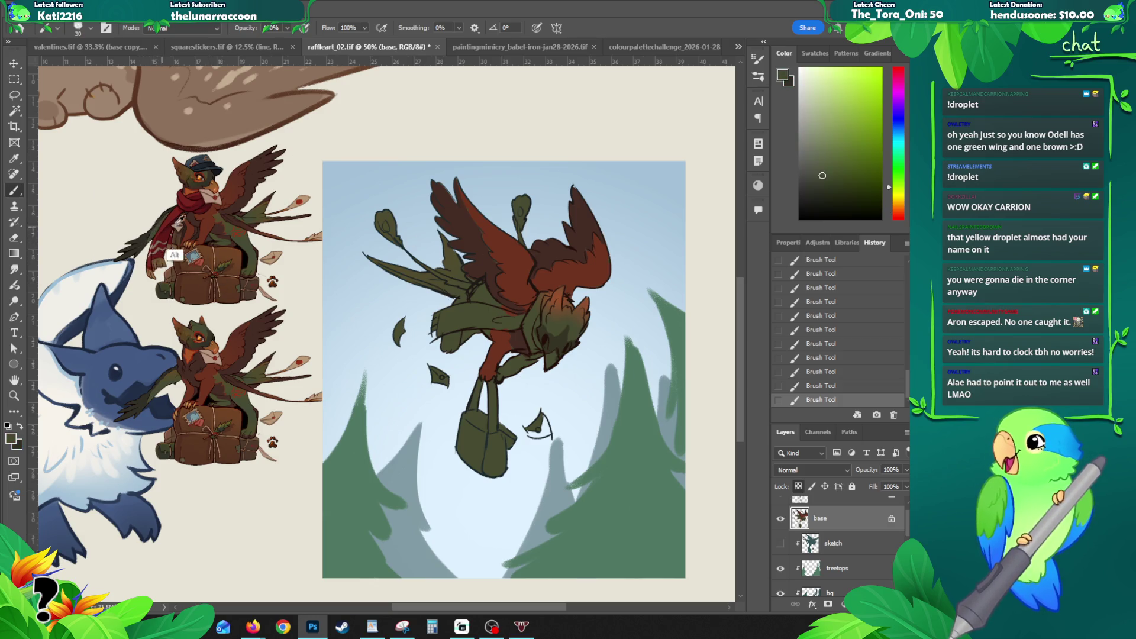
pyautogui.press('w')
pyautogui.click(465, 233)
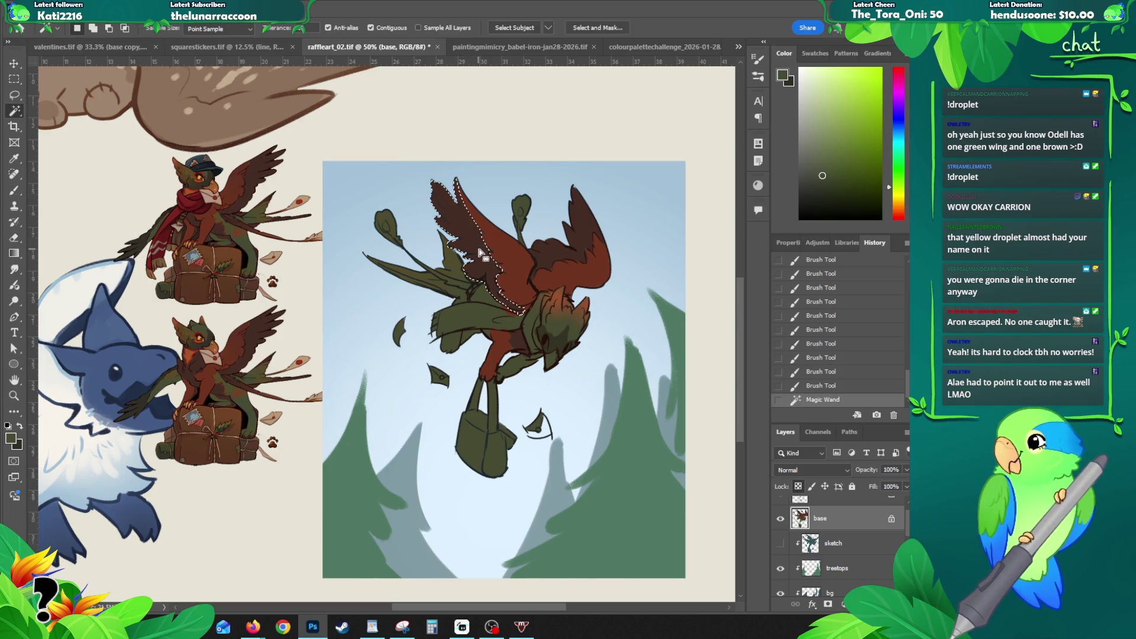
# Step: Fill the left wing dark, then Magic Wand the red wing and lasso-subtract part of it
pyautogui.hotkey('alt', 'BackSpace')
pyautogui.hotkey('ctrl', 'd')
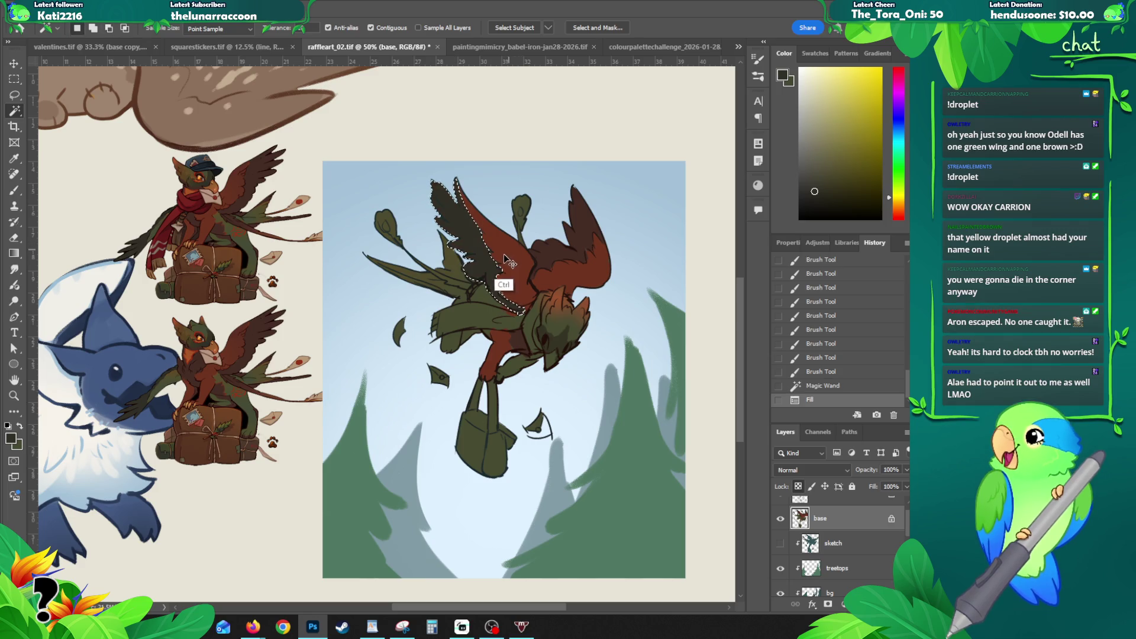
pyautogui.click(510, 286)
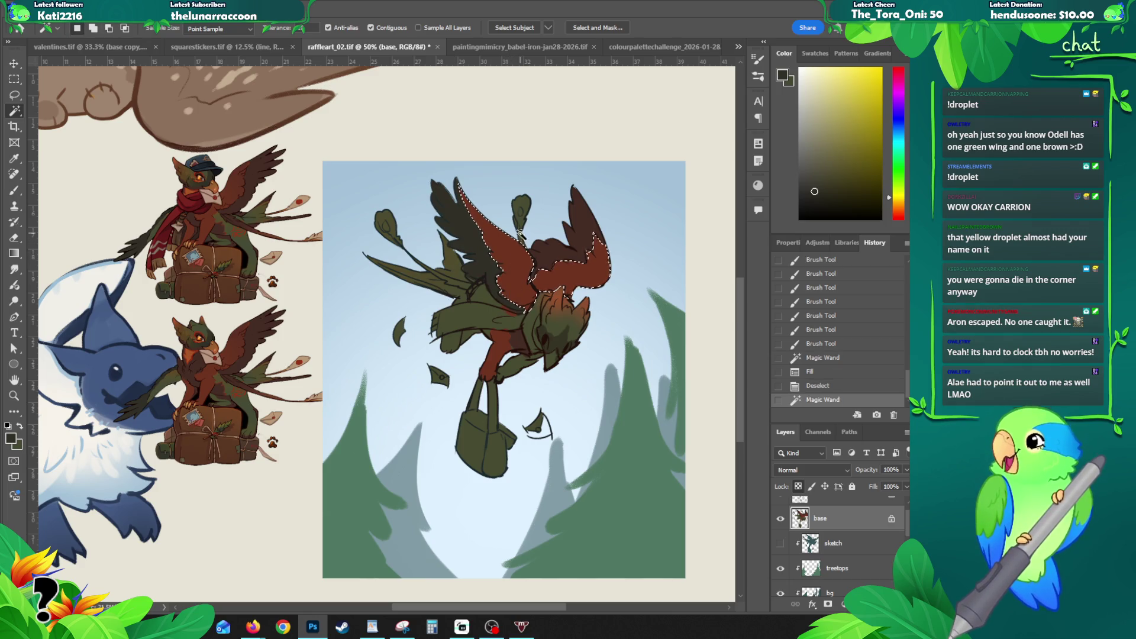
pyautogui.press('l')
pyautogui.moveTo(595, 224)
pyautogui.mouseDown()
pyautogui.moveTo(566, 250)
pyautogui.moveTo(593, 226)
pyautogui.mouseUp()
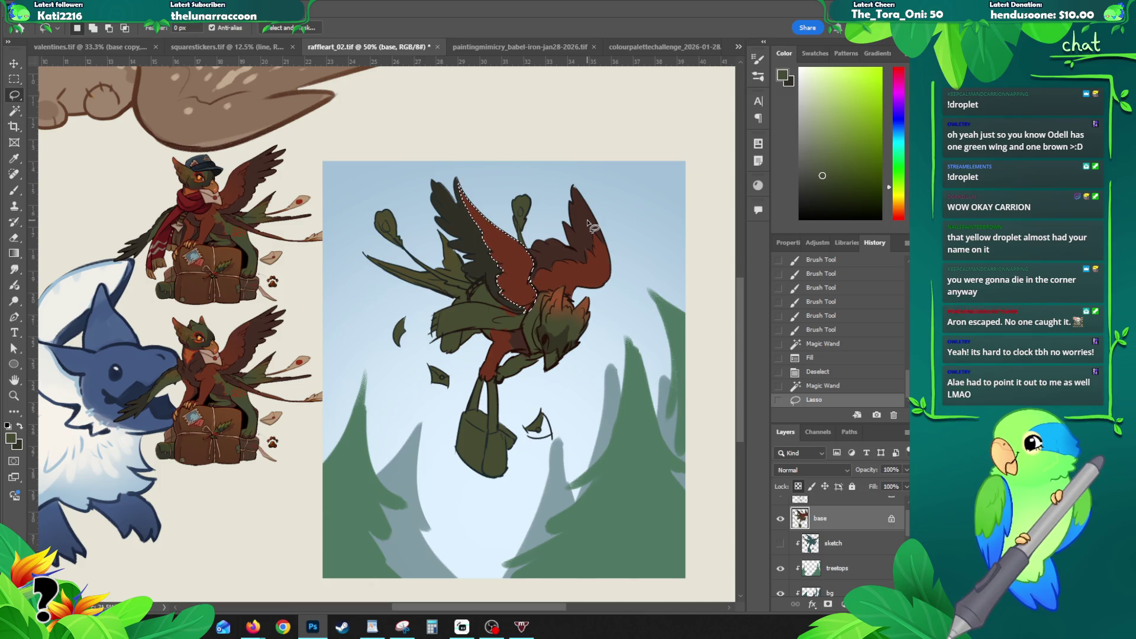
# Step: Blend dark green gradients over the top of the red wing, deselect and unlock the base layer
pyautogui.press('g')
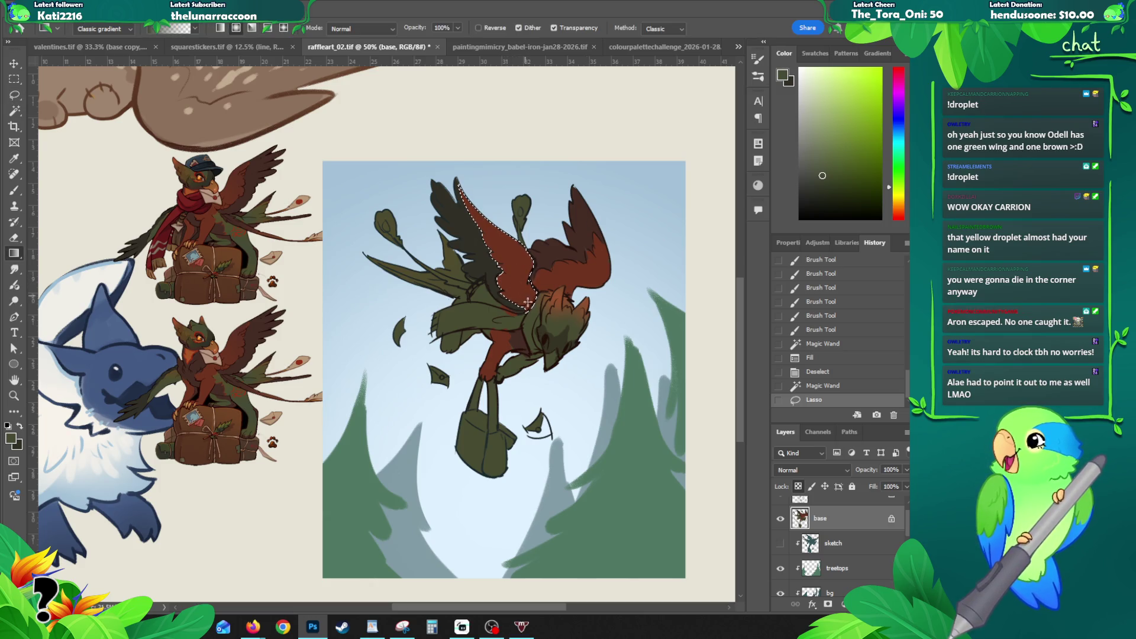
pyautogui.moveTo(542, 286)
pyautogui.mouseDown()
pyautogui.moveTo(533, 258)
pyautogui.moveTo(471, 217)
pyautogui.moveTo(470, 231)
pyautogui.mouseUp()
pyautogui.hotkey('ctrl', 'z')
pyautogui.moveTo(491, 186); pyautogui.dragTo(470, 233)
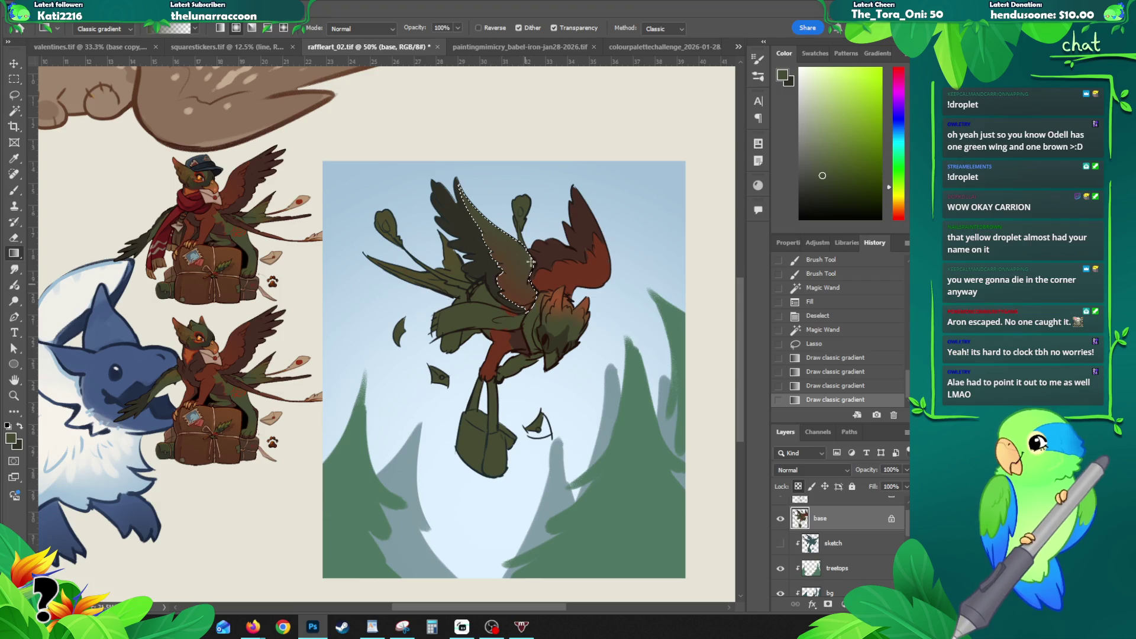
pyautogui.moveTo(531, 263); pyautogui.dragTo(462, 190)
pyautogui.hotkey('ctrl', 'd')
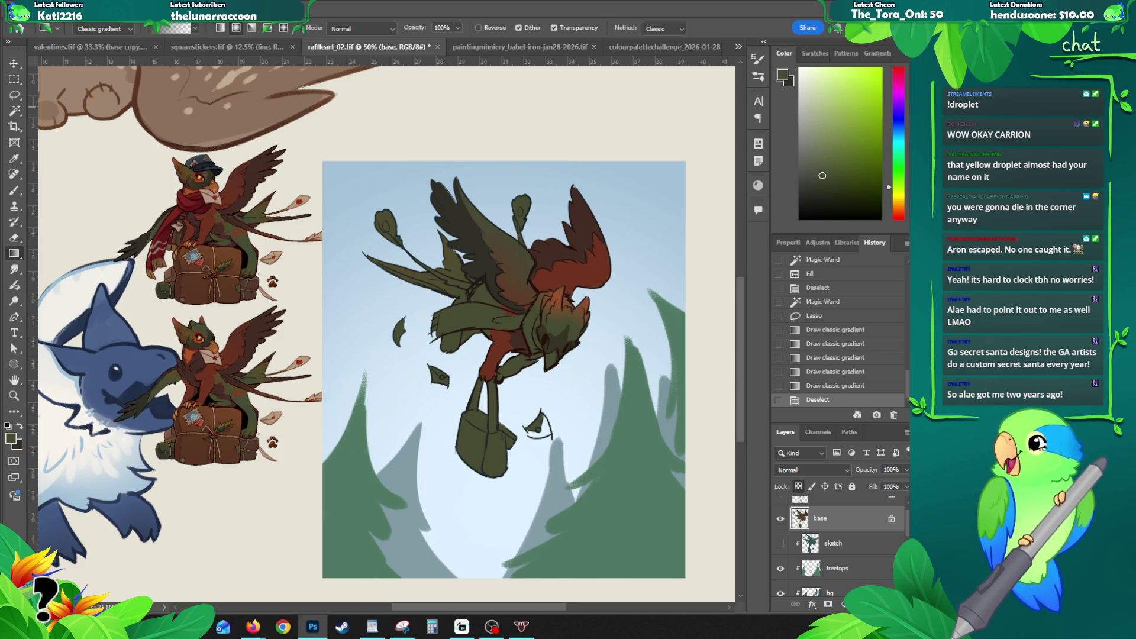
pyautogui.click(797, 487)
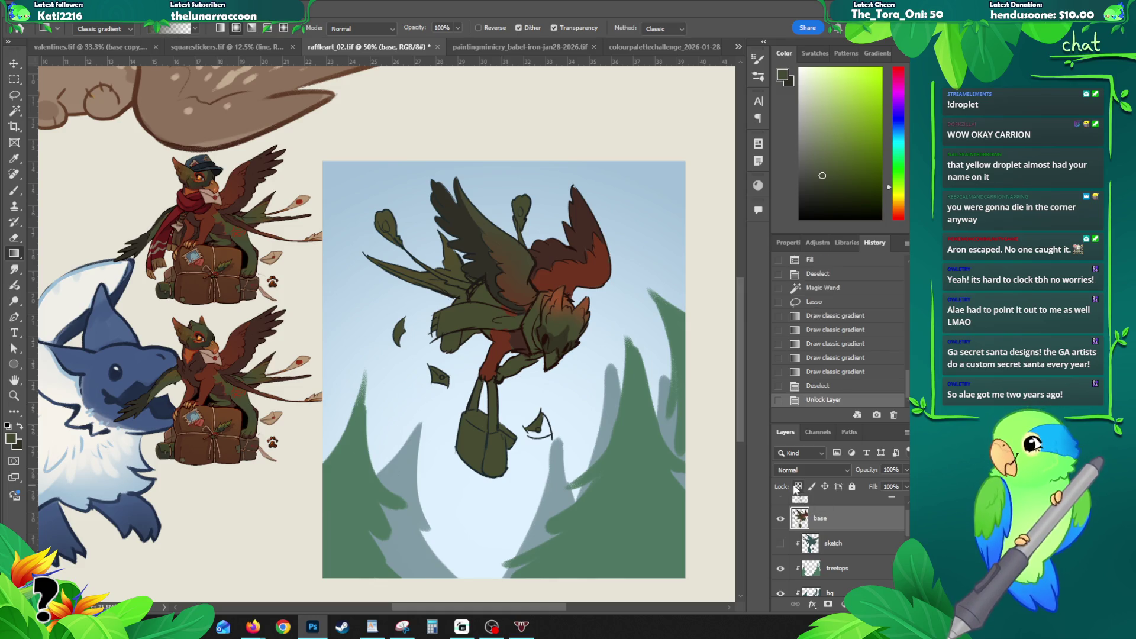
# Step: Sample tan from the reference and paint both hanging letters tan on the relocked base layer
pyautogui.press('b')
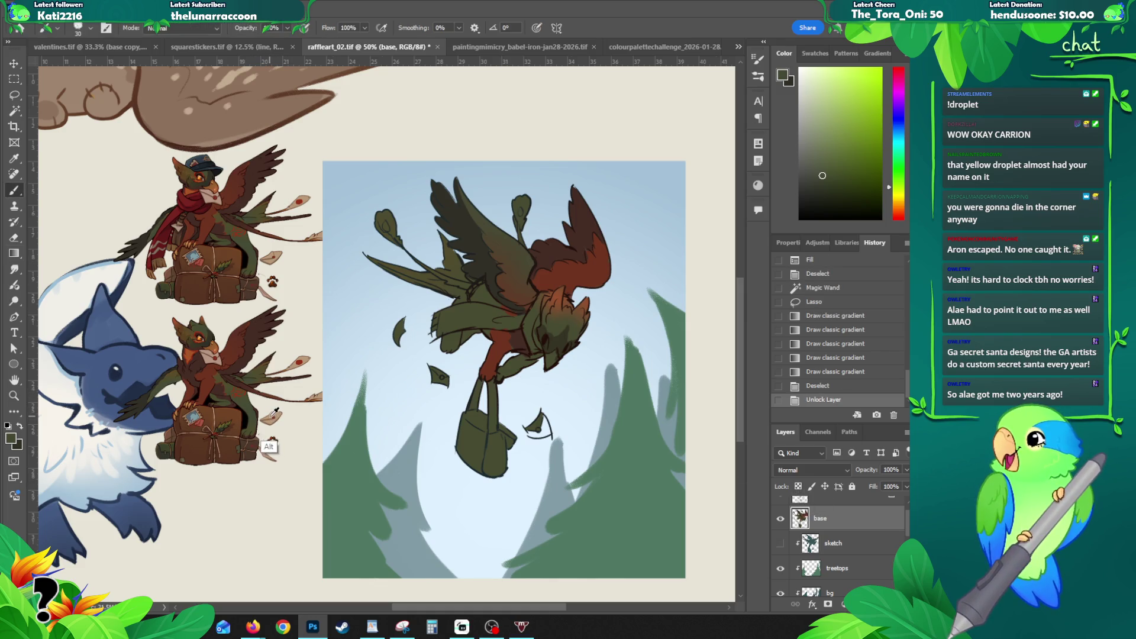
pyautogui.keyDown('alt'); pyautogui.click(272, 447); pyautogui.keyUp('alt')
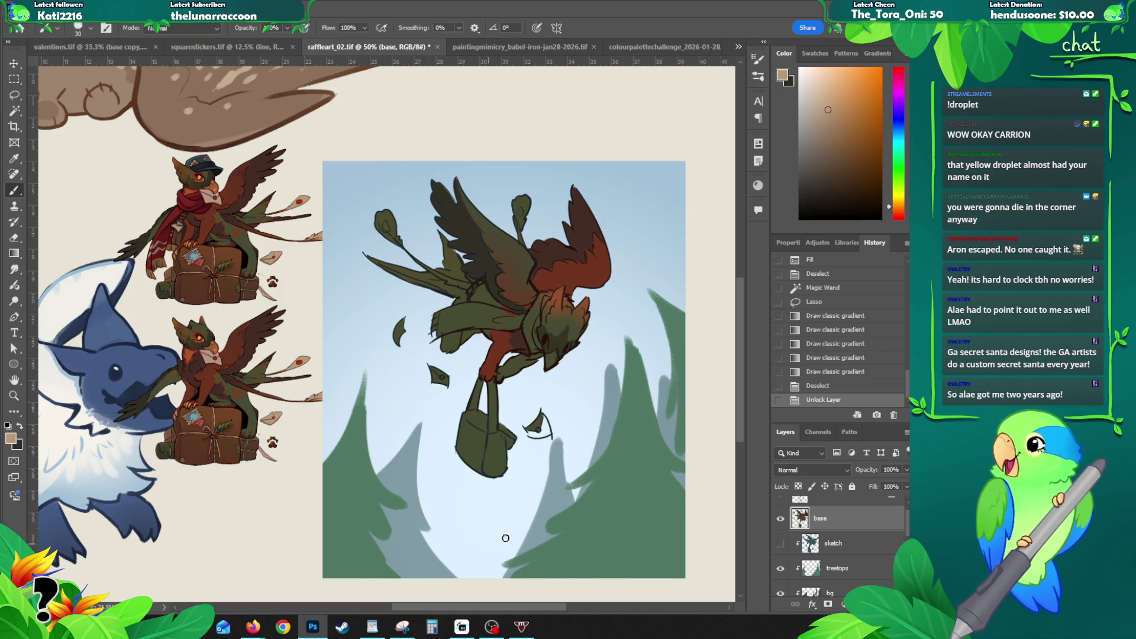
pyautogui.press('/')
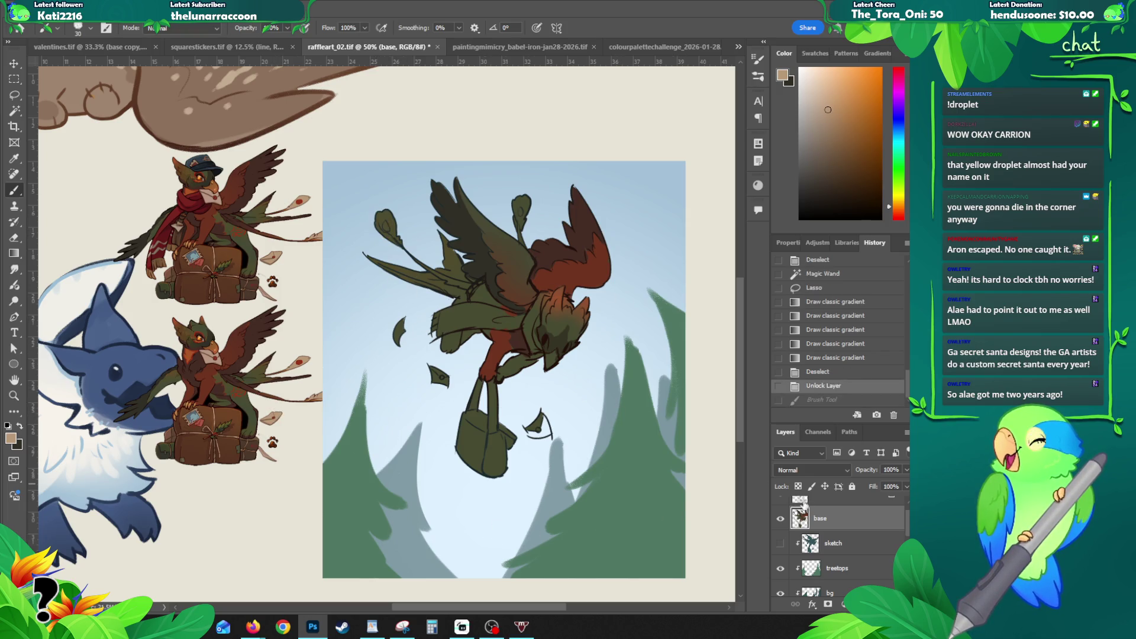
pyautogui.moveTo(379, 215); pyautogui.dragTo(393, 233)
pyautogui.moveTo(523, 197); pyautogui.dragTo(521, 228)
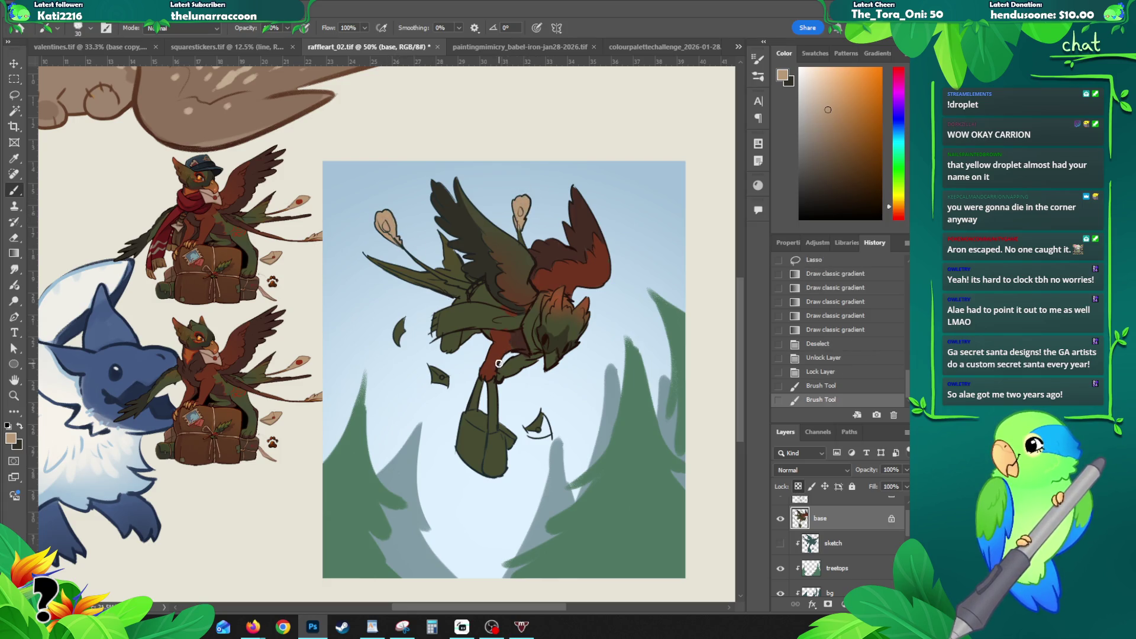
# Step: Set a dark red painting colour and start the scarf across the griffin's chest
pyautogui.keyDown('alt'); pyautogui.click(195, 197); pyautogui.keyUp('alt')
pyautogui.press('x')
pyautogui.keyDown('alt'); pyautogui.click(202, 195); pyautogui.keyUp('alt')
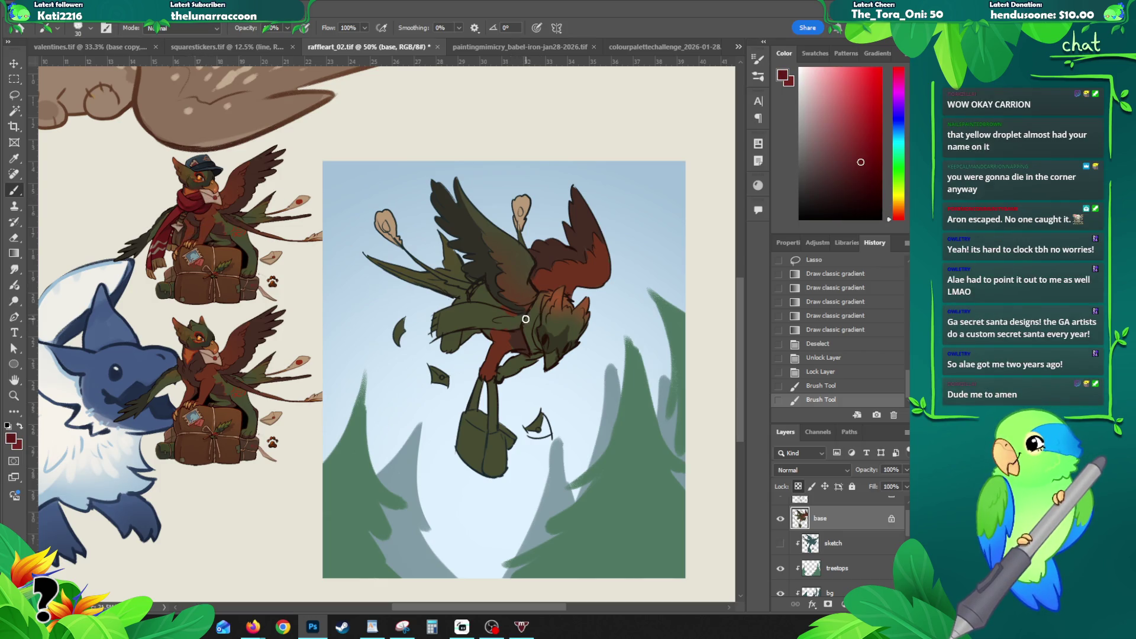
pyautogui.moveTo(503, 315)
pyautogui.mouseDown()
pyautogui.moveTo(476, 317)
pyautogui.moveTo(503, 322)
pyautogui.mouseUp()
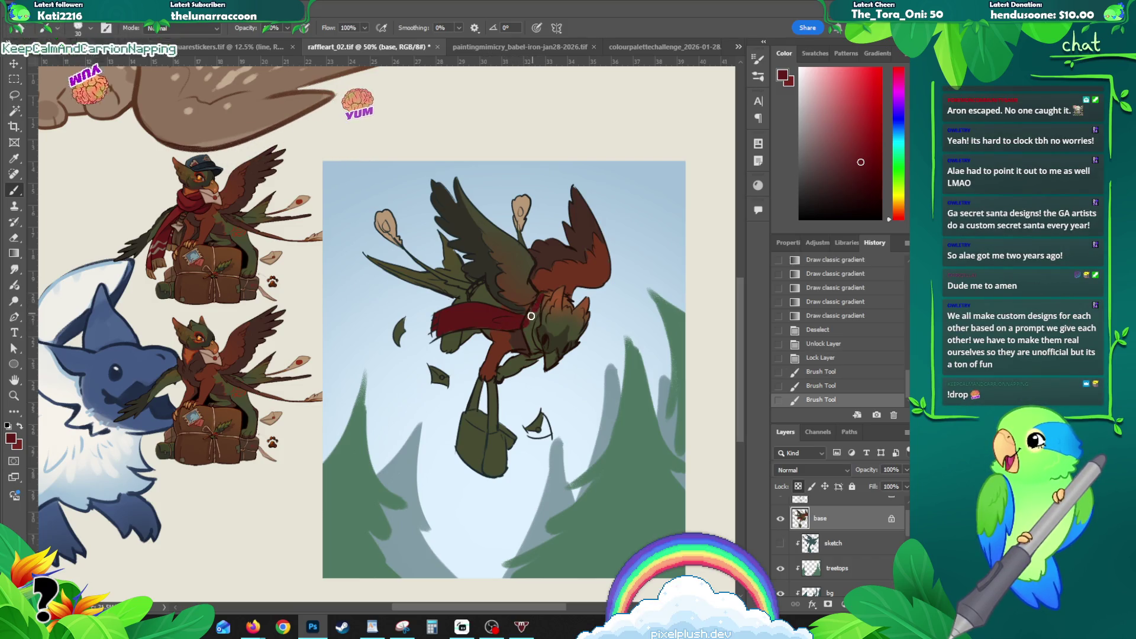
# Step: Paint the dark red scarf across the chest and near the leg, undoing and redoing stray strokes
pyautogui.moveTo(529, 331); pyautogui.dragTo(525, 345)
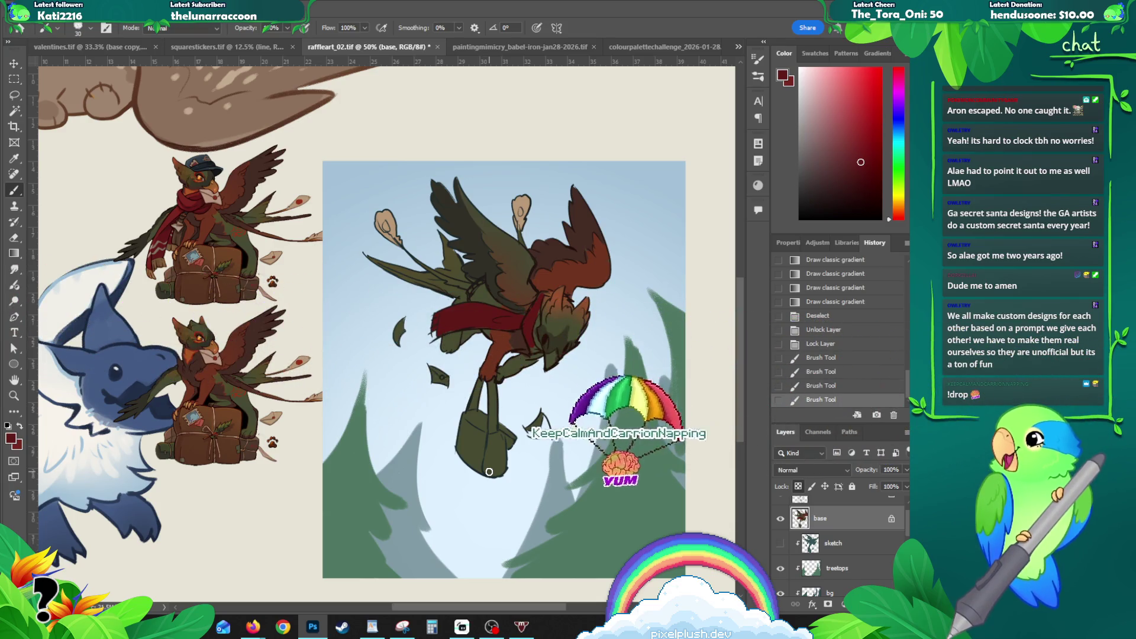
pyautogui.moveTo(536, 316); pyautogui.dragTo(533, 338)
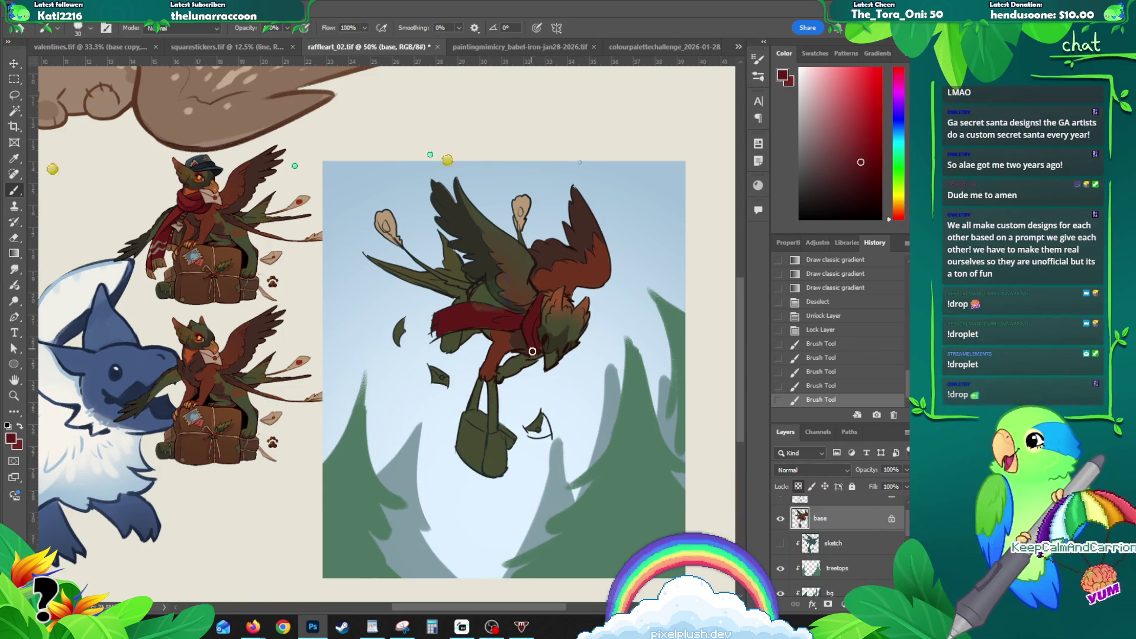
pyautogui.moveTo(534, 339)
pyautogui.mouseDown()
pyautogui.moveTo(582, 302)
pyautogui.moveTo(573, 304)
pyautogui.mouseUp()
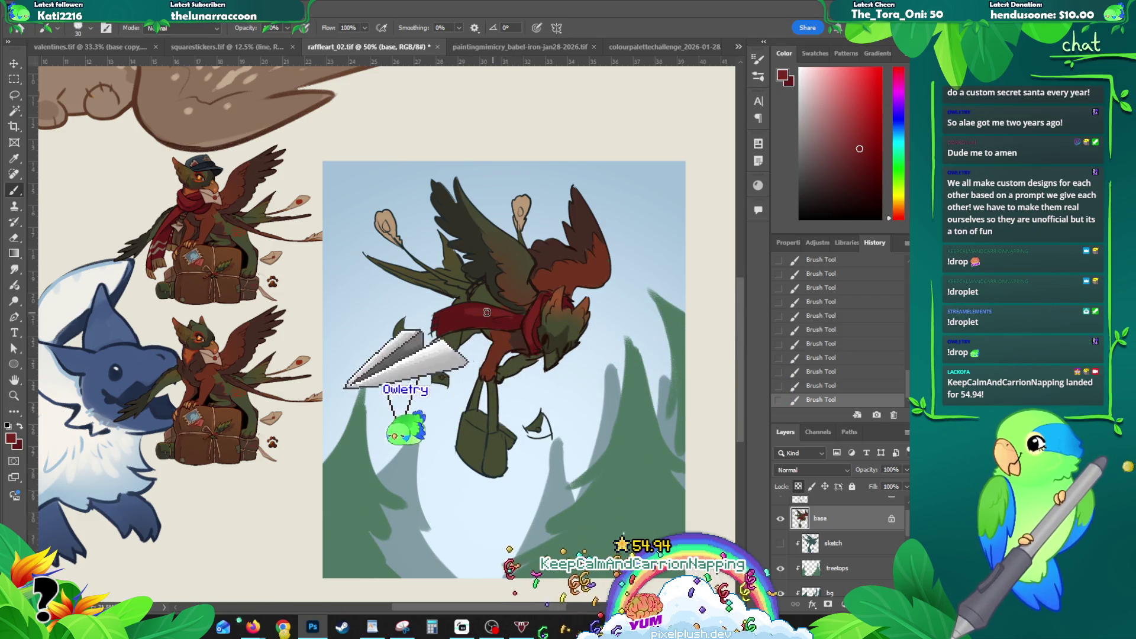
pyautogui.hotkey('ctrl', 'z')
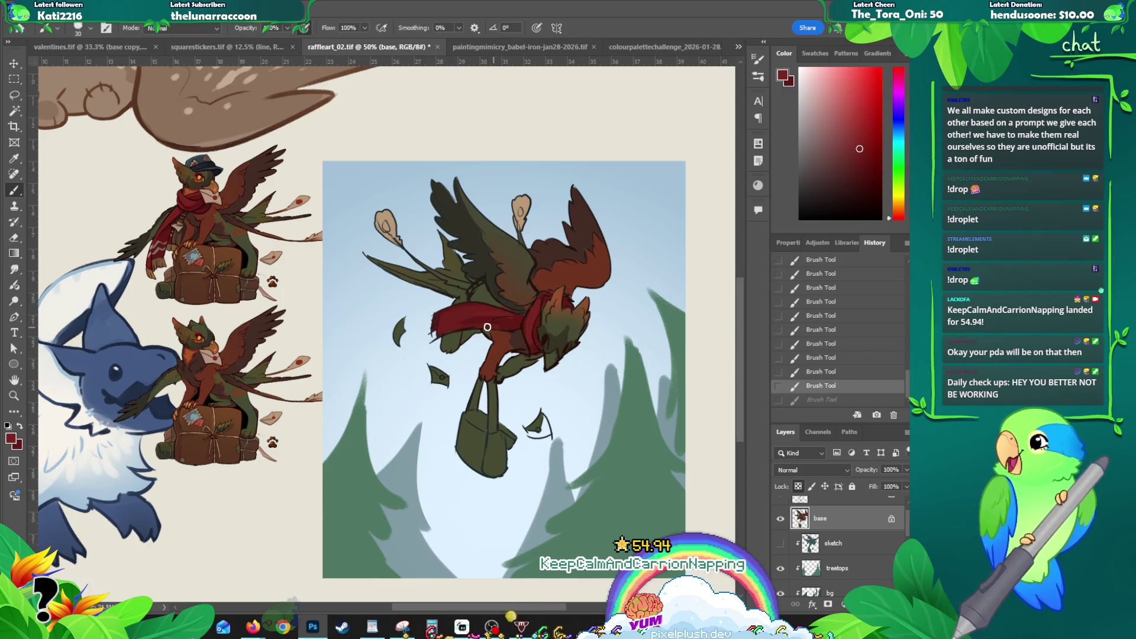
pyautogui.hotkey('ctrl', 'shift', 'z')
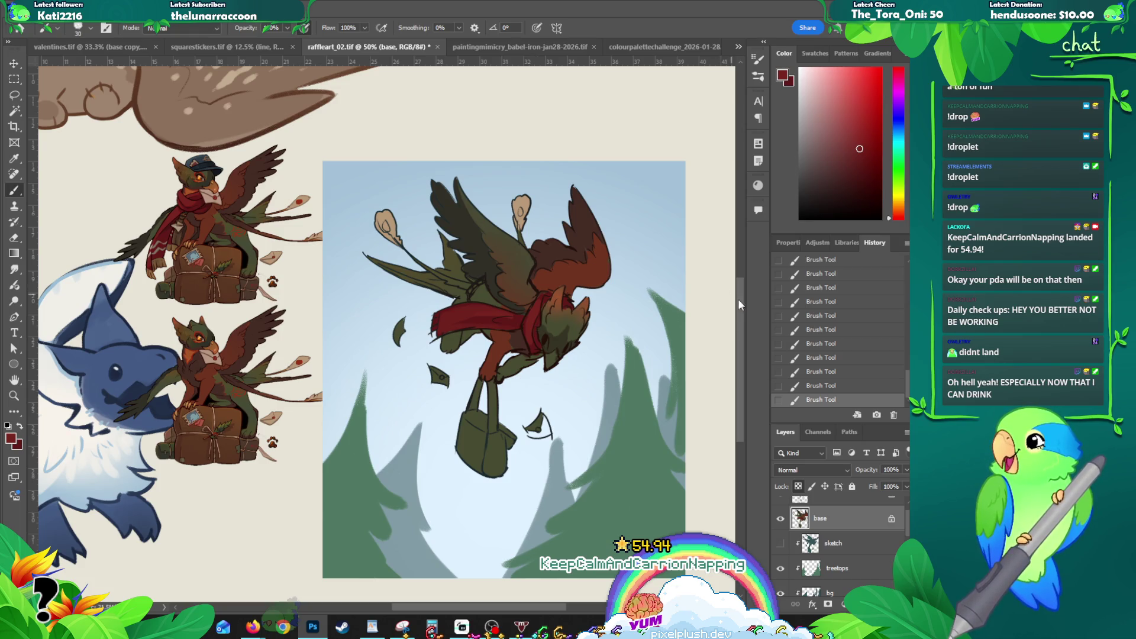
pyautogui.moveTo(518, 272); pyautogui.dragTo(503, 260)
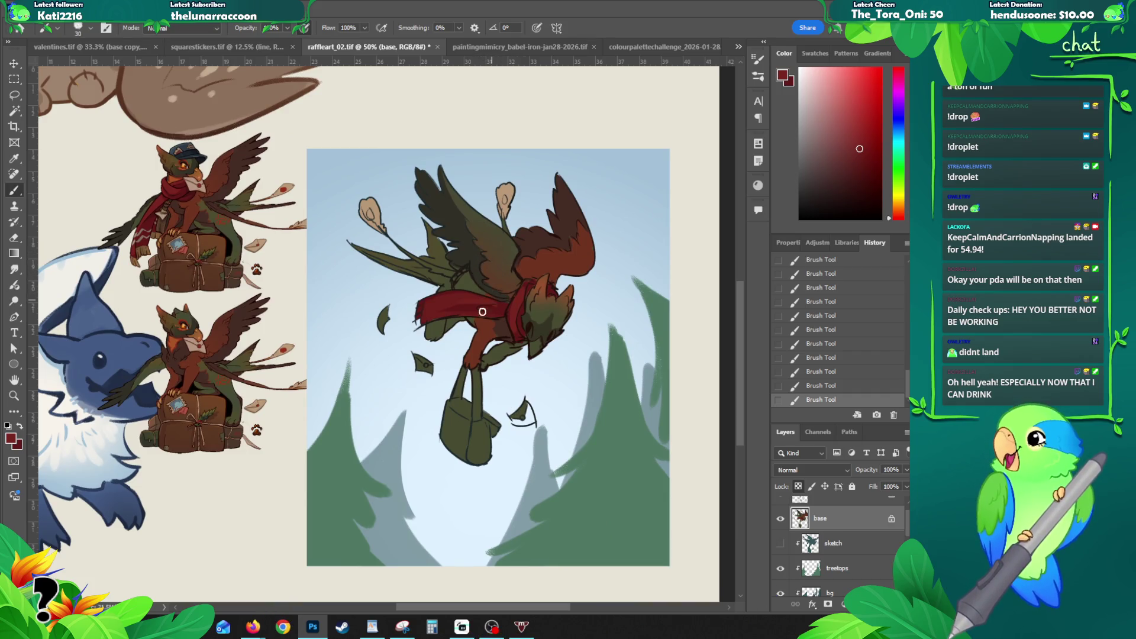
pyautogui.hotkey('ctrl', 'z')
# Step: Sample canvas colours and dab small touch-up marks near the scarf and on the left wing
pyautogui.keyDown('alt'); pyautogui.click(496, 330); pyautogui.keyUp('alt')
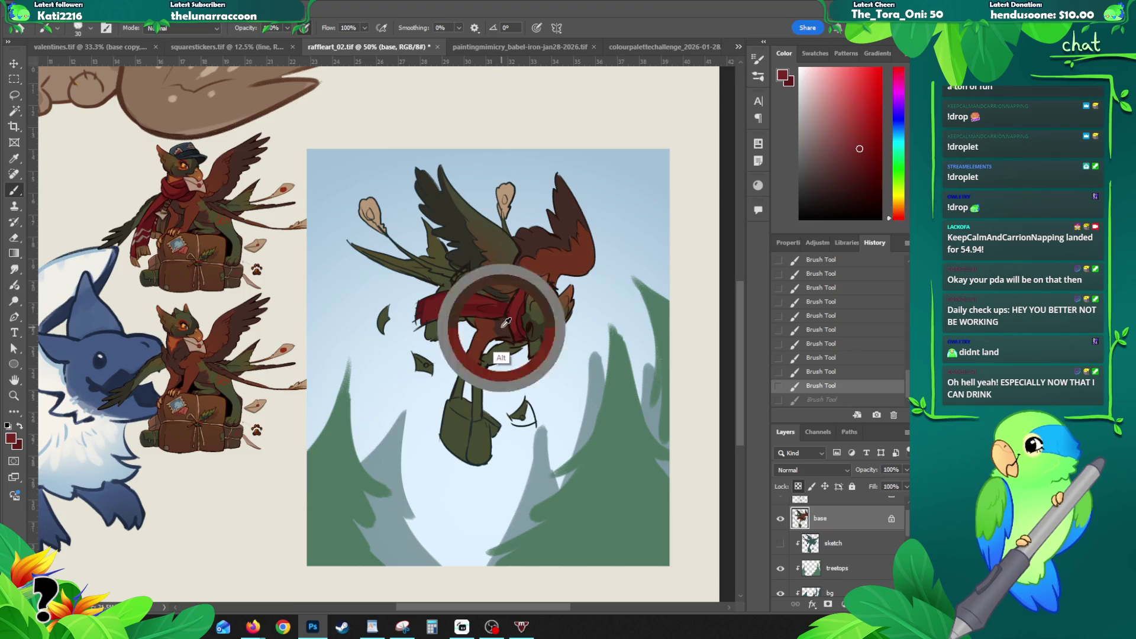
pyautogui.moveTo(471, 321); pyautogui.dragTo(475, 328)
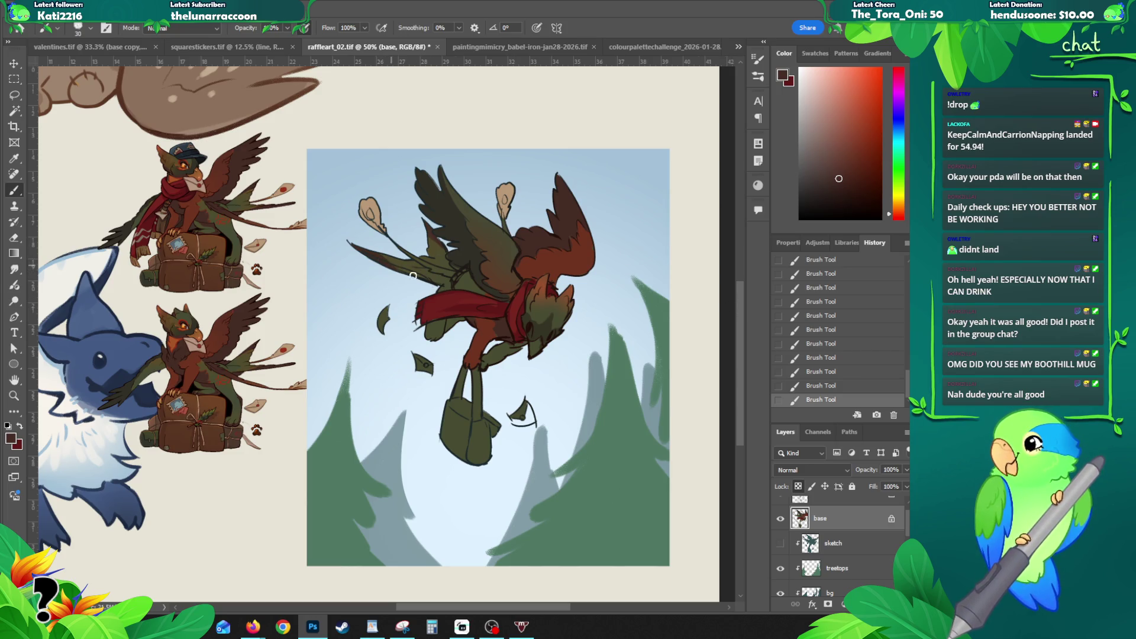
pyautogui.moveTo(402, 285); pyautogui.dragTo(382, 295)
pyautogui.moveTo(355, 245); pyautogui.dragTo(371, 287)
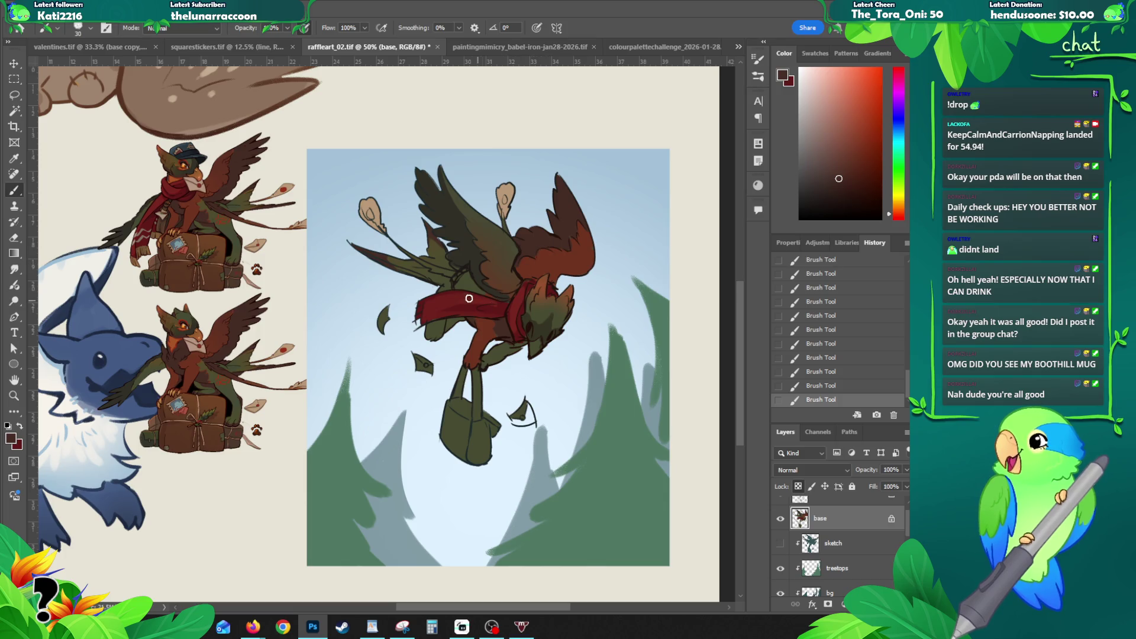
pyautogui.hotkey('ctrl', 'z')
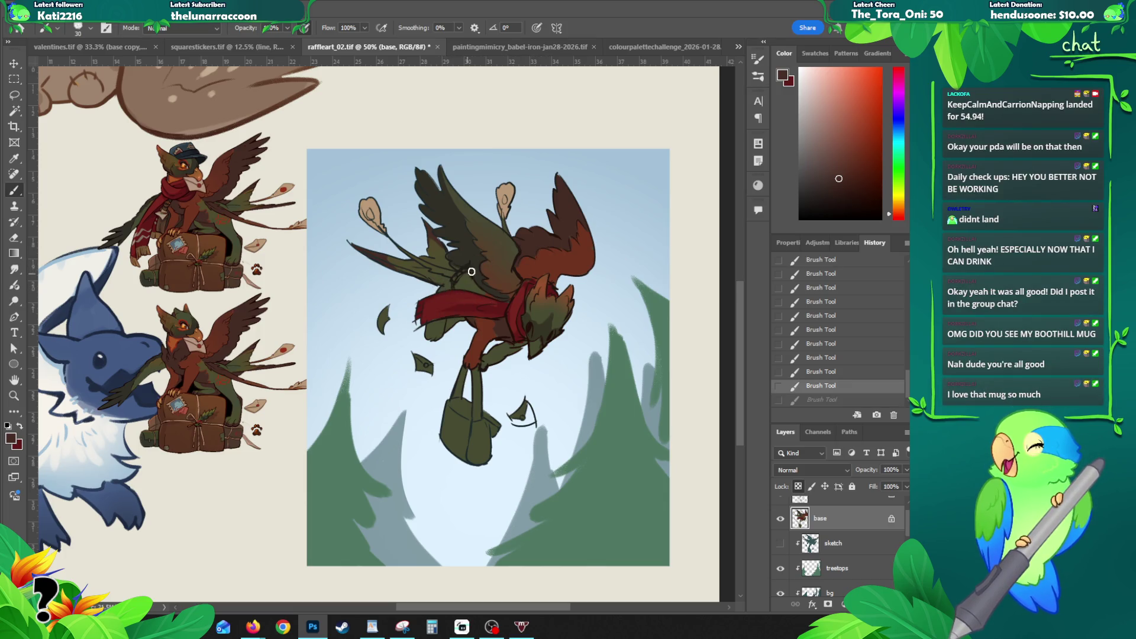
pyautogui.click(451, 283)
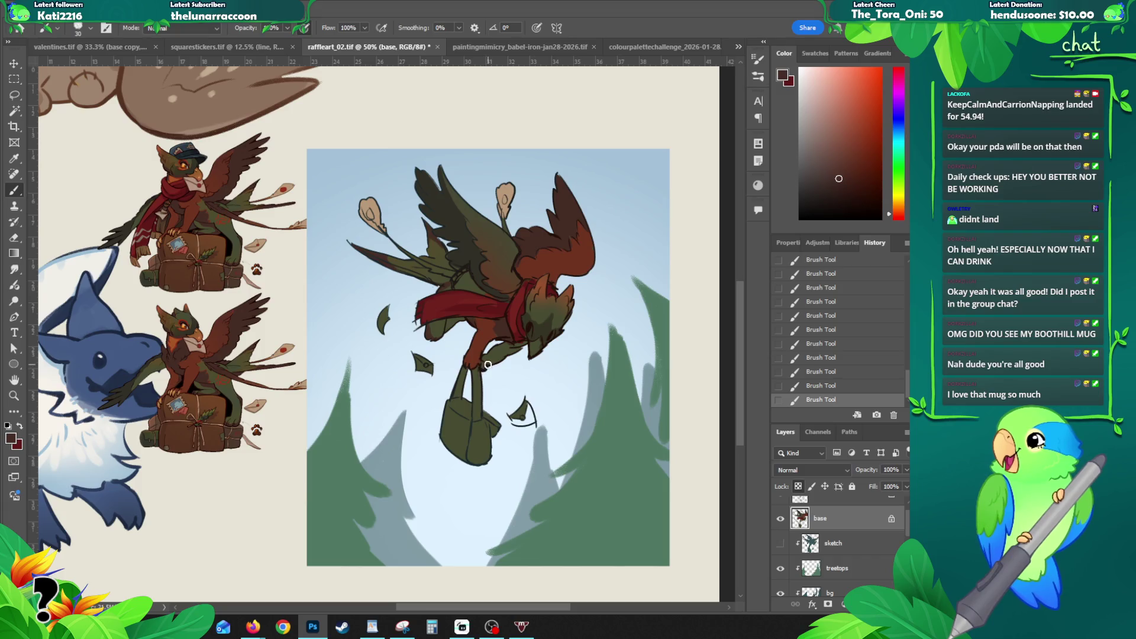
pyautogui.keyDown('alt'); pyautogui.click(492, 331); pyautogui.keyUp('alt')
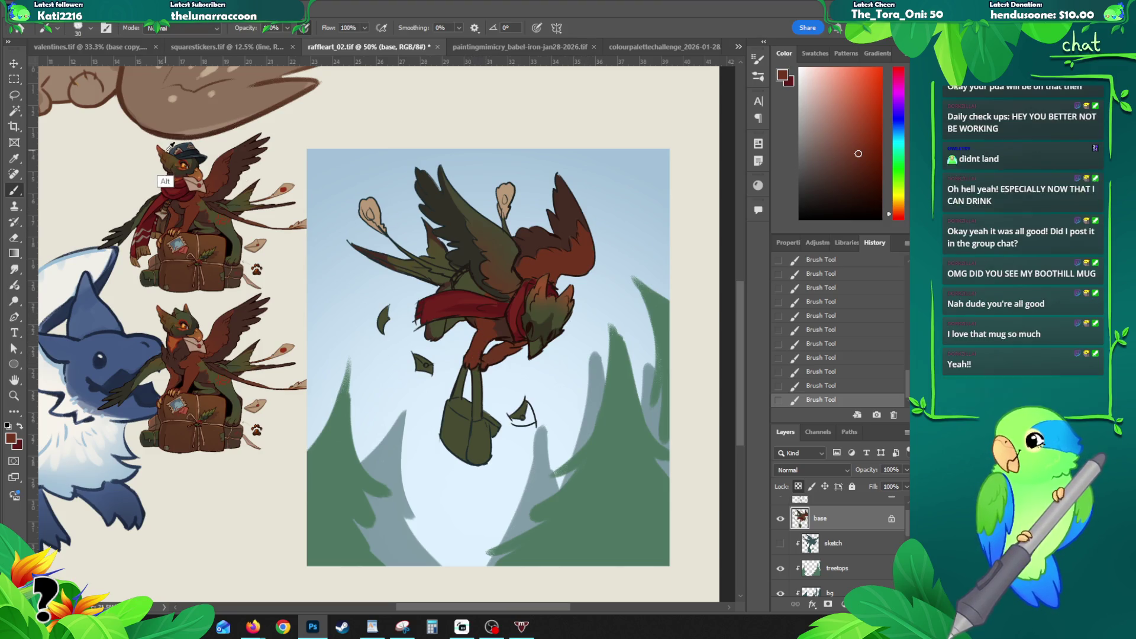
# Step: Shade the chest orange-brown, then the head and neck olive green, and pick a brown-orange next
pyautogui.keyDown('alt'); pyautogui.click(510, 265); pyautogui.keyUp('alt')
pyautogui.moveTo(534, 306); pyautogui.dragTo(533, 327)
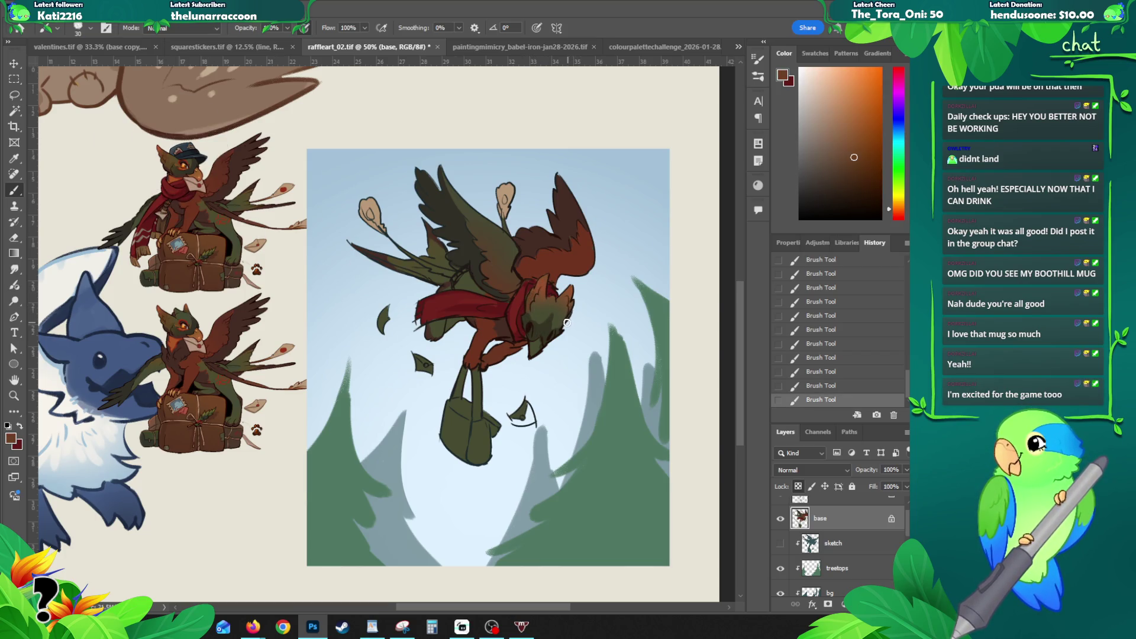
pyautogui.keyDown('alt'); pyautogui.click(550, 313); pyautogui.keyUp('alt')
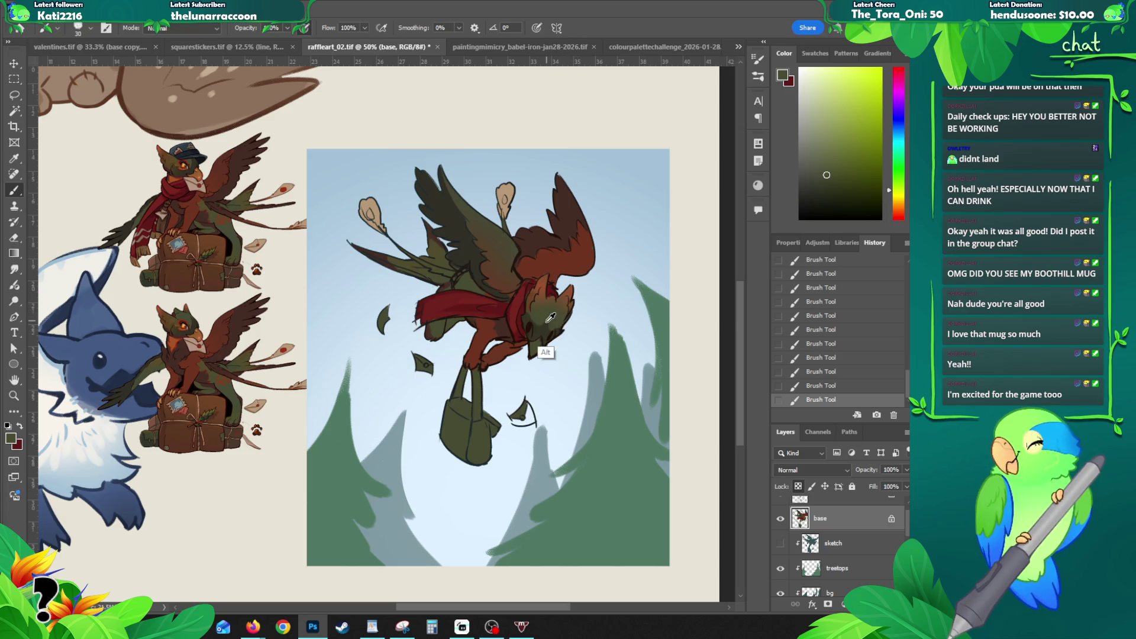
pyautogui.keyDown('alt'); pyautogui.click(547, 318); pyautogui.keyUp('alt')
pyautogui.moveTo(550, 327)
pyautogui.mouseDown()
pyautogui.moveTo(552, 355)
pyautogui.moveTo(546, 338)
pyautogui.mouseUp()
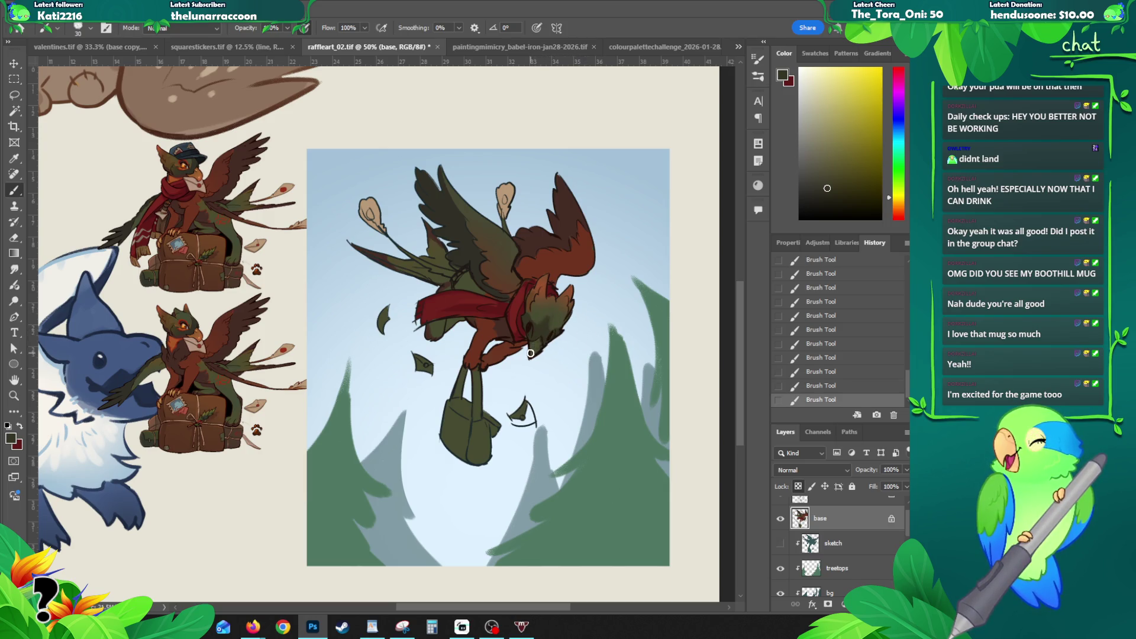
pyautogui.keyDown('alt'); pyautogui.click(190, 179); pyautogui.keyUp('alt')
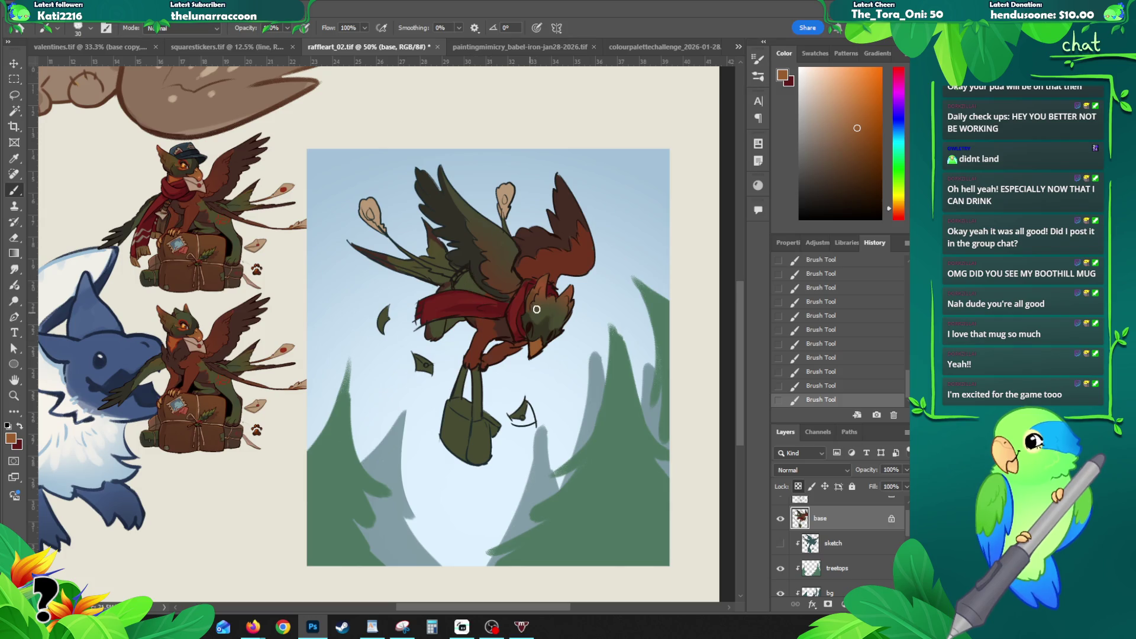
pyautogui.press('alt')
# Step: Paint the satchel and its strap brown with a darker brown sampled from the reference
pyautogui.keyDown('alt'); pyautogui.click(177, 430); pyautogui.keyUp('alt')
pyautogui.moveTo(457, 390); pyautogui.dragTo(449, 415)
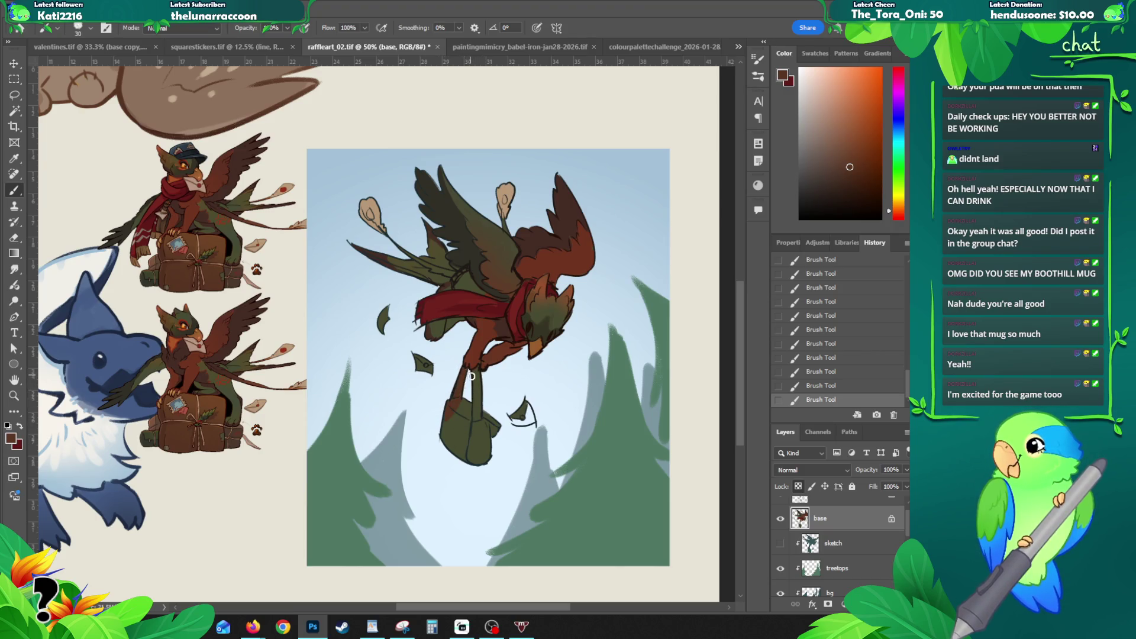
pyautogui.moveTo(473, 387); pyautogui.dragTo(464, 407)
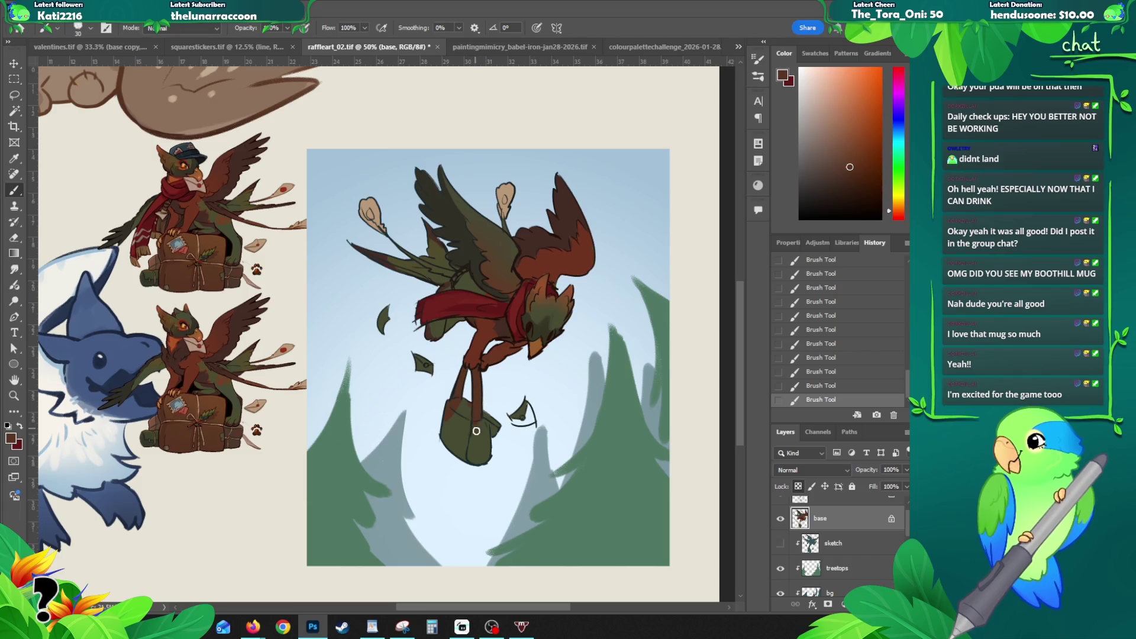
pyautogui.moveTo(464, 407); pyautogui.dragTo(488, 443)
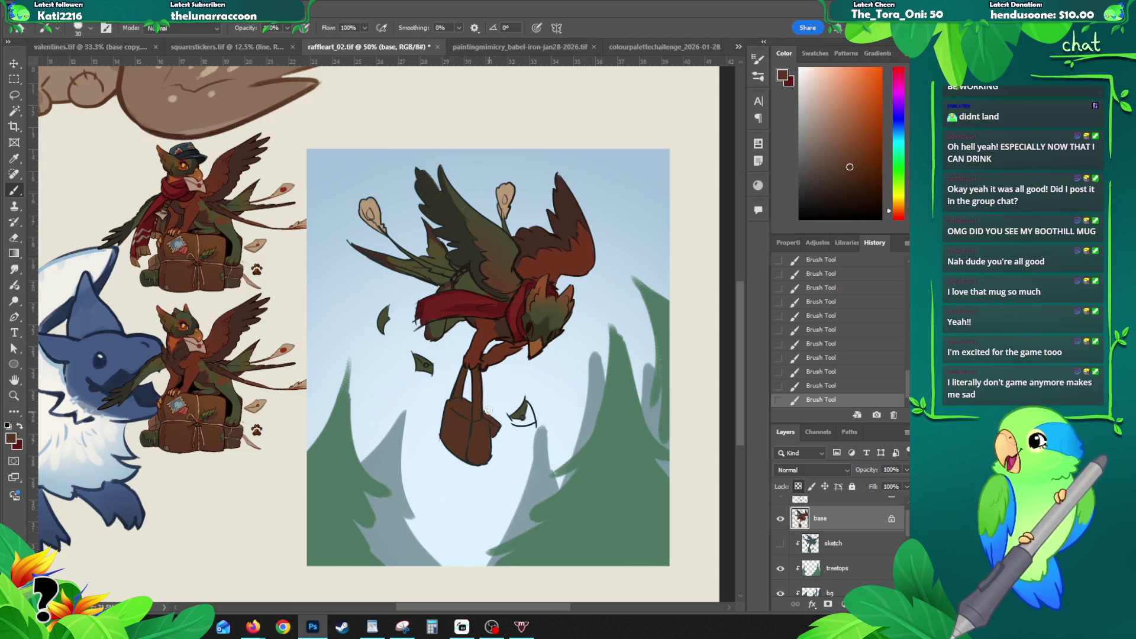
pyautogui.keyDown('alt'); pyautogui.click(507, 360); pyautogui.keyUp('alt')
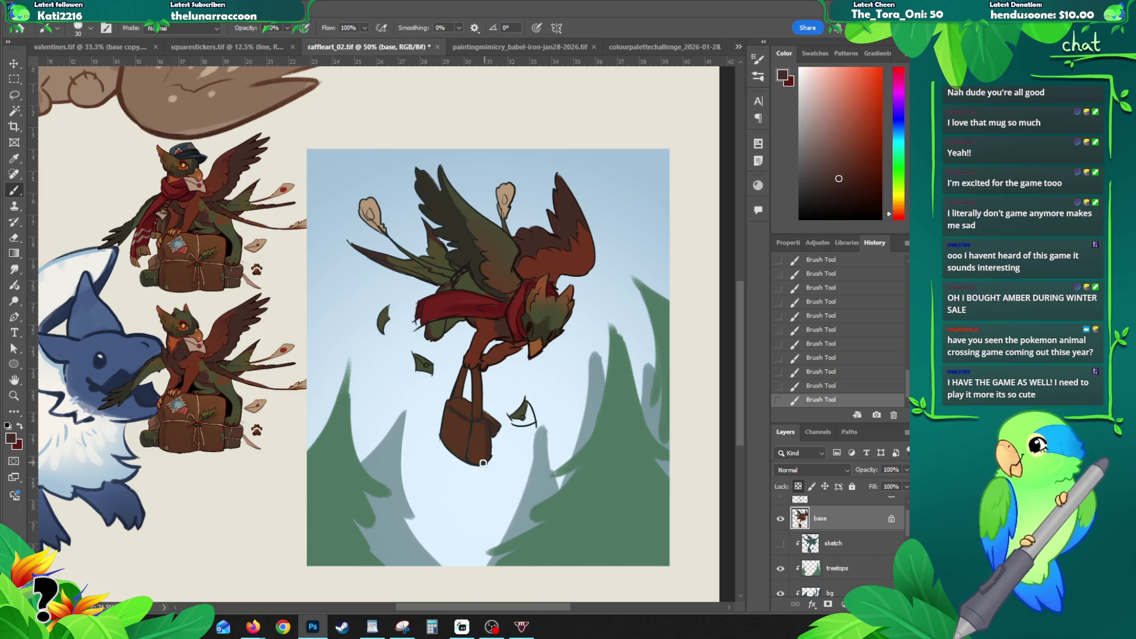
pyautogui.hotkey('ctrl', 'z')
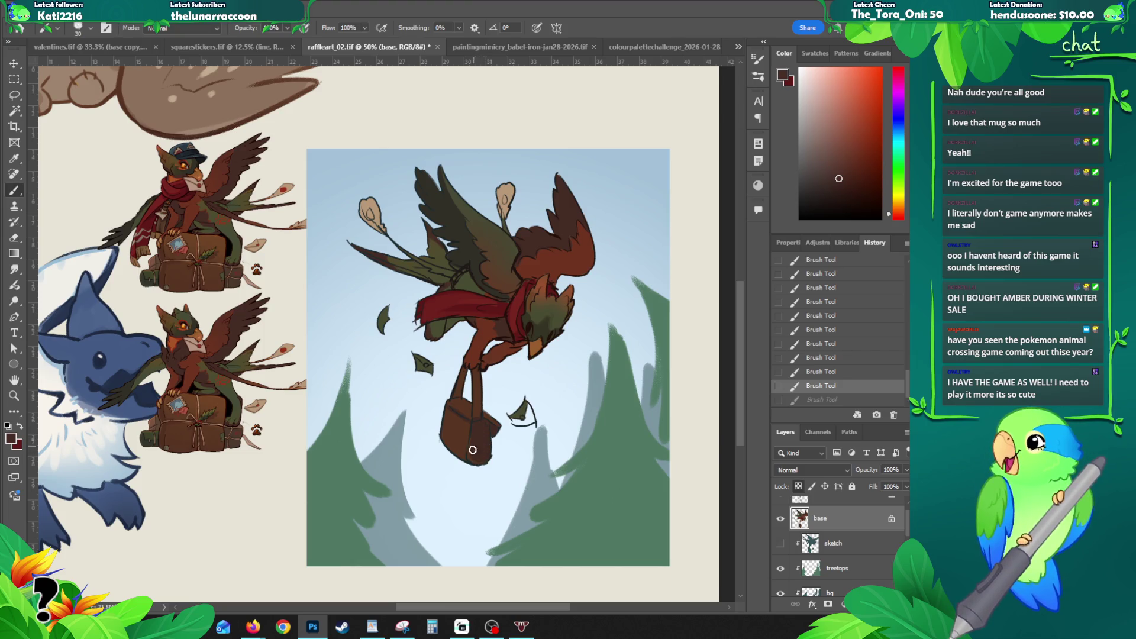
# Step: Reshape the satchel's bottom edge and resample its brown, with a quick gradient drag
pyautogui.moveTo(480, 461); pyautogui.dragTo(489, 426)
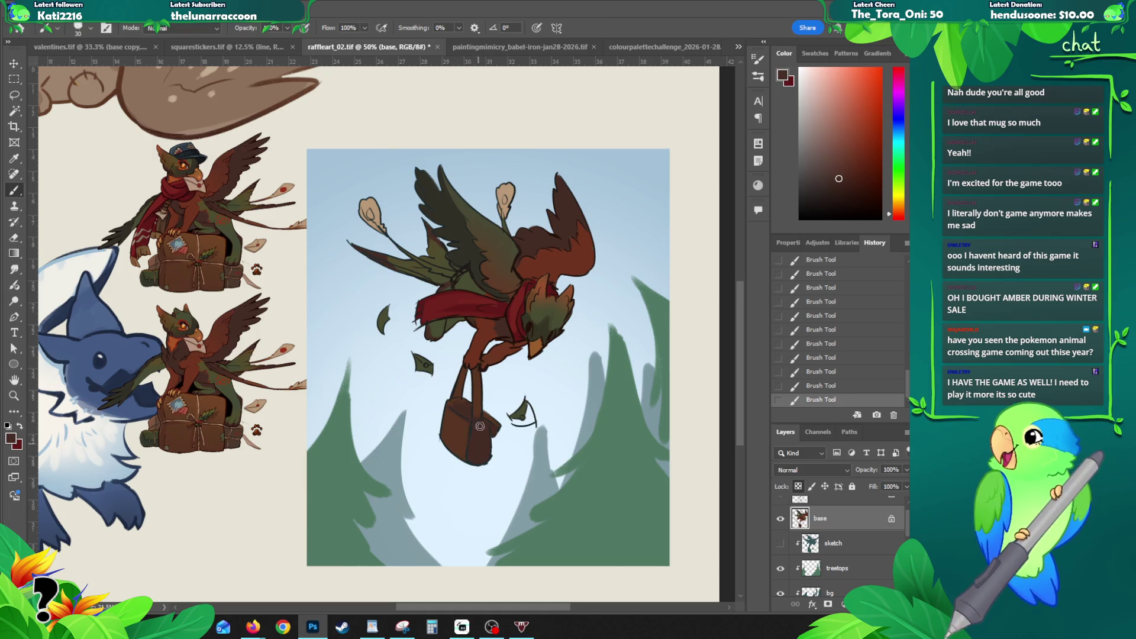
pyautogui.keyDown('alt'); pyautogui.click(494, 347); pyautogui.keyUp('alt')
pyautogui.keyDown('alt'); pyautogui.click(486, 406); pyautogui.keyUp('alt')
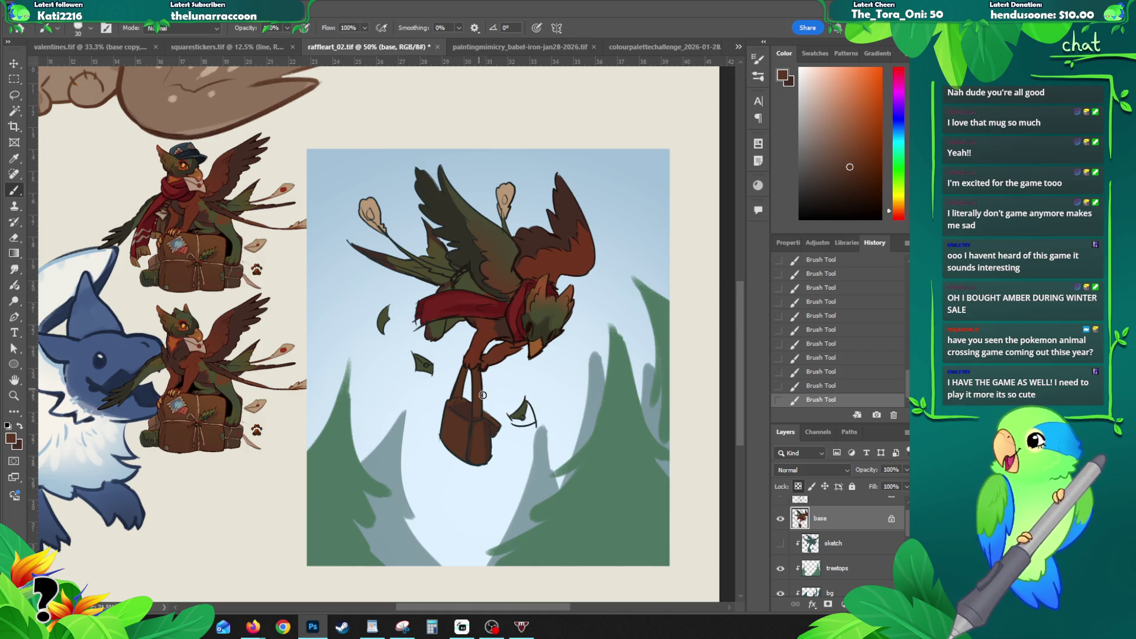
pyautogui.keyDown('alt'); pyautogui.click(486, 449); pyautogui.keyUp('alt')
pyautogui.press('g')
pyautogui.moveTo(486, 449)
pyautogui.mouseDown()
pyautogui.moveTo(490, 457)
pyautogui.moveTo(533, 348)
pyautogui.mouseUp()
# Step: Brush small dark strokes near the griffin's leg above the satchel strap
pyautogui.press('b')
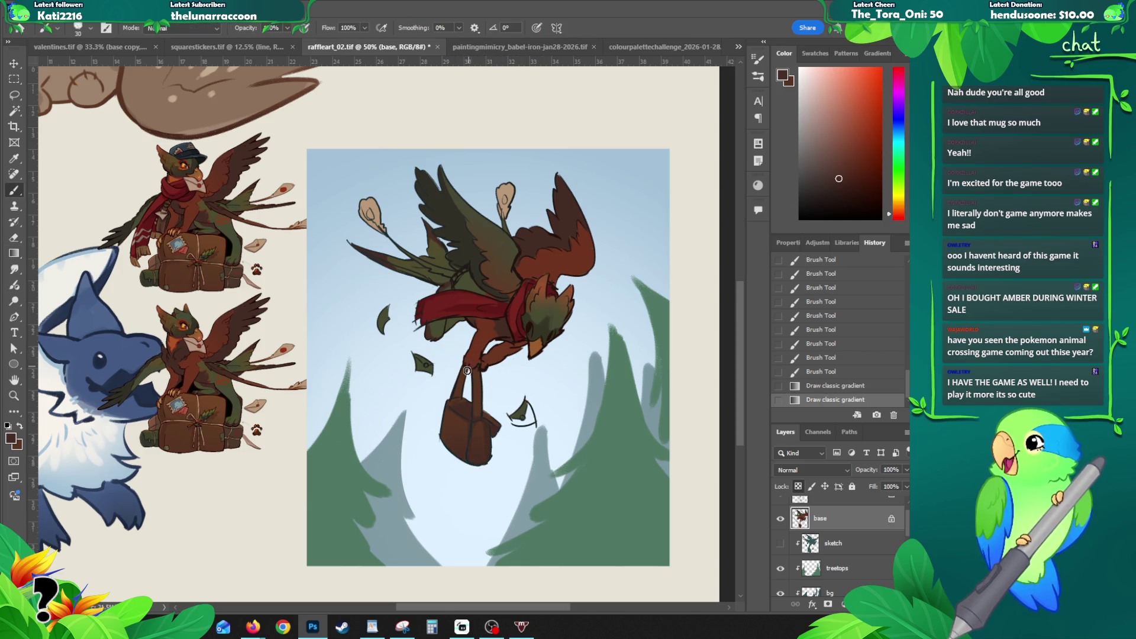
pyautogui.moveTo(459, 391)
pyautogui.mouseDown()
pyautogui.moveTo(462, 374)
pyautogui.moveTo(465, 398)
pyautogui.moveTo(454, 392)
pyautogui.mouseUp()
pyautogui.keyDown('alt'); pyautogui.click(475, 415); pyautogui.keyUp('alt')
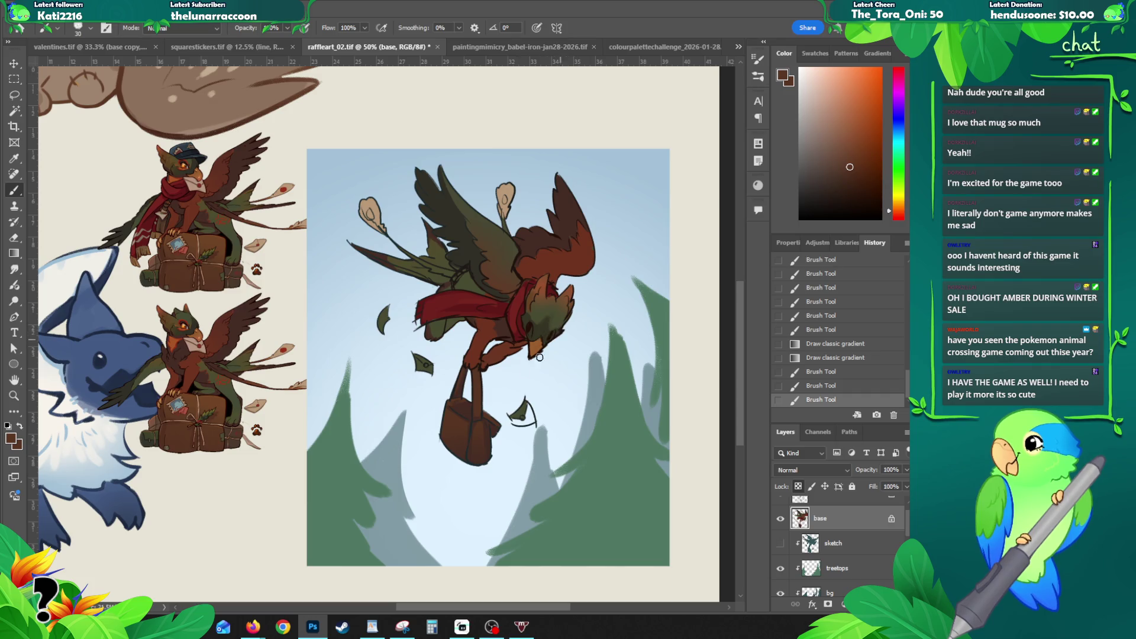
pyautogui.moveTo(495, 387); pyautogui.dragTo(473, 384)
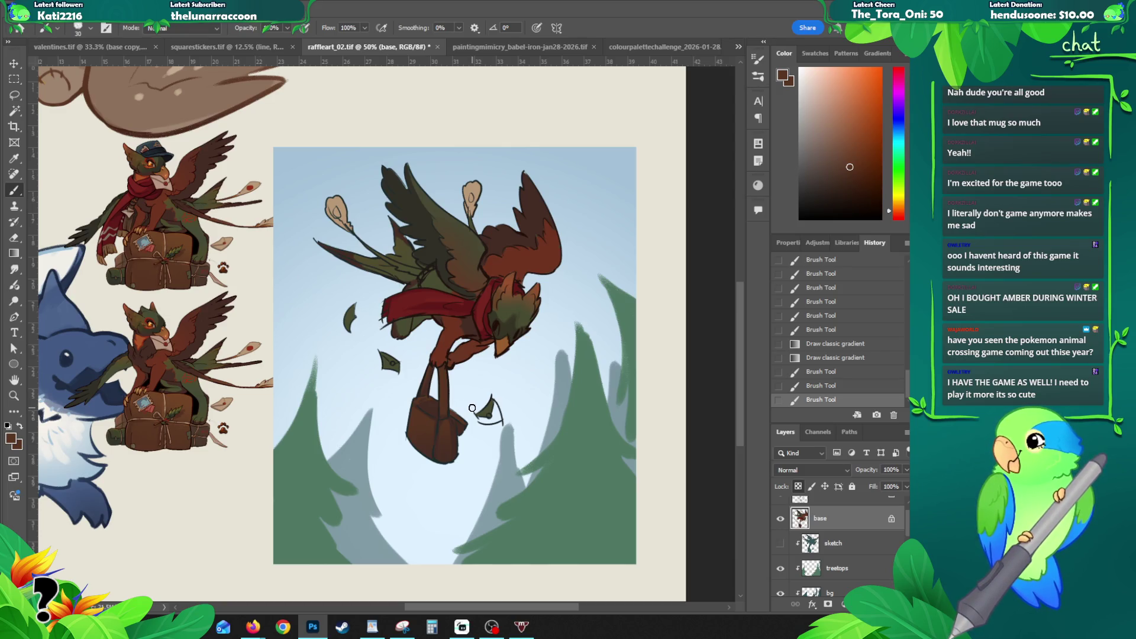
# Step: Unlock transparency, pick a light tan and repaint the floating letters by the satchel and on the left
pyautogui.click(798, 487)
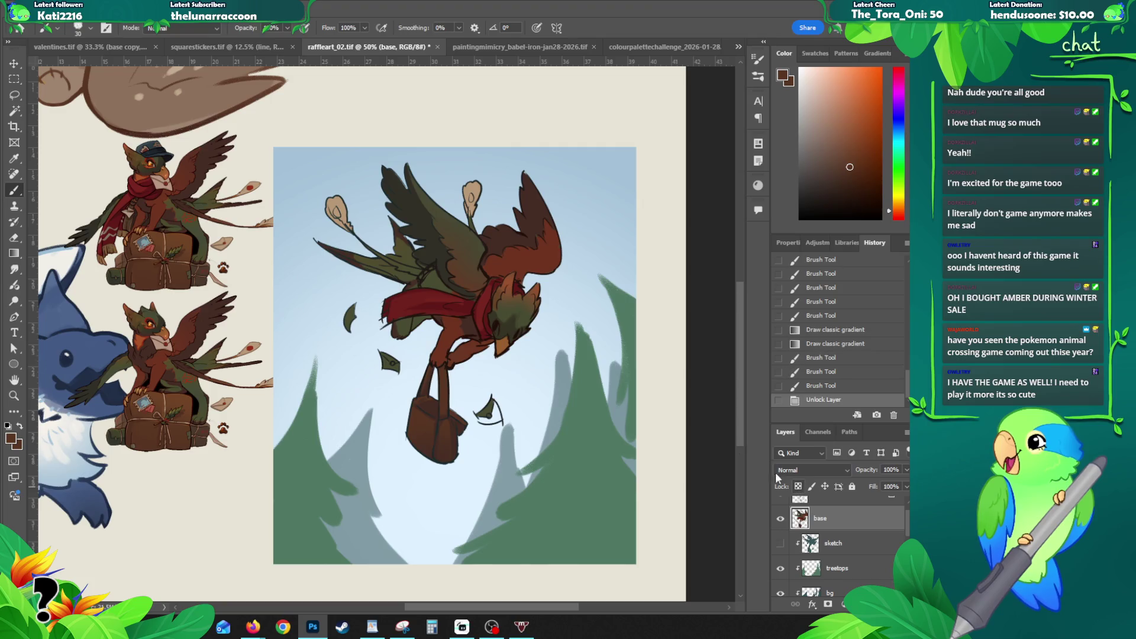
pyautogui.keyDown('alt'); pyautogui.click(224, 401); pyautogui.keyUp('alt')
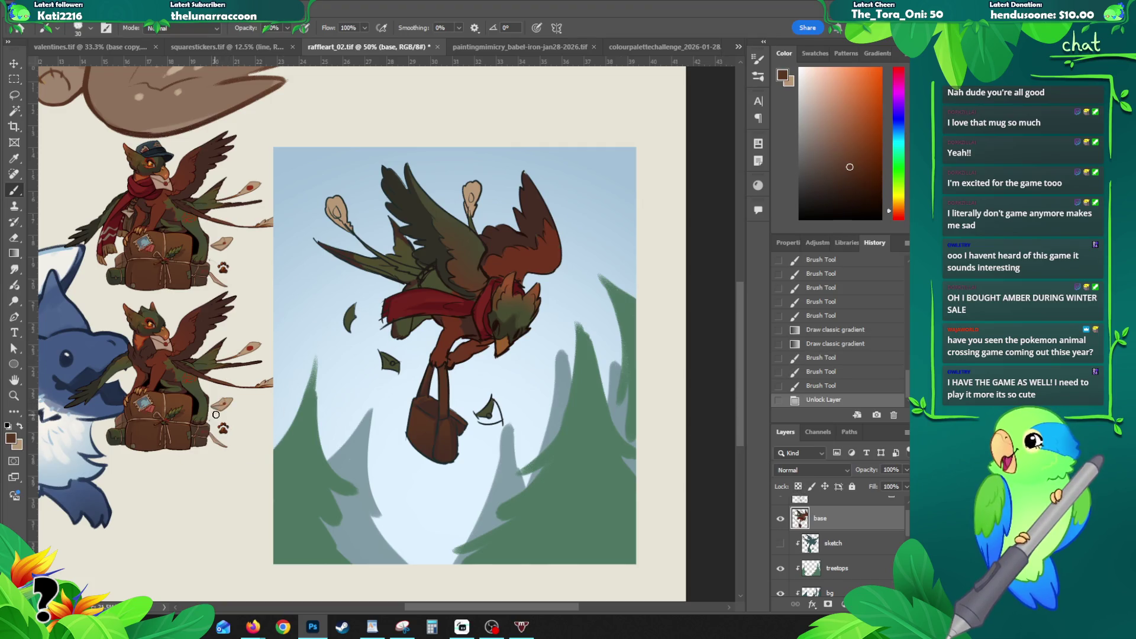
pyautogui.keyDown('alt'); pyautogui.click(219, 403); pyautogui.keyUp('alt')
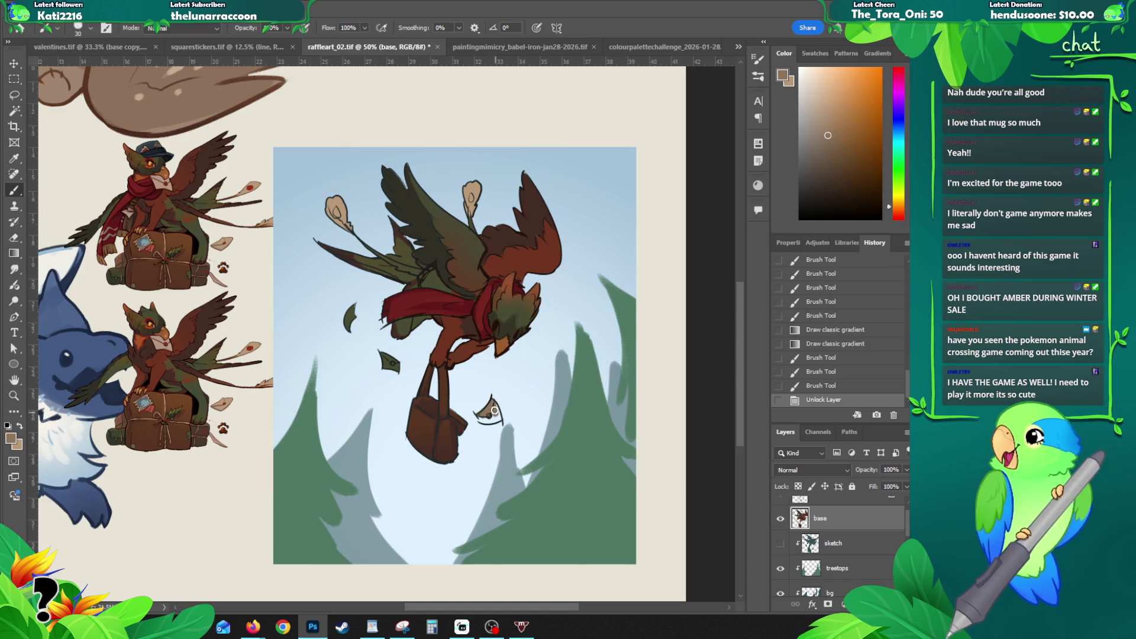
pyautogui.click(486, 416)
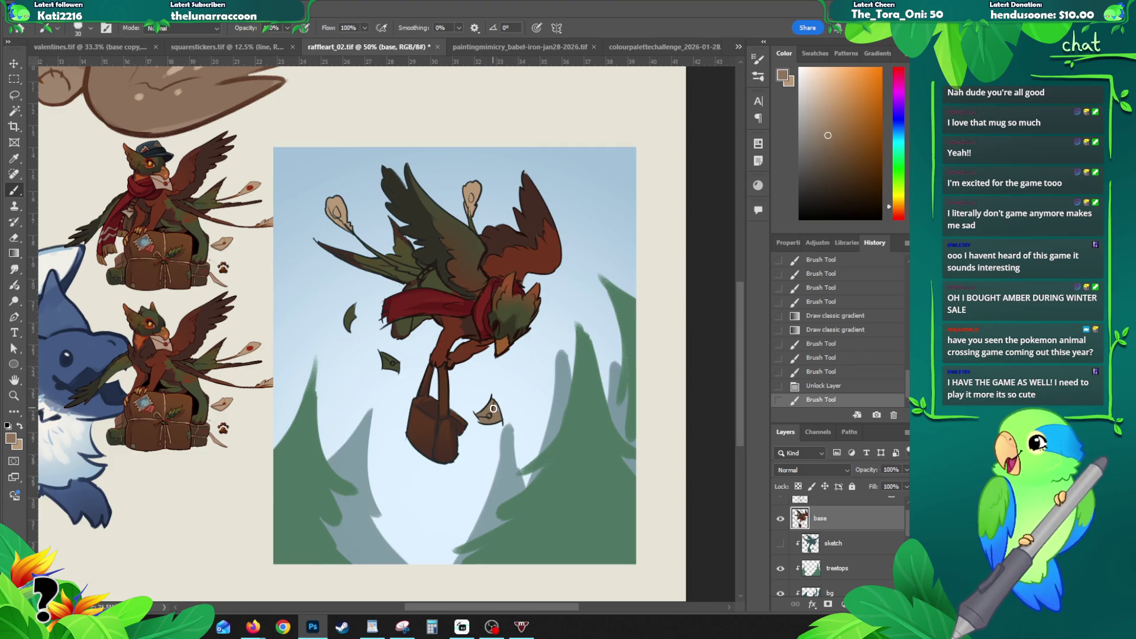
pyautogui.click(495, 411)
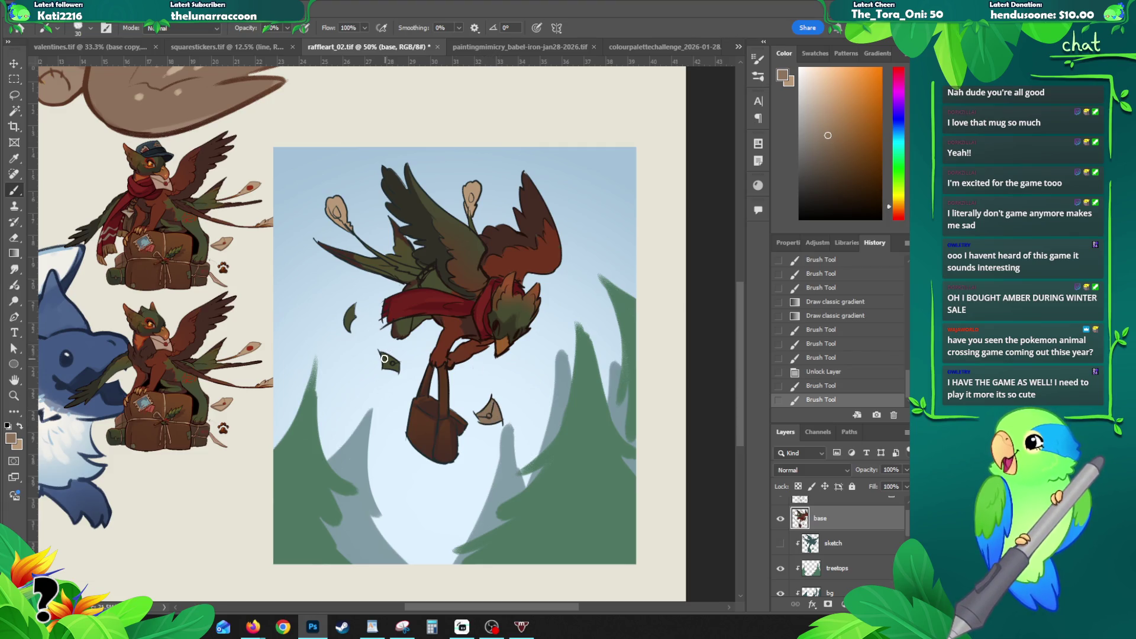
pyautogui.moveTo(384, 359); pyautogui.dragTo(396, 369)
pyautogui.click(798, 488)
pyautogui.moveTo(350, 304); pyautogui.dragTo(351, 331)
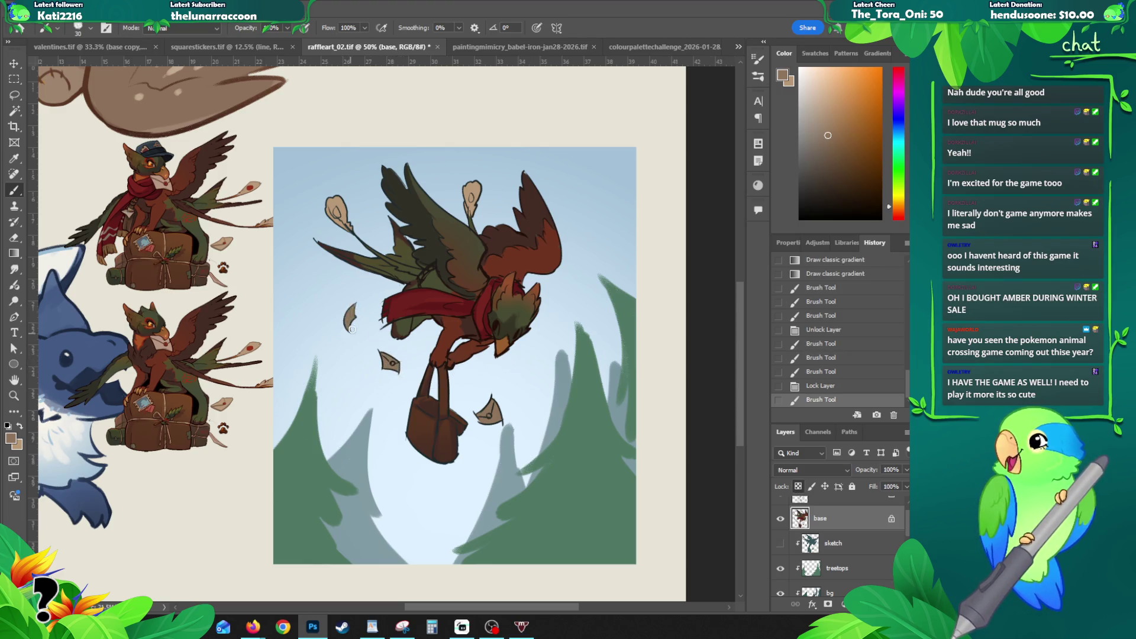
# Step: Repaint the letters beside the satchel in a lighter tan with the base layer relocked
pyautogui.click(798, 488)
pyautogui.keyDown('alt'); pyautogui.click(493, 407); pyautogui.keyUp('alt')
pyautogui.moveTo(482, 415); pyautogui.dragTo(500, 401)
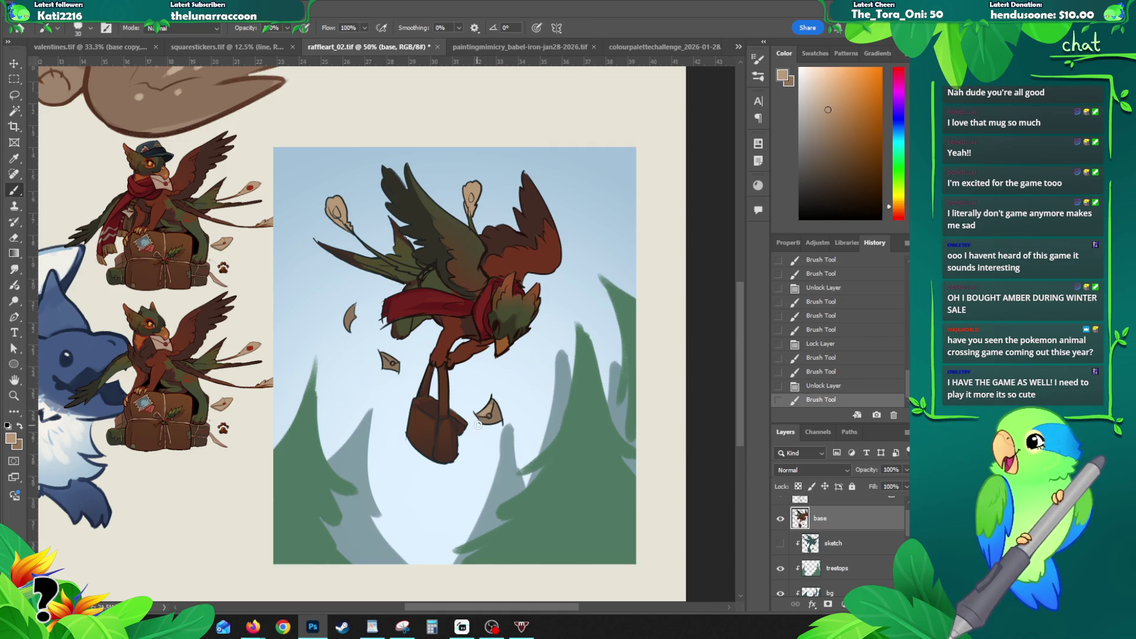
pyautogui.hotkey('ctrl', 'z')
pyautogui.click(798, 487)
pyautogui.moveTo(490, 405)
pyautogui.mouseDown()
pyautogui.moveTo(482, 414)
pyautogui.moveTo(501, 413)
pyautogui.moveTo(493, 419)
pyautogui.mouseUp()
pyautogui.moveTo(382, 357); pyautogui.dragTo(392, 365)
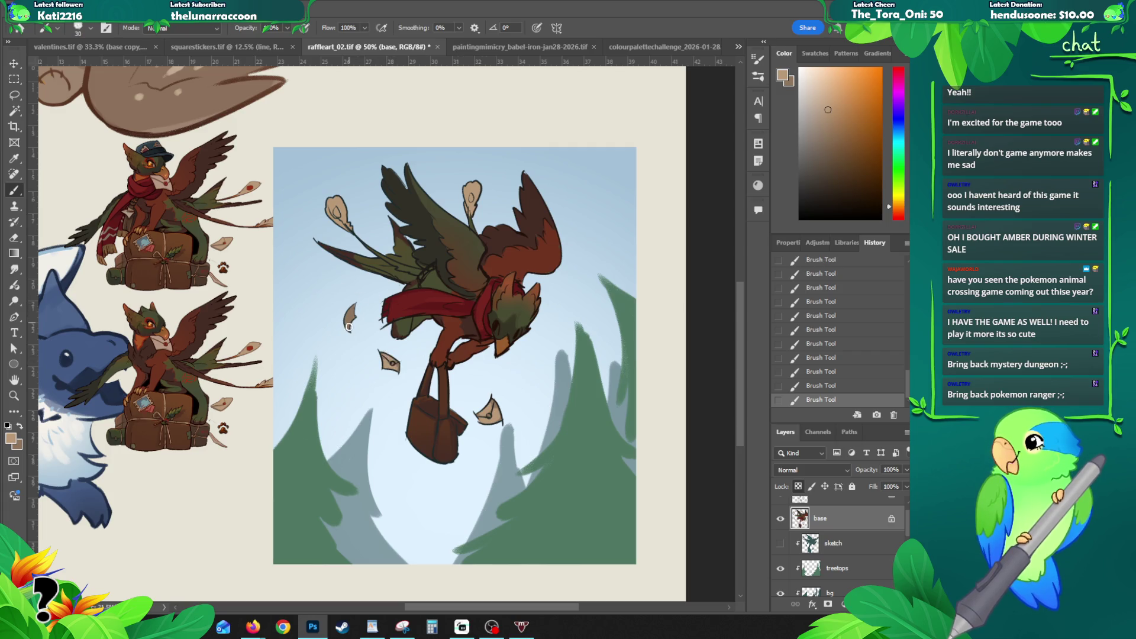
pyautogui.press('ctrl')
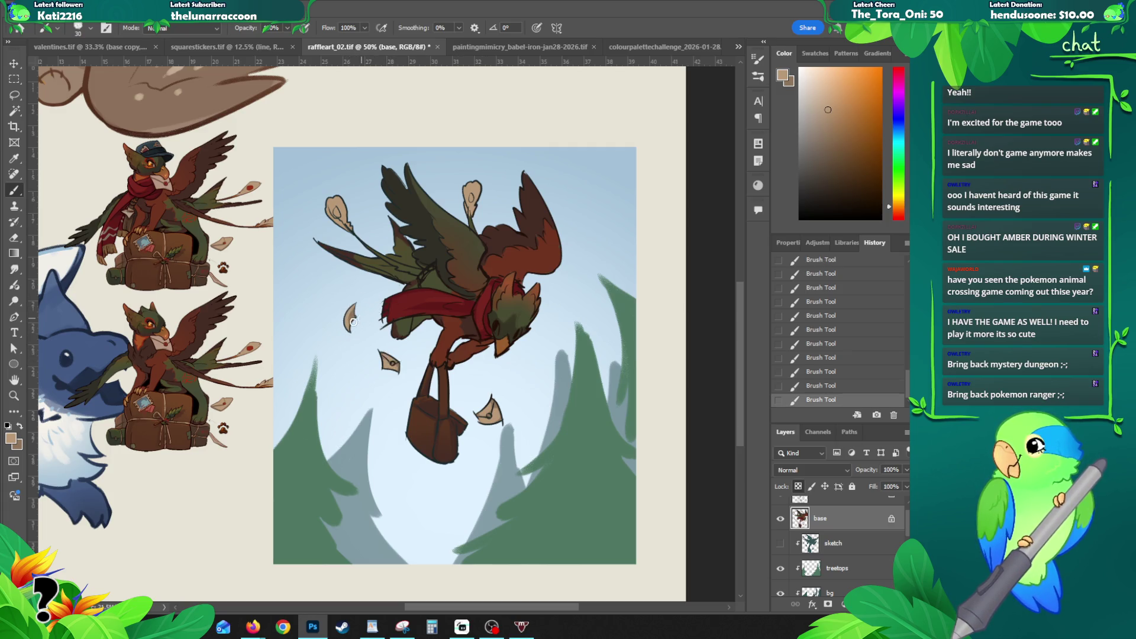
pyautogui.press('g')
pyautogui.moveTo(360, 329); pyautogui.dragTo(509, 276)
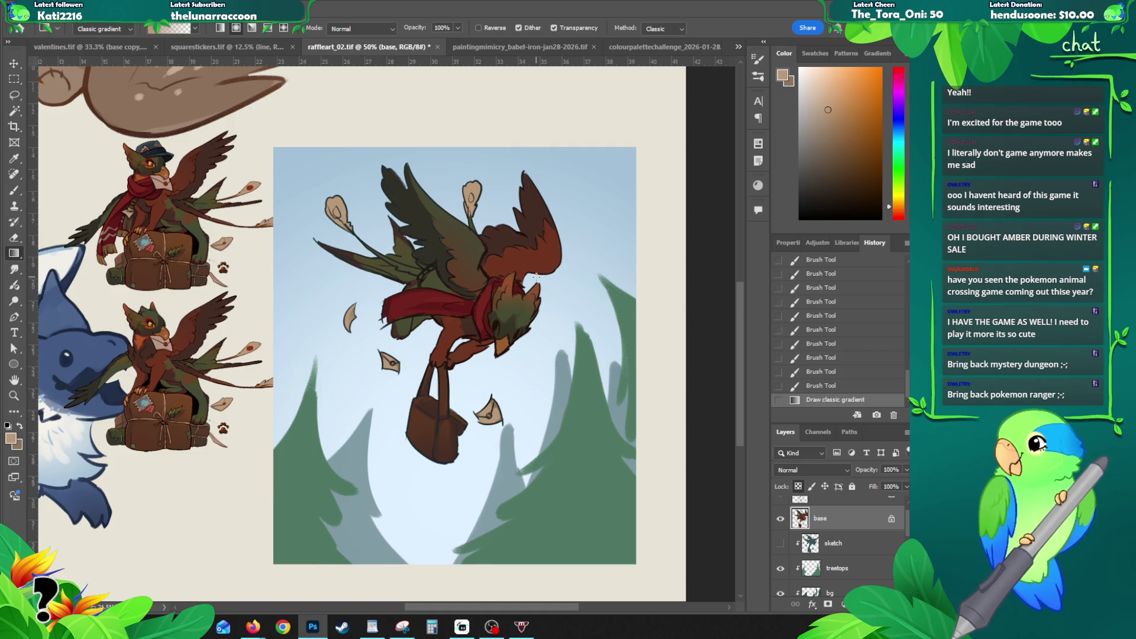
# Step: Dab dark red seal marks on the left and upper letters, then sample dark olive from the wing
pyautogui.press('b')
pyautogui.keyDown('alt'); pyautogui.click(253, 379); pyautogui.keyUp('alt')
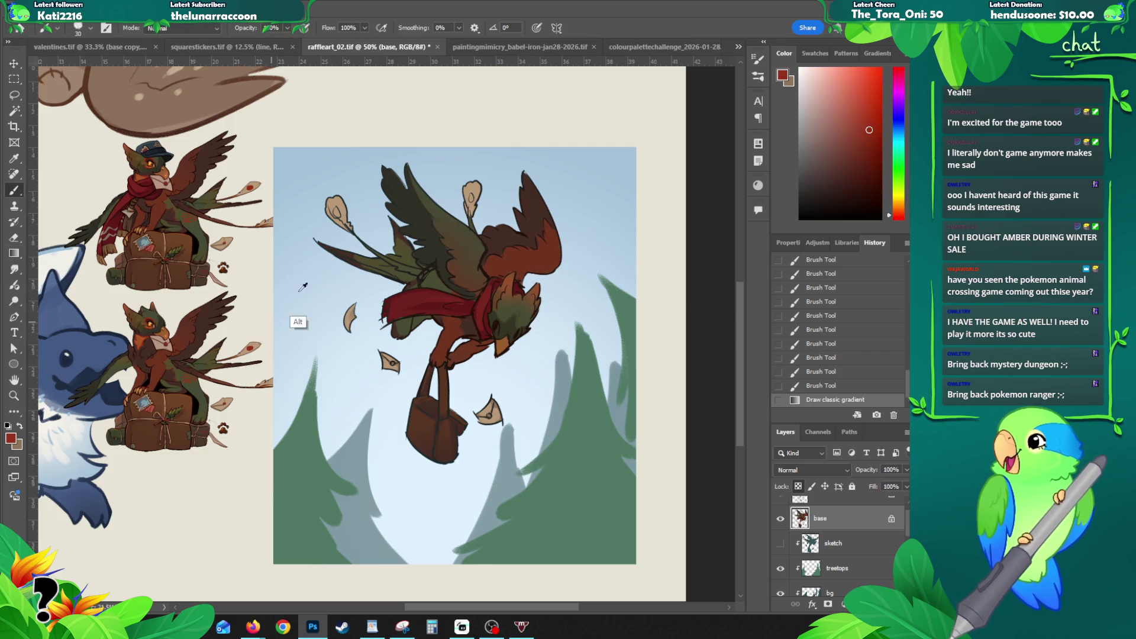
pyautogui.moveTo(335, 211); pyautogui.dragTo(338, 216)
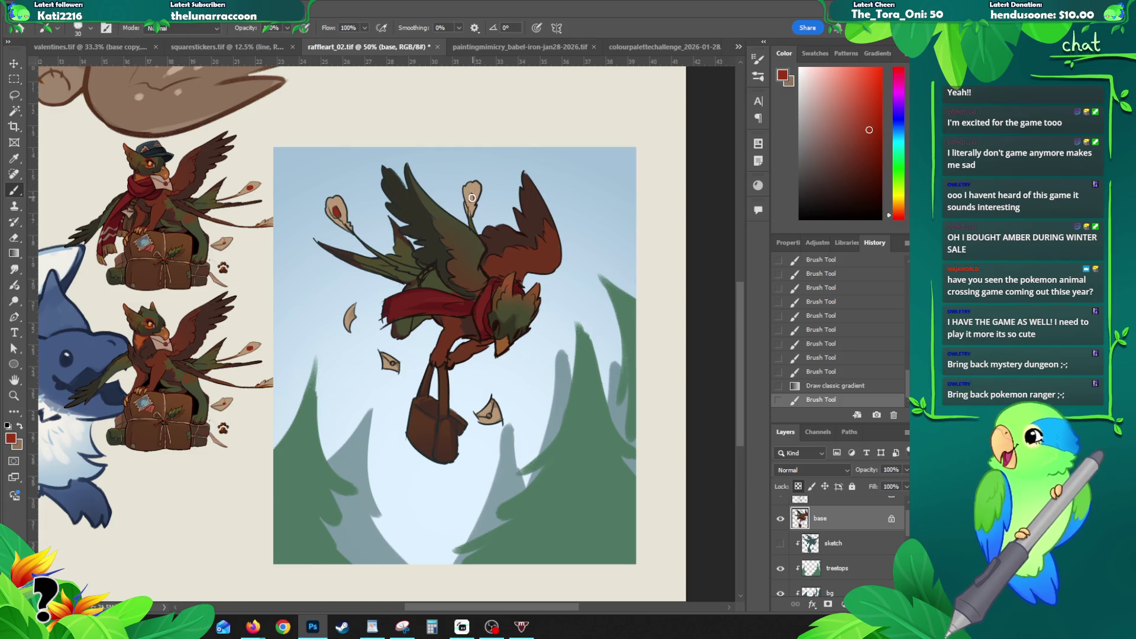
pyautogui.moveTo(471, 195); pyautogui.dragTo(472, 198)
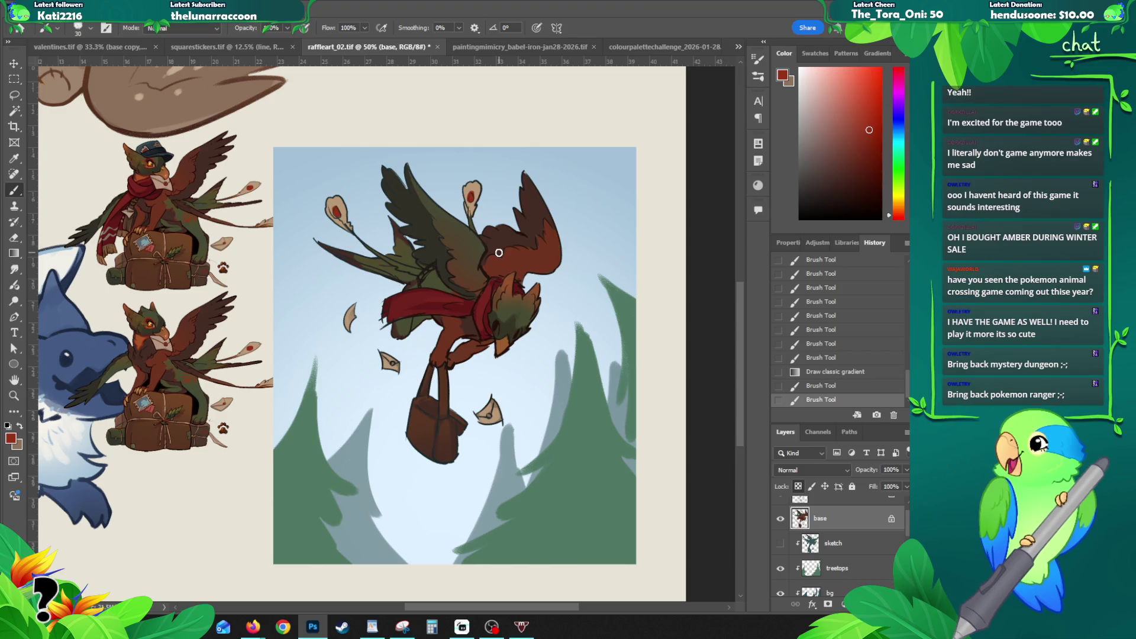
pyautogui.press('alt')
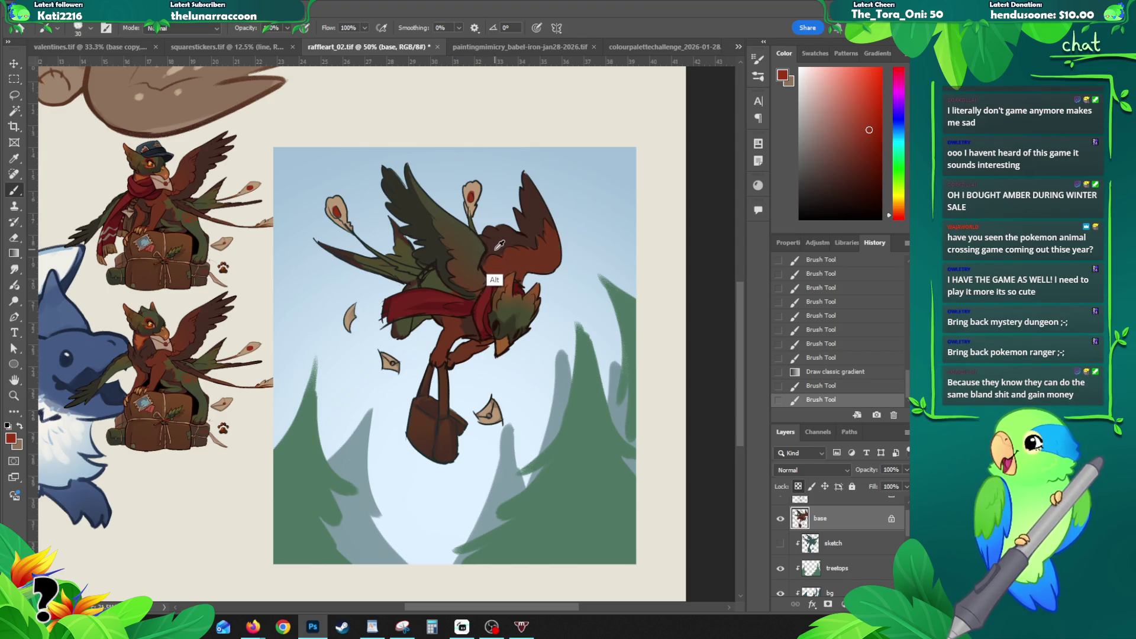
pyautogui.keyDown('alt'); pyautogui.click(438, 299); pyautogui.keyUp('alt')
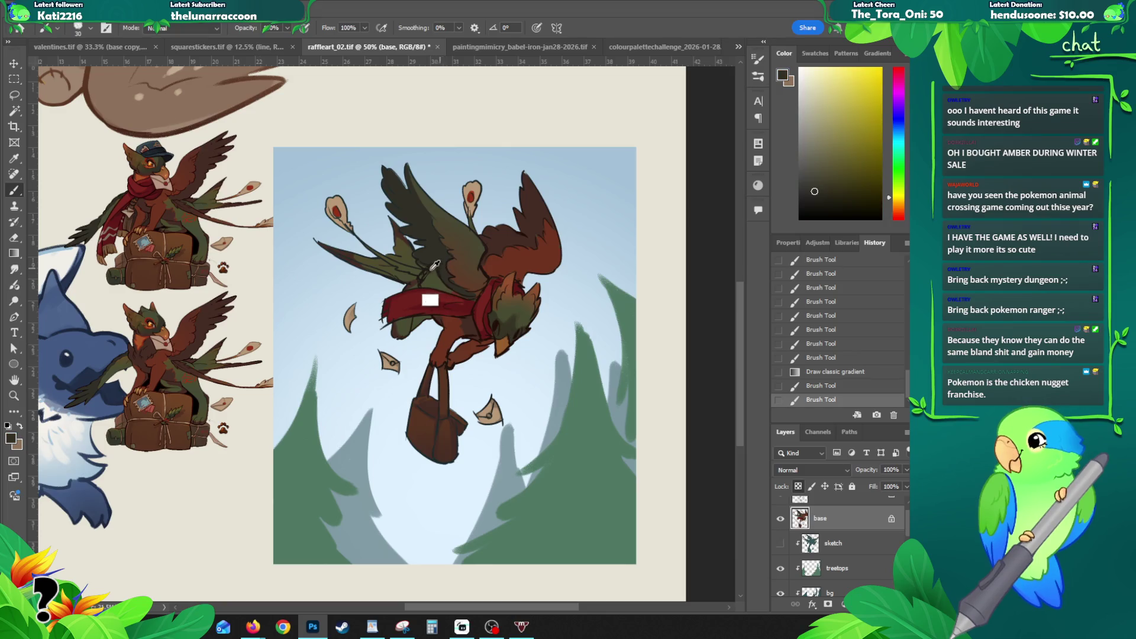
# Step: Paint dark strokes along the wing, then erase the stray lines on the line layer
pyautogui.moveTo(363, 244)
pyautogui.mouseDown()
pyautogui.moveTo(448, 284)
pyautogui.moveTo(437, 262)
pyautogui.moveTo(448, 277)
pyautogui.mouseUp()
pyautogui.press('e')
pyautogui.hotkey('alt', ']')
pyautogui.hotkey('ctrl', 'z')
pyautogui.press('/')
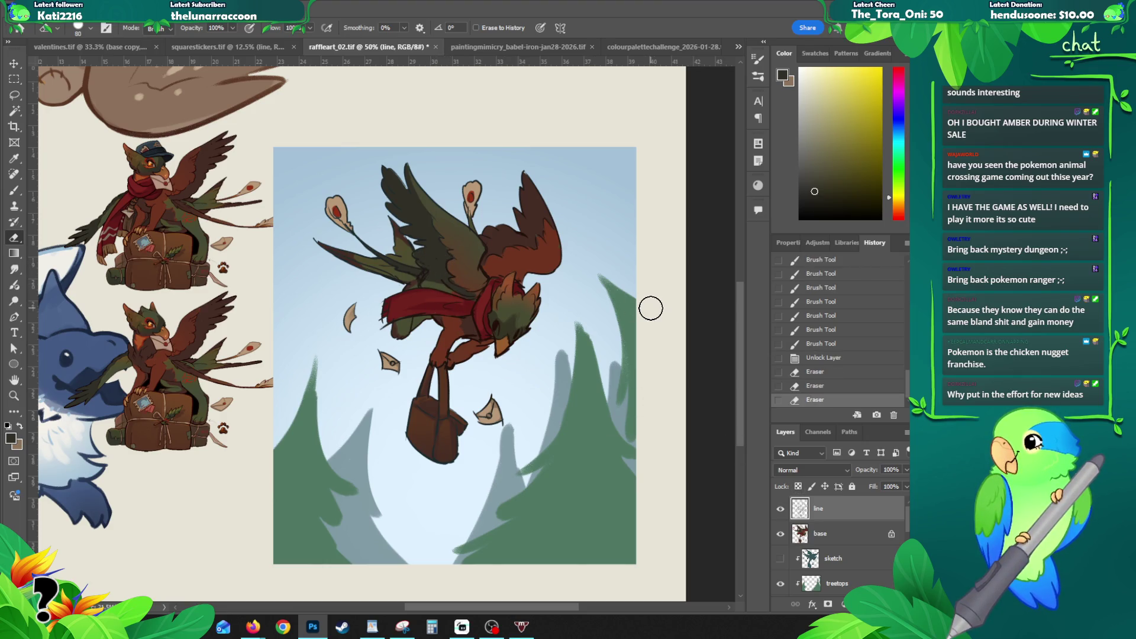
# Step: Pan and zoom out and back in to check the whole picture
pyautogui.moveTo(449, 325); pyautogui.dragTo(406, 317)
pyautogui.press('z')
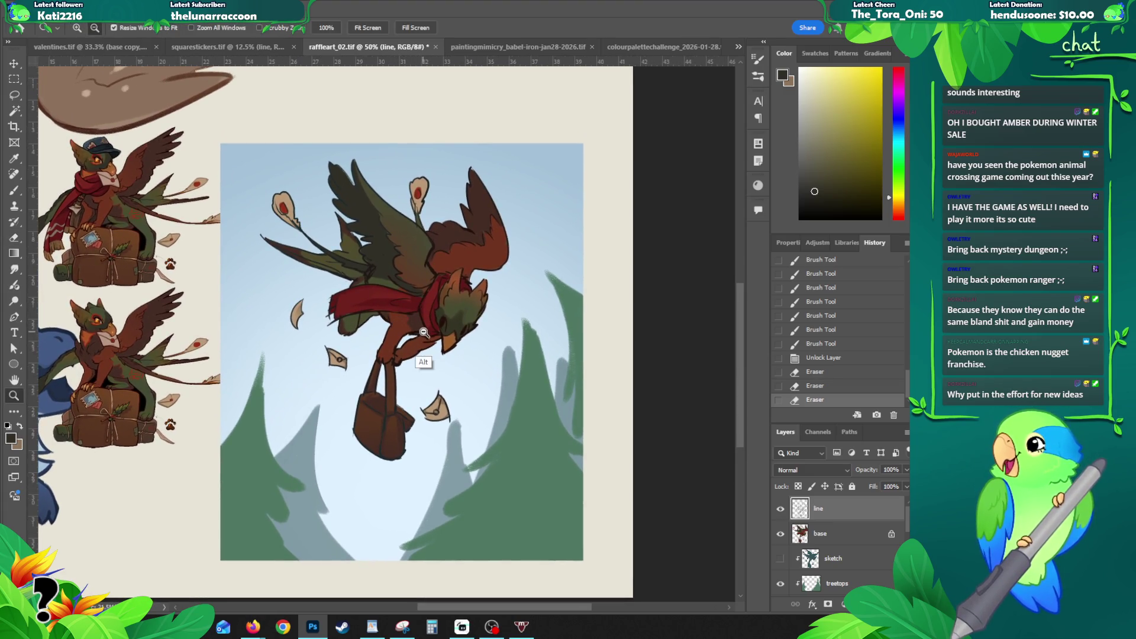
pyautogui.keyDown('alt'); pyautogui.click(406, 317); pyautogui.keyUp('alt')
pyautogui.click(406, 317)
pyautogui.press('v')
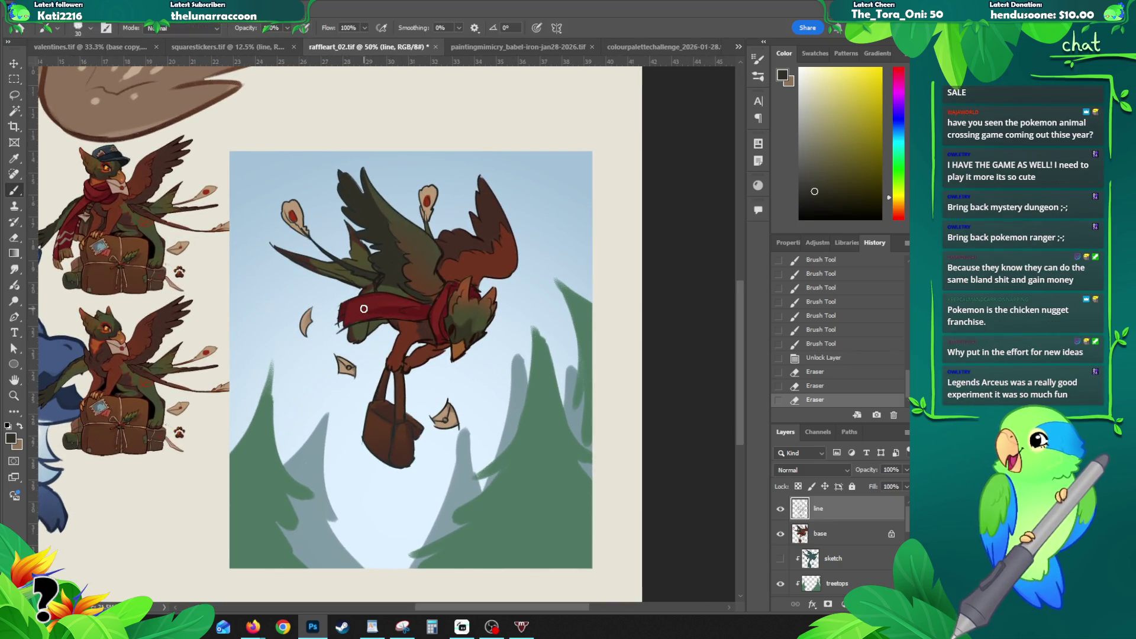
# Step: Return to the base layer, sample browns from the artwork and lock transparency for the scarf
pyautogui.click(371, 315)
pyautogui.click(797, 486)
pyautogui.press('b')
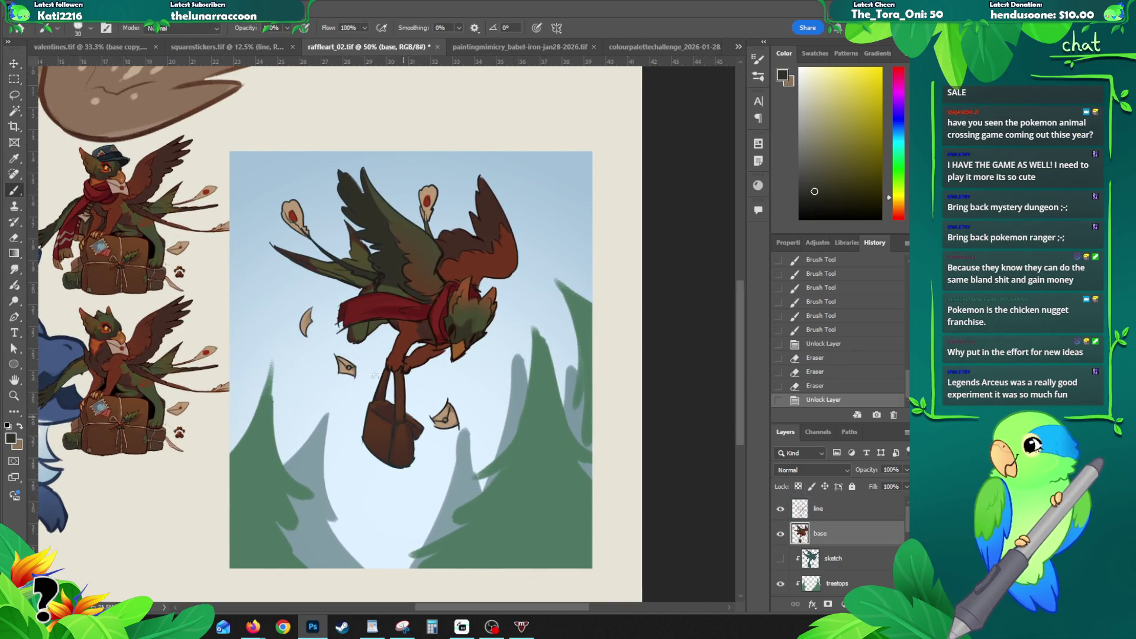
pyautogui.keyDown('alt'); pyautogui.click(66, 279); pyautogui.keyUp('alt')
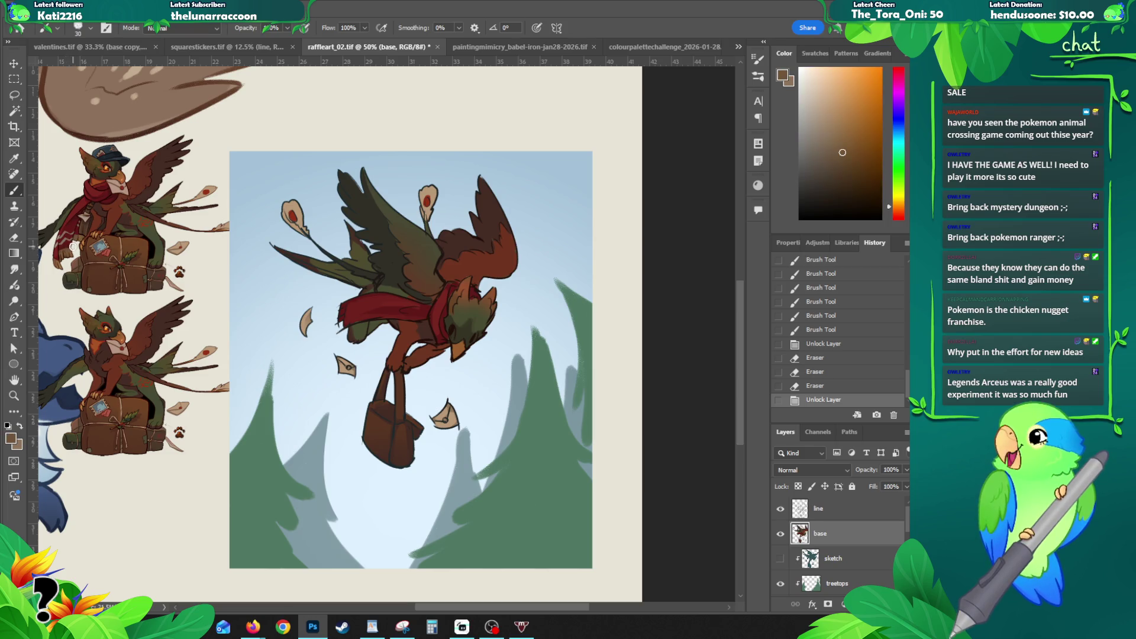
pyautogui.keyDown('alt'); pyautogui.click(65, 262); pyautogui.keyUp('alt')
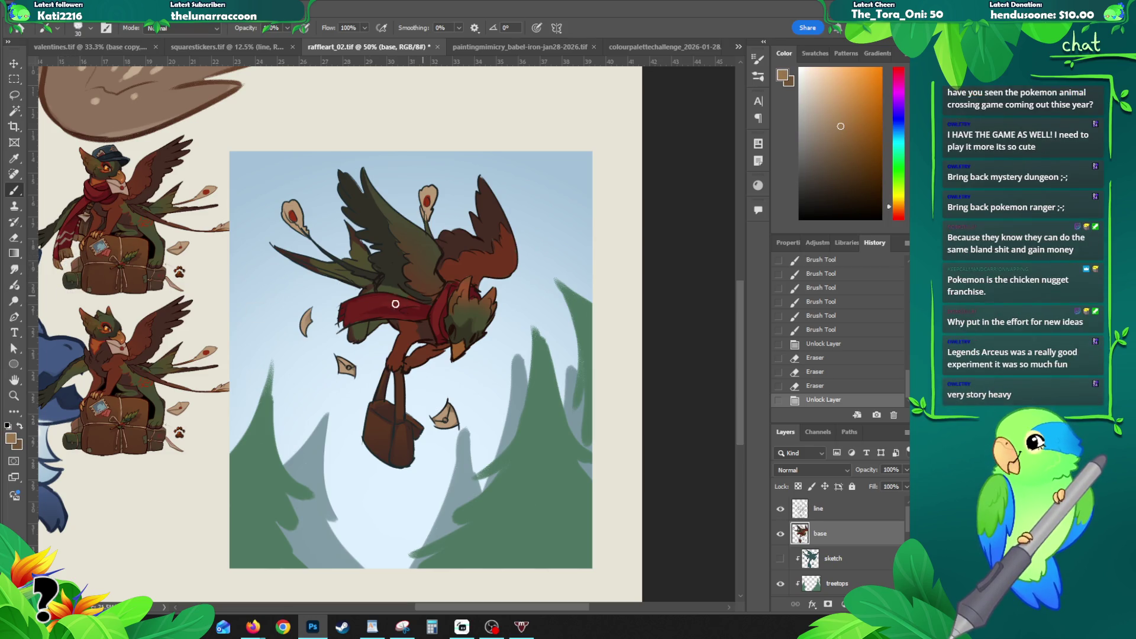
pyautogui.moveTo(341, 321); pyautogui.dragTo(344, 313)
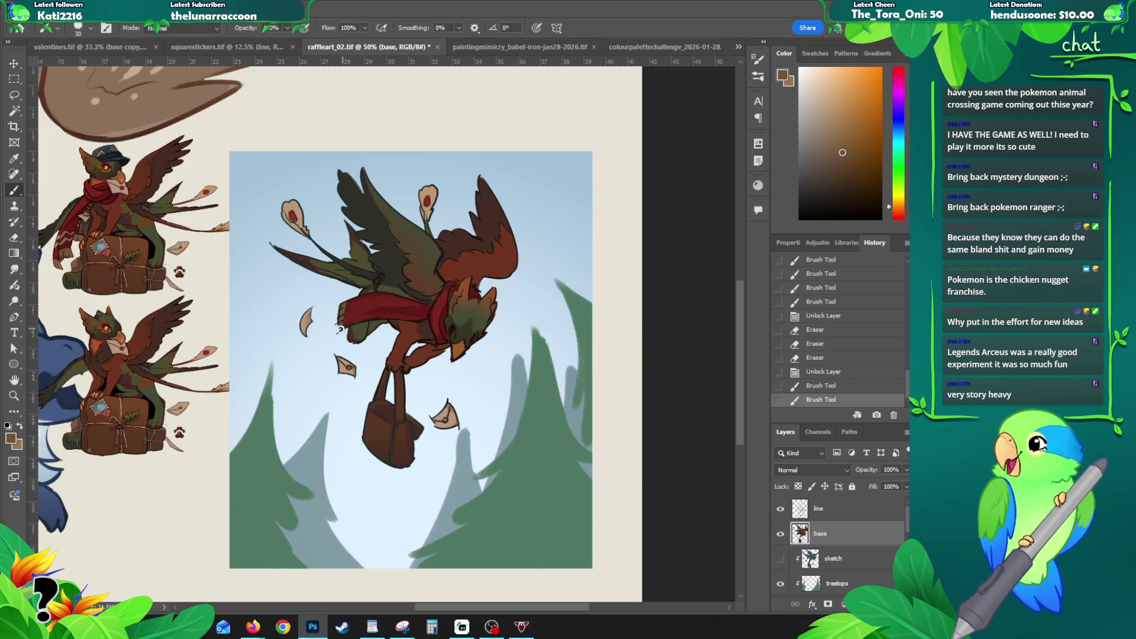
pyautogui.press('/')
pyautogui.keyDown('alt'); pyautogui.click(342, 309); pyautogui.keyUp('alt')
# Step: Brush zigzag stripes across the red scarf, undoing stray strokes, plus a touch-up by a letter
pyautogui.moveTo(342, 309); pyautogui.dragTo(348, 322)
pyautogui.moveTo(346, 320); pyautogui.dragTo(352, 327)
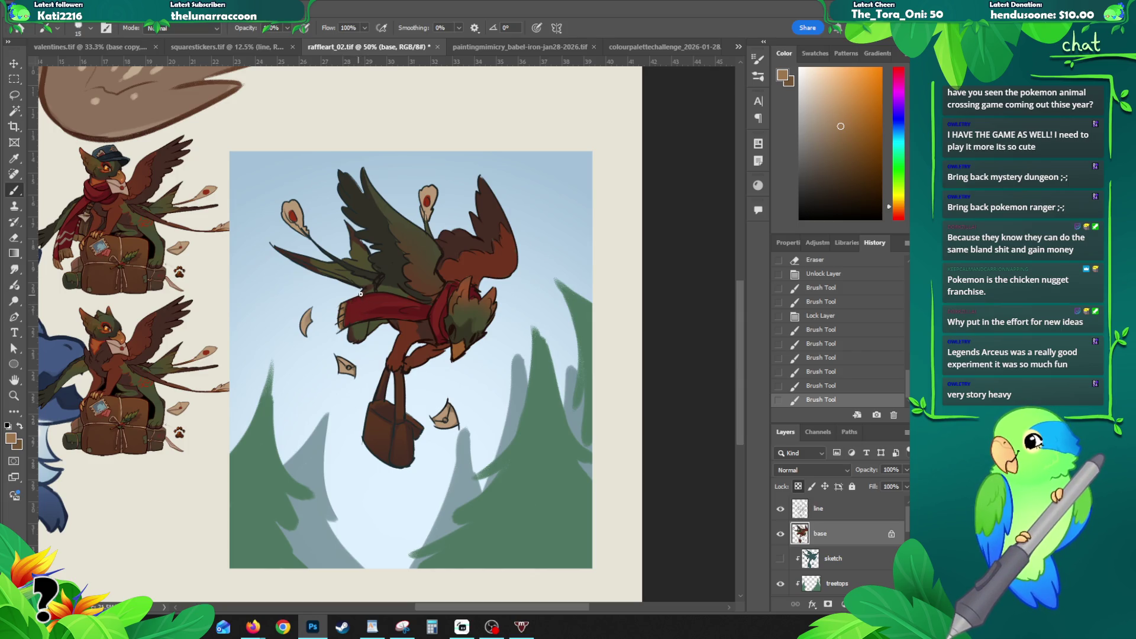
pyautogui.click(356, 303)
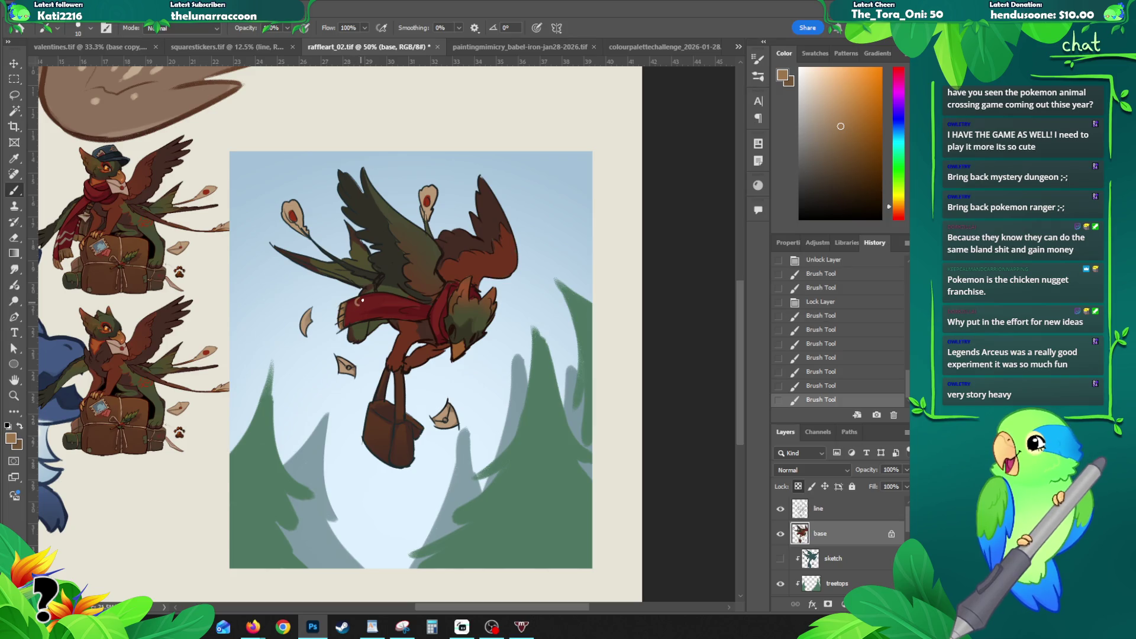
pyautogui.hotkey('ctrl', 'z')
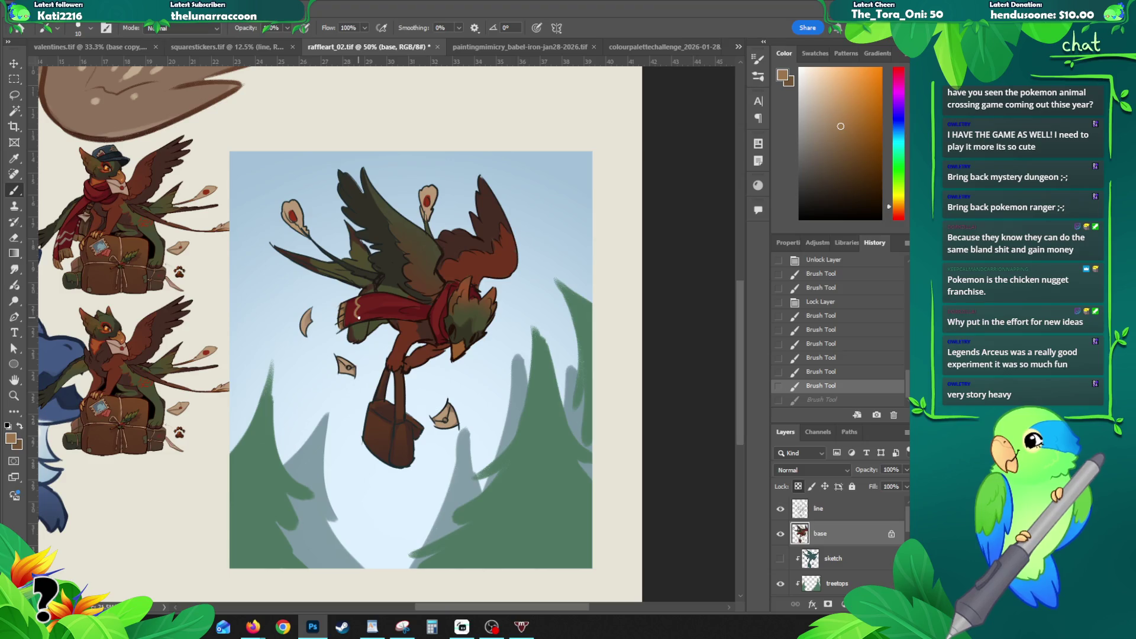
pyautogui.click(374, 299)
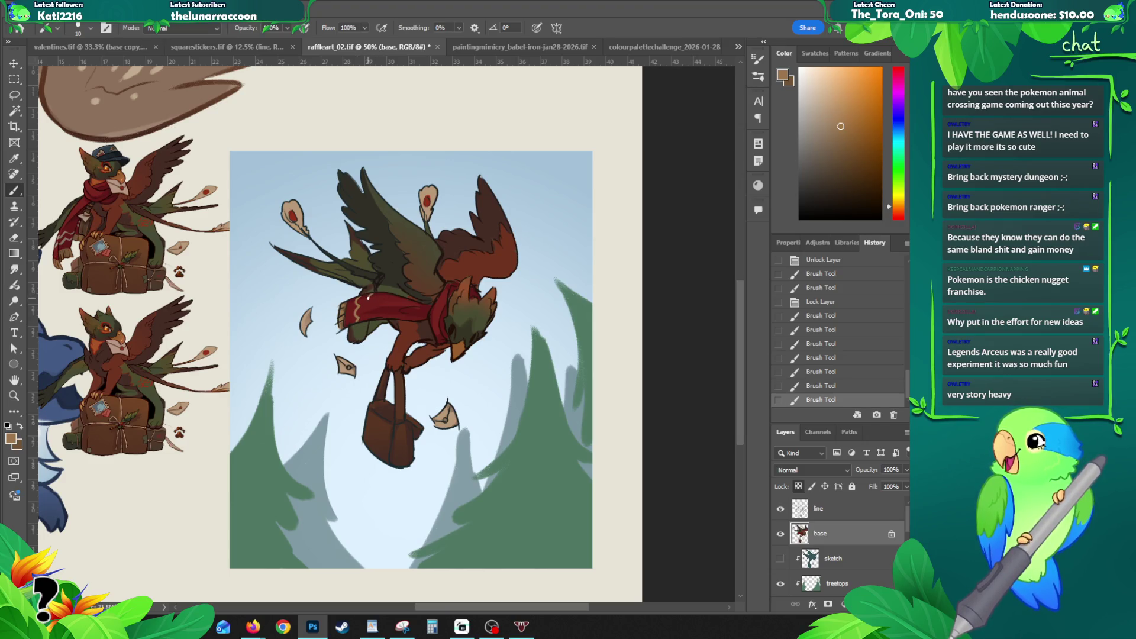
pyautogui.hotkey('ctrl', 'z')
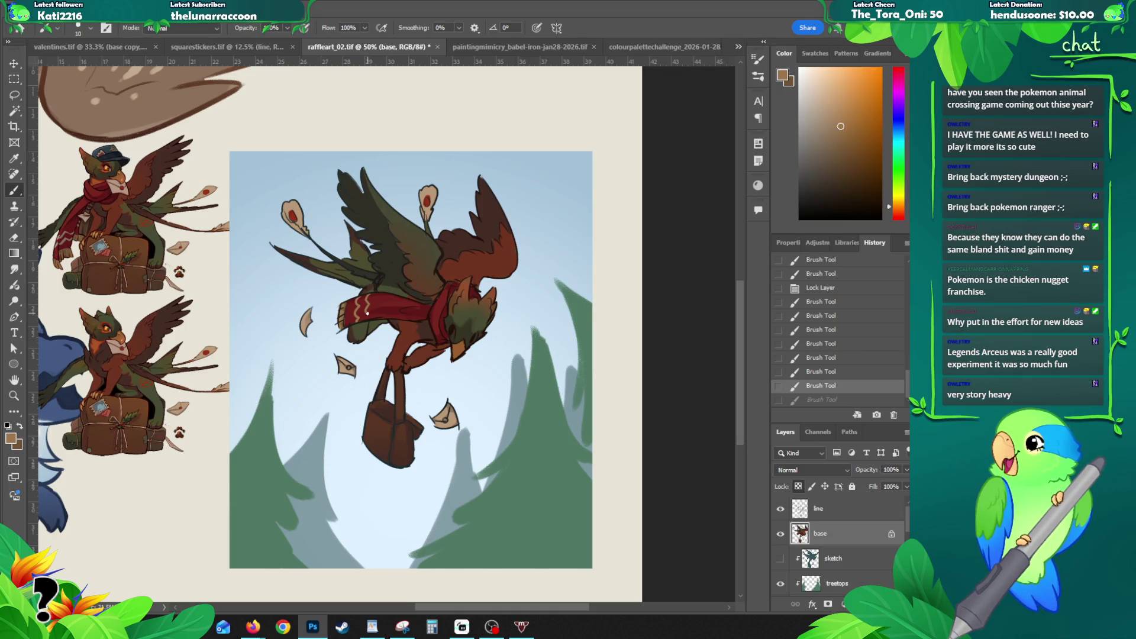
pyautogui.moveTo(345, 304); pyautogui.dragTo(368, 313)
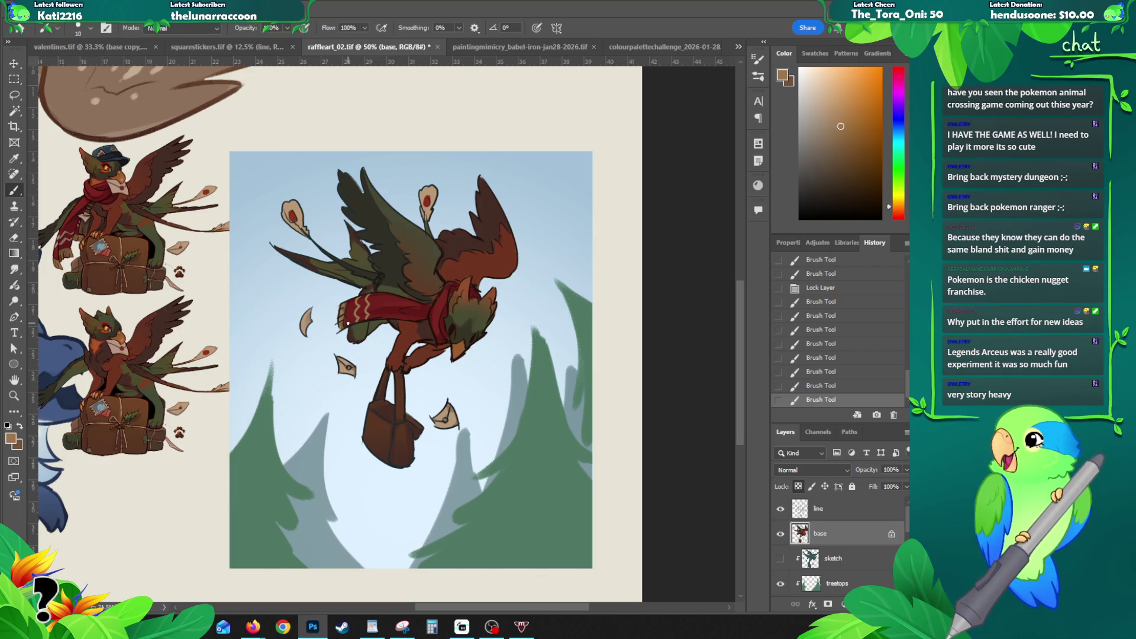
pyautogui.moveTo(304, 219); pyautogui.dragTo(288, 222)
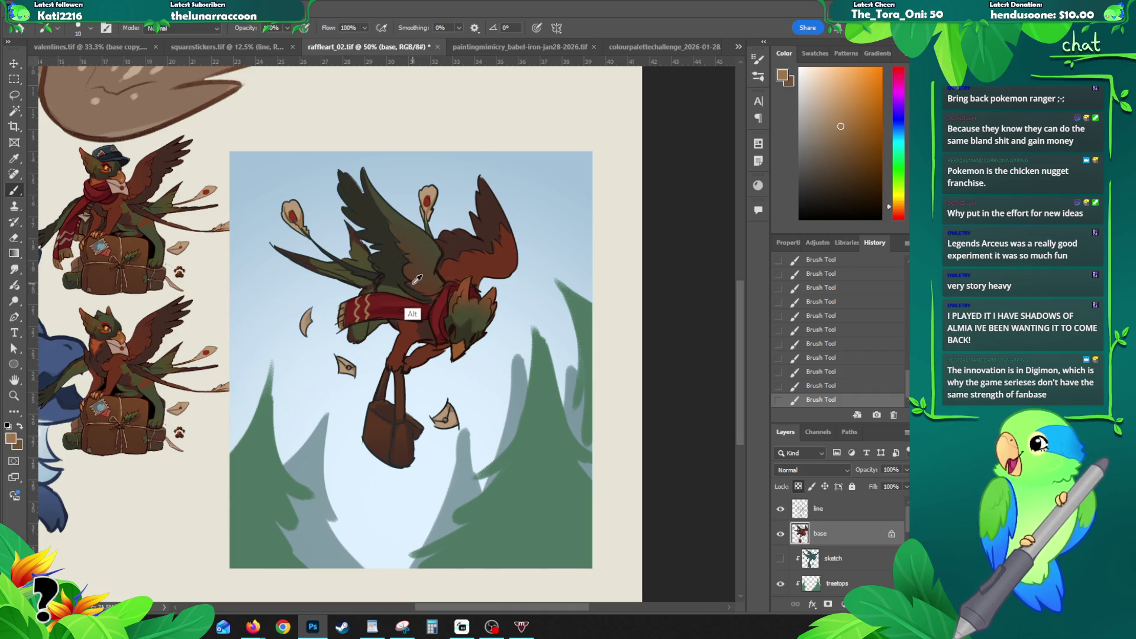
# Step: Alt-sample a darker brown, the wing's dark olive, then a brown from the artwork
pyautogui.keyDown('alt'); pyautogui.click(413, 282); pyautogui.keyUp('alt')
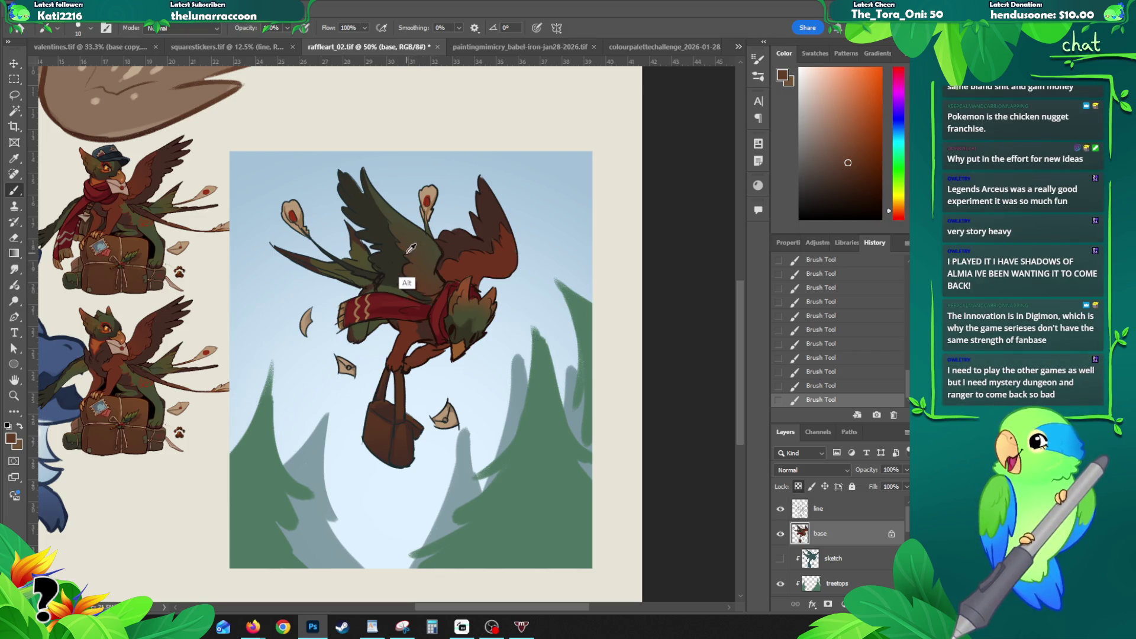
pyautogui.keyDown('alt'); pyautogui.click(405, 250); pyautogui.keyUp('alt')
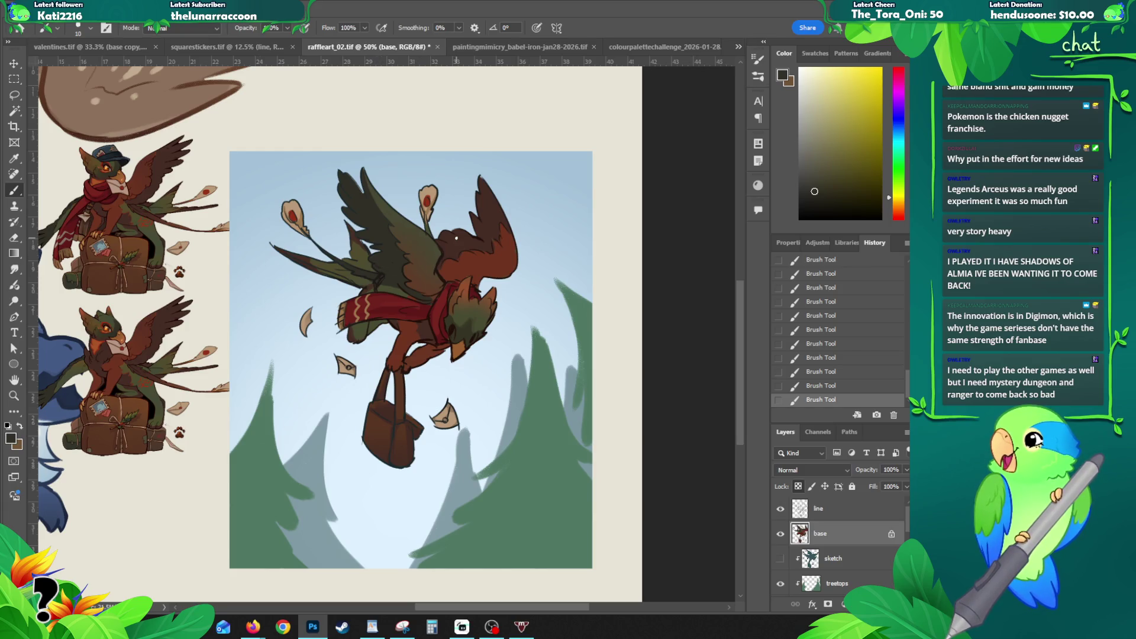
pyautogui.keyDown('alt'); pyautogui.click(411, 261); pyautogui.keyUp('alt')
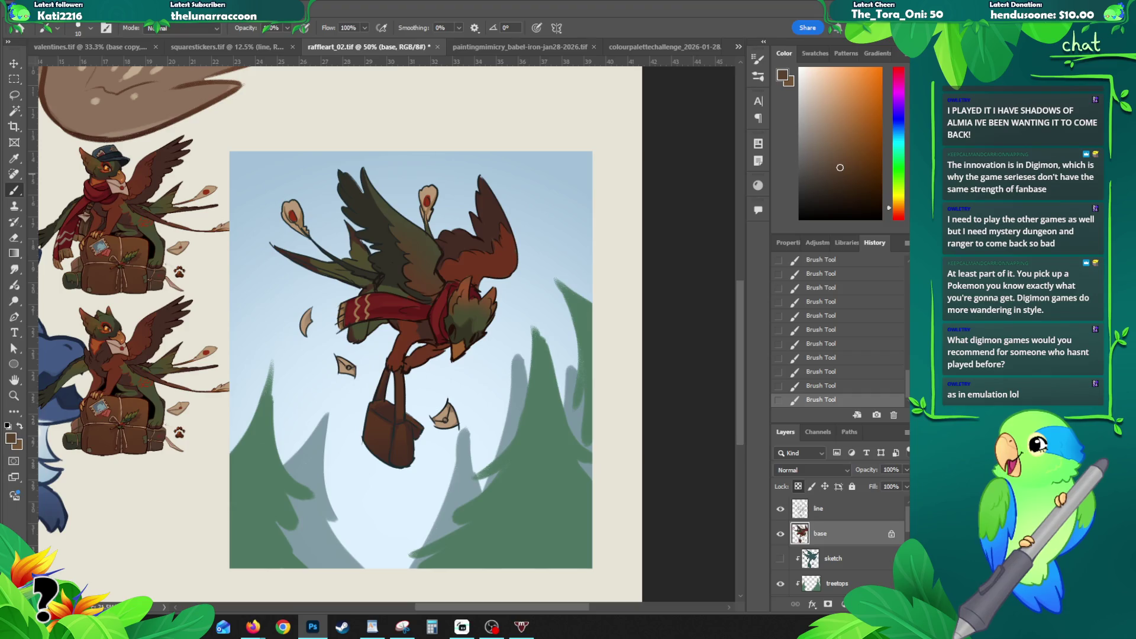
# Step: Switch from Photoshop to the Firefox window with the Digimon World Dawn and Dusk image results
pyautogui.hotkey('alt', 'Tab')
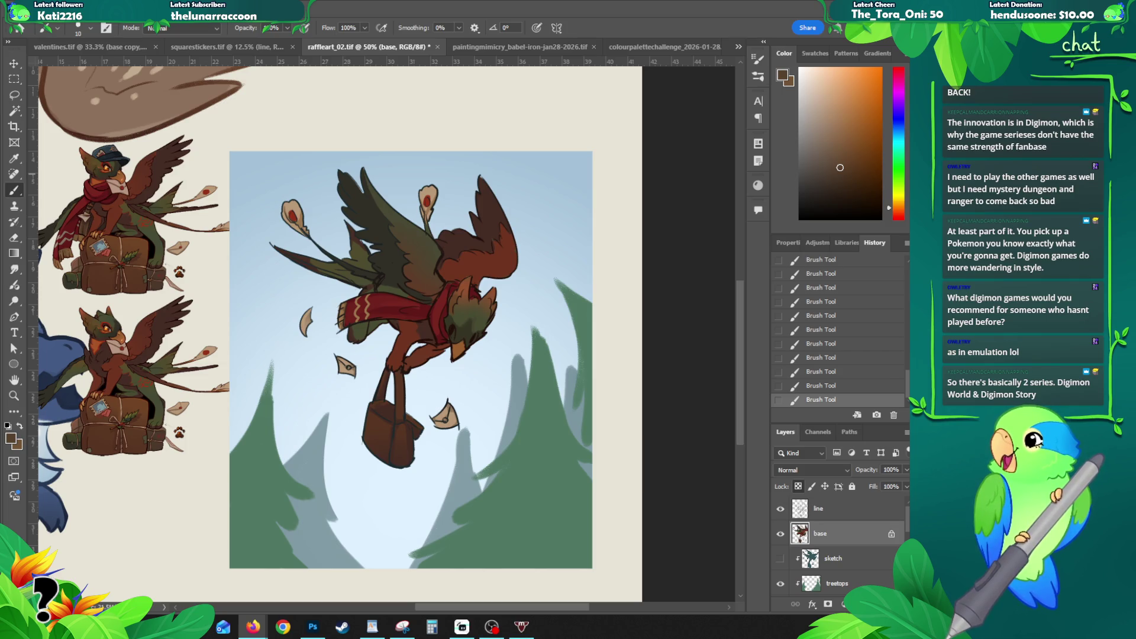
pyautogui.click(254, 626)
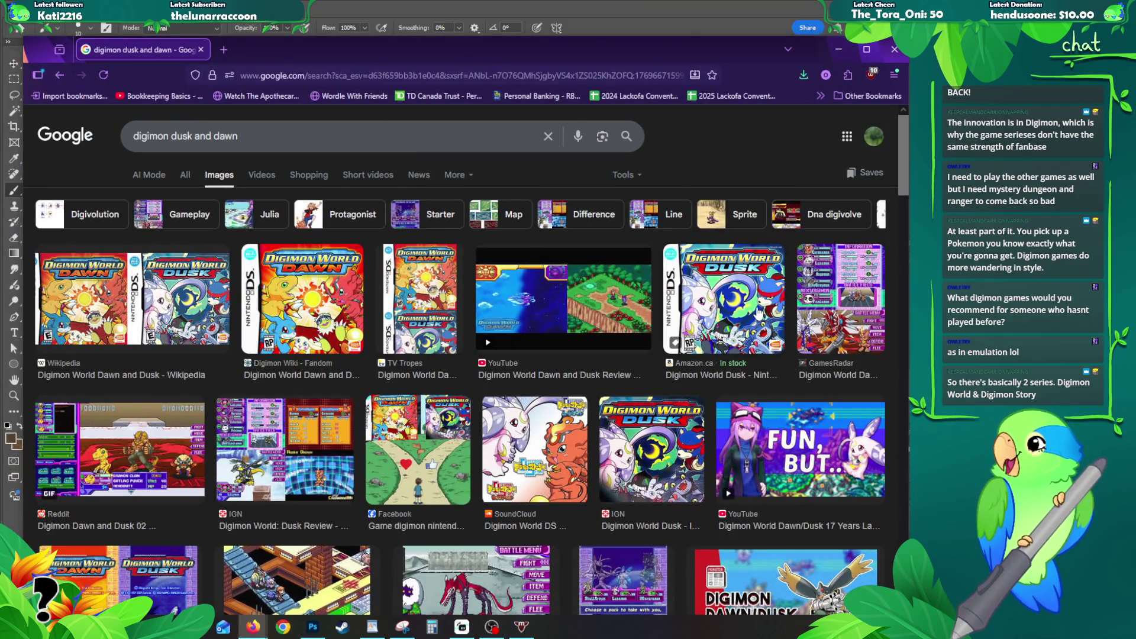
# Step: Preview the Digimon World Dusk and Dawn box art results in turn
pyautogui.click(732, 301)
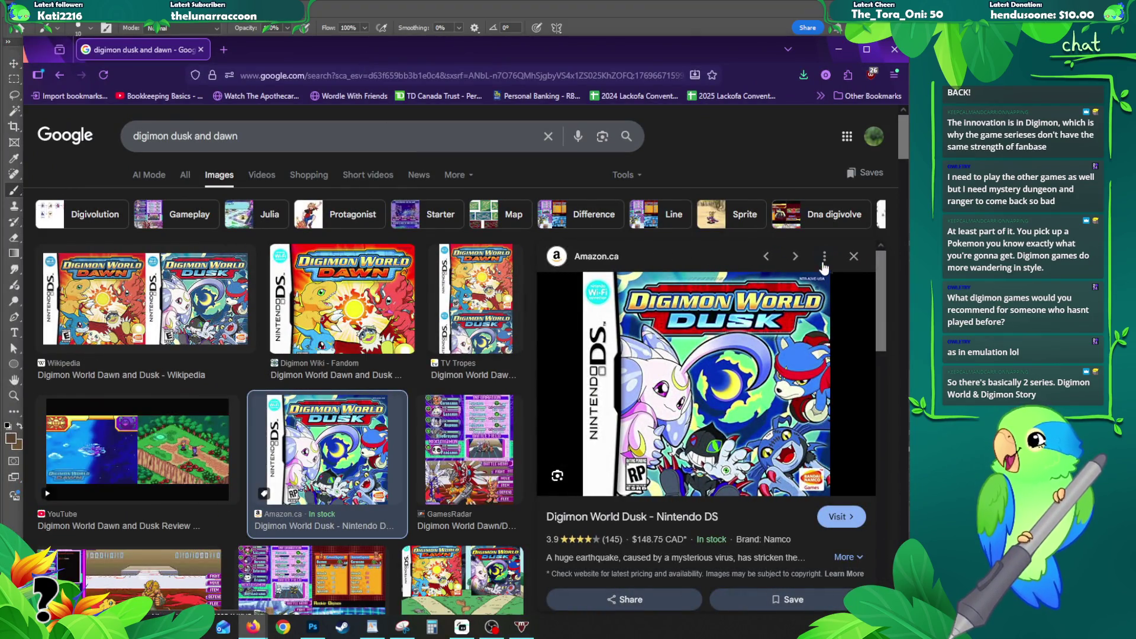
pyautogui.click(855, 256)
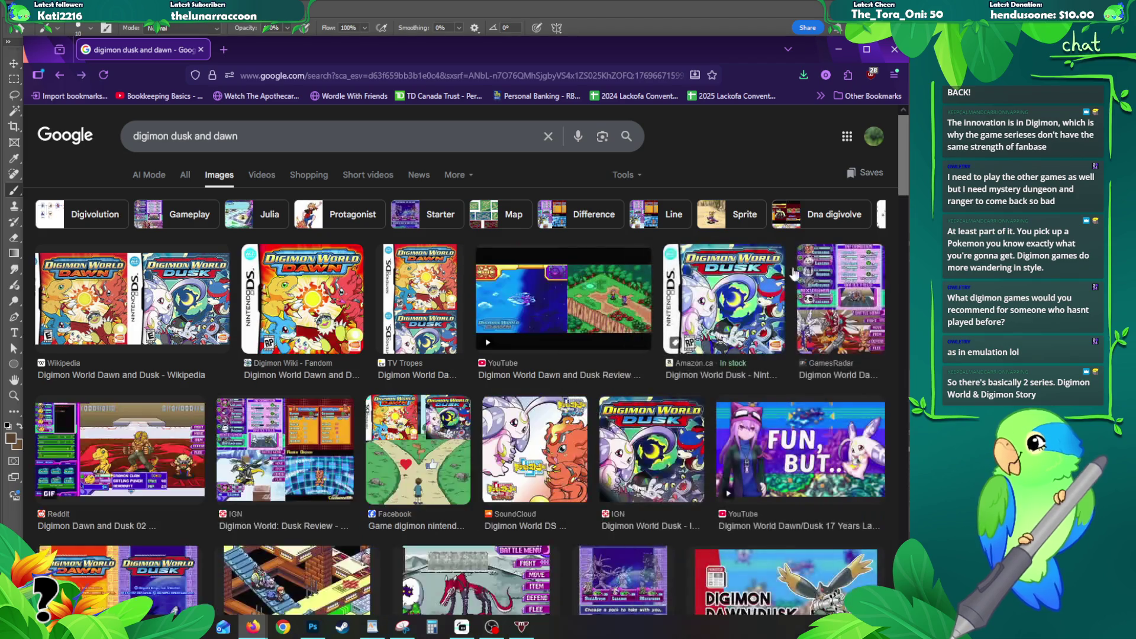
pyautogui.click(284, 295)
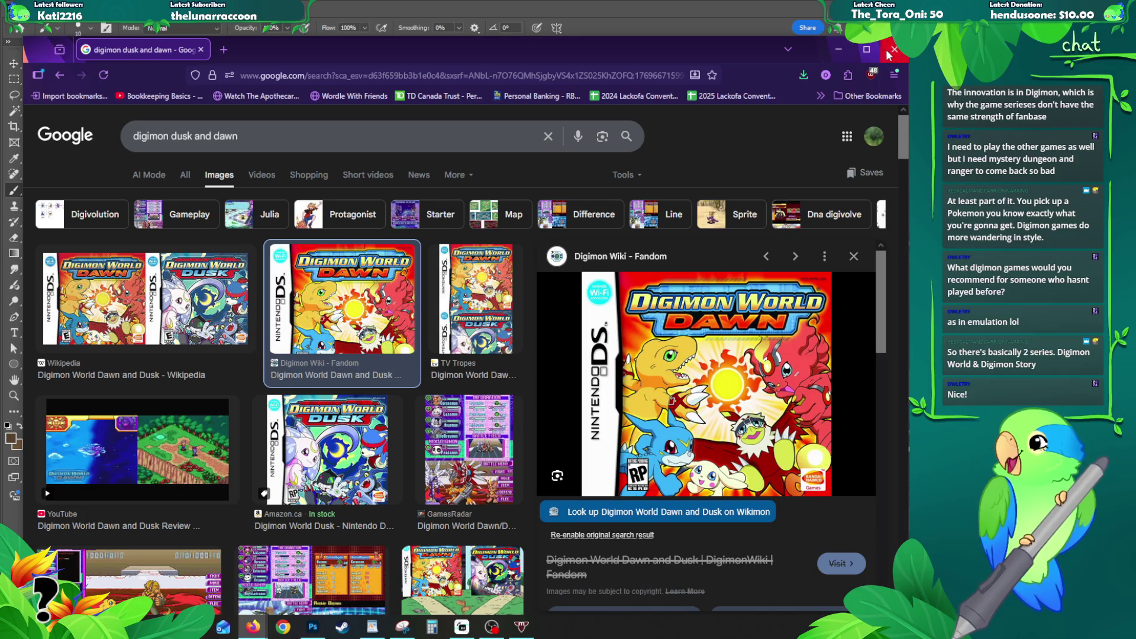
pyautogui.moveTo(759, 50); pyautogui.dragTo(816, 47)
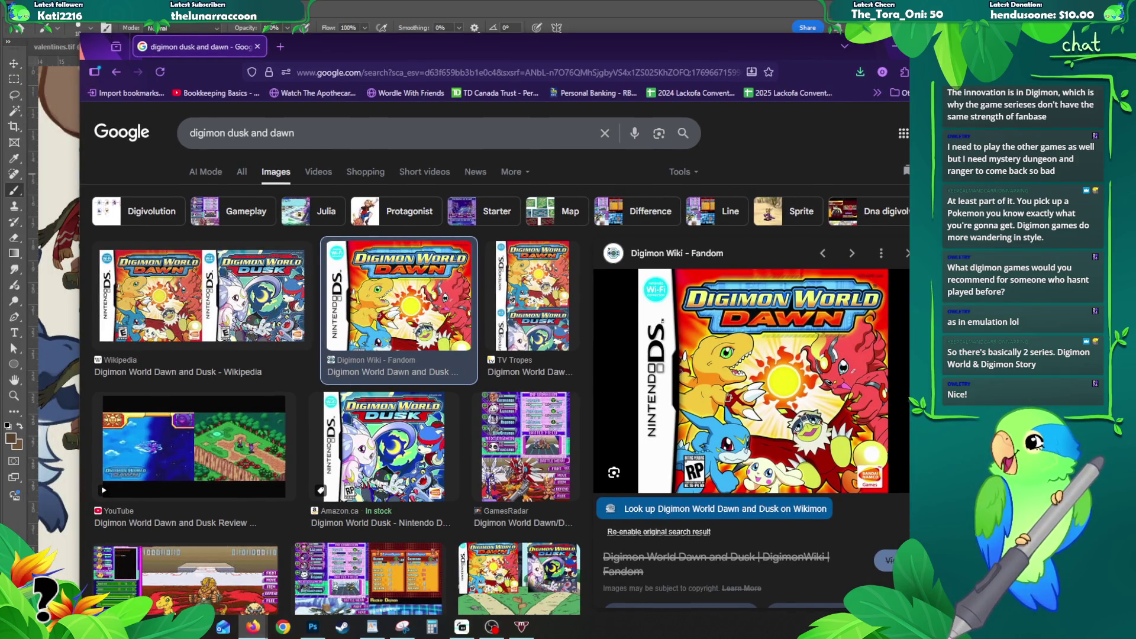
pyautogui.scroll(-4, 511, 264)
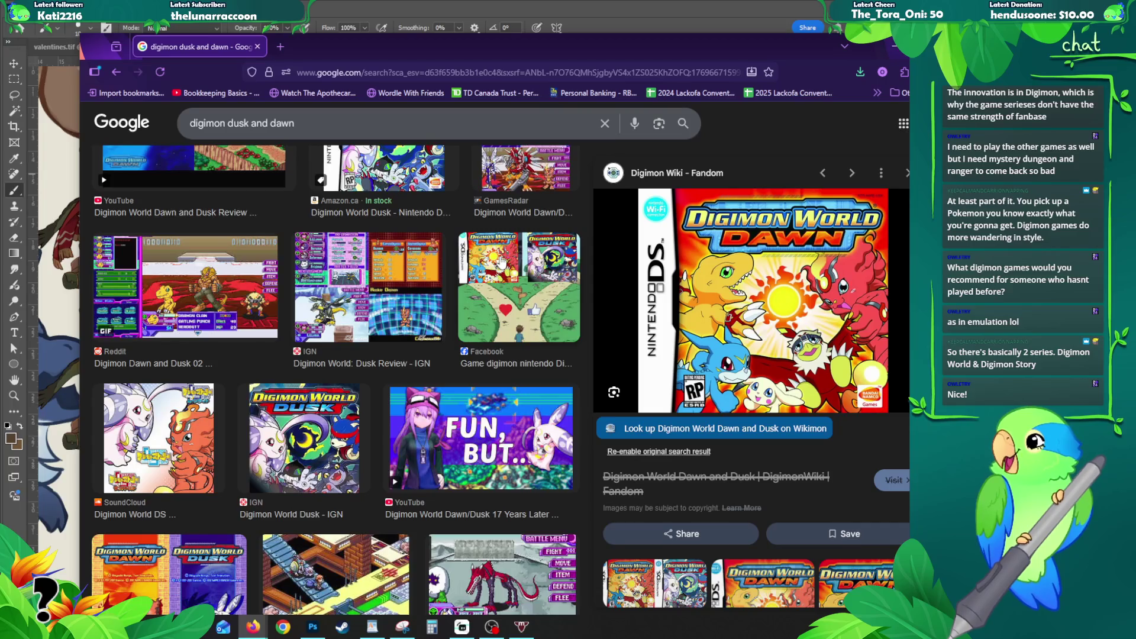
# Step: Preview the 'Digimon World Dawn/Dusk 17 Years Later' video result and shift the window left
pyautogui.click(905, 176)
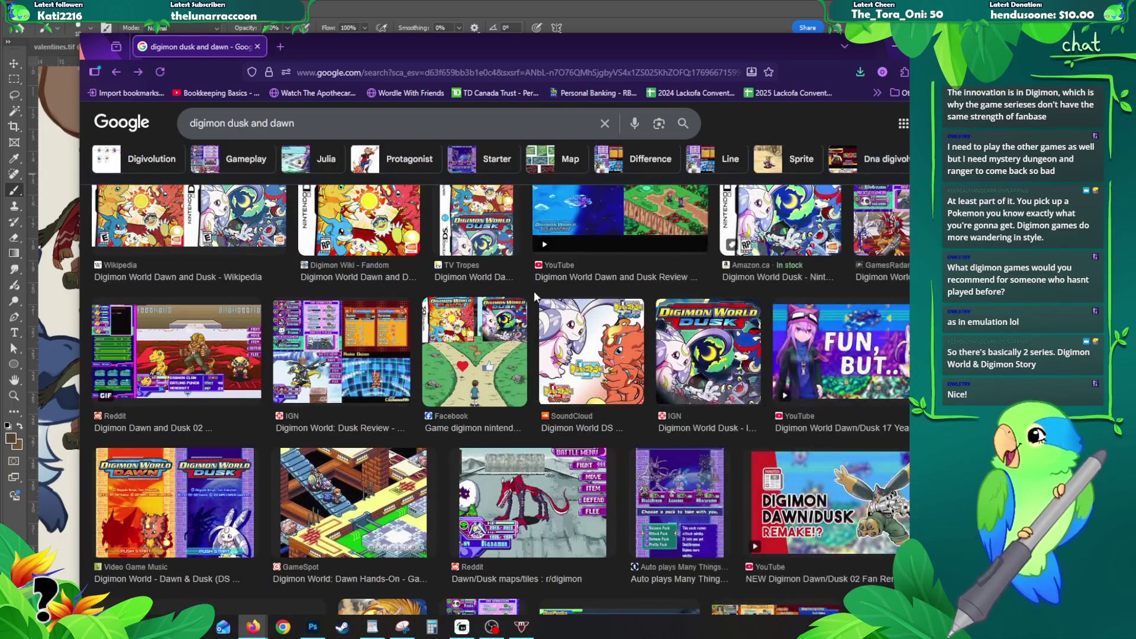
pyautogui.scroll(1, 534, 291)
pyautogui.scroll(-2, 808, 373)
pyautogui.click(808, 372)
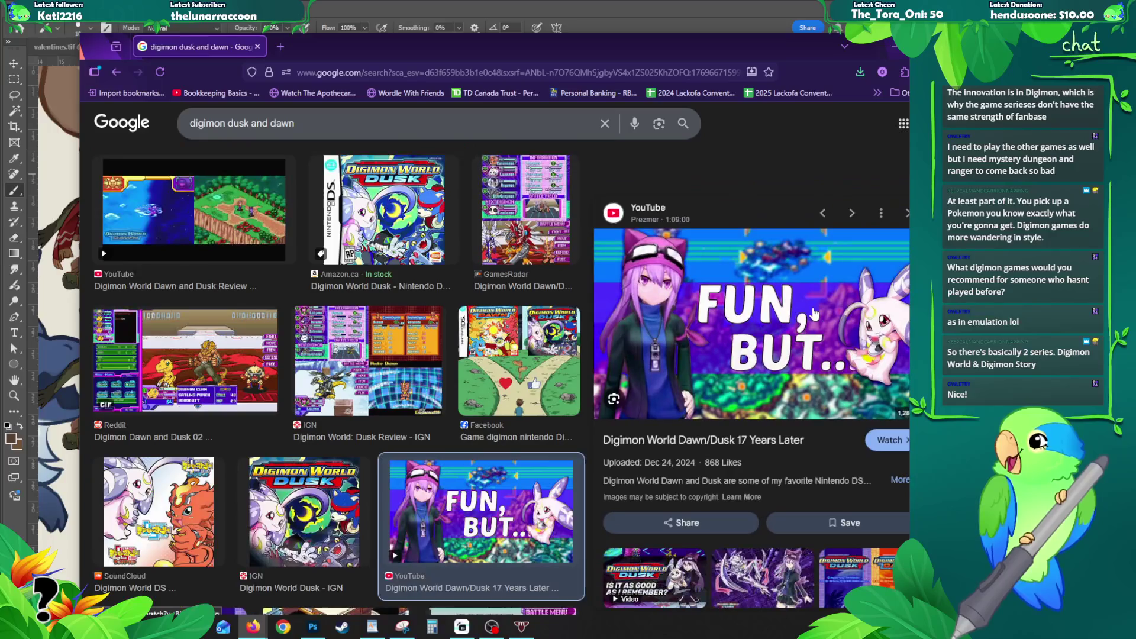
pyautogui.moveTo(599, 45)
pyautogui.mouseDown()
pyautogui.moveTo(404, 42)
pyautogui.moveTo(475, 39)
pyautogui.mouseUp()
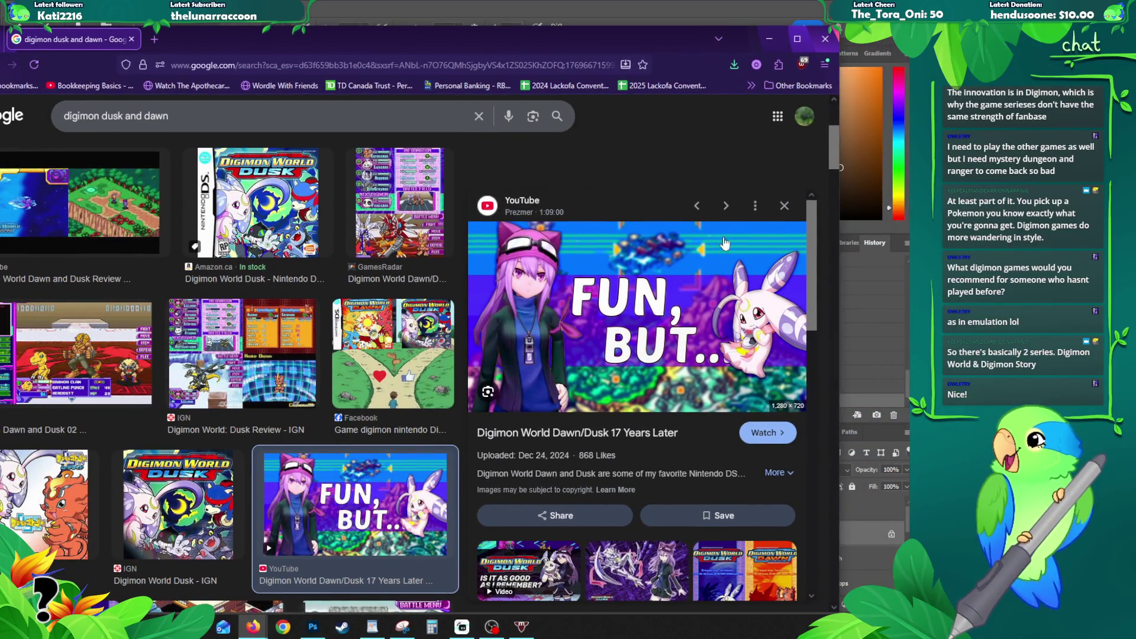
# Step: Preview the Reddit Dawn/Dusk maps and GamesRadar review images, then move the browser aside
pyautogui.click(784, 208)
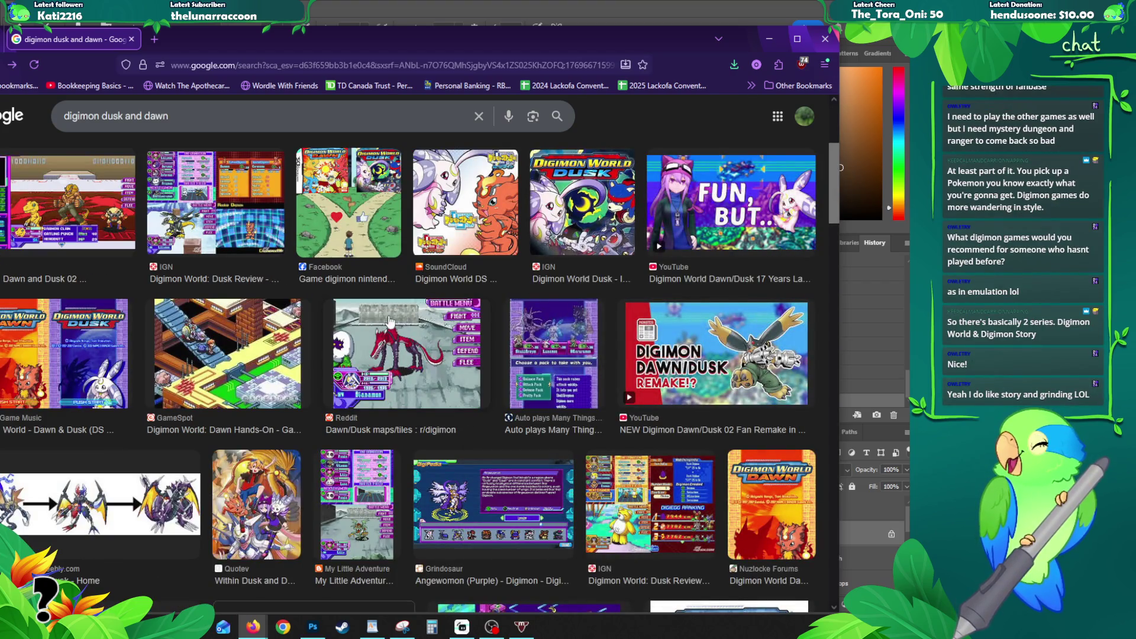
pyautogui.click(391, 321)
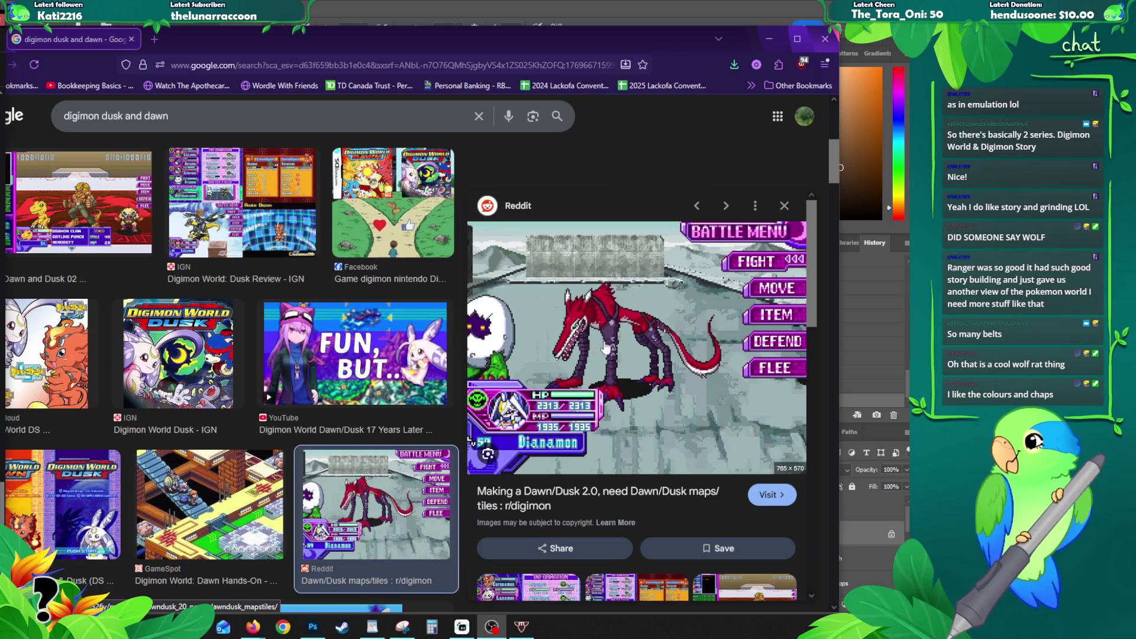
pyautogui.scroll(-1, 605, 349)
pyautogui.scroll(-1, 607, 342)
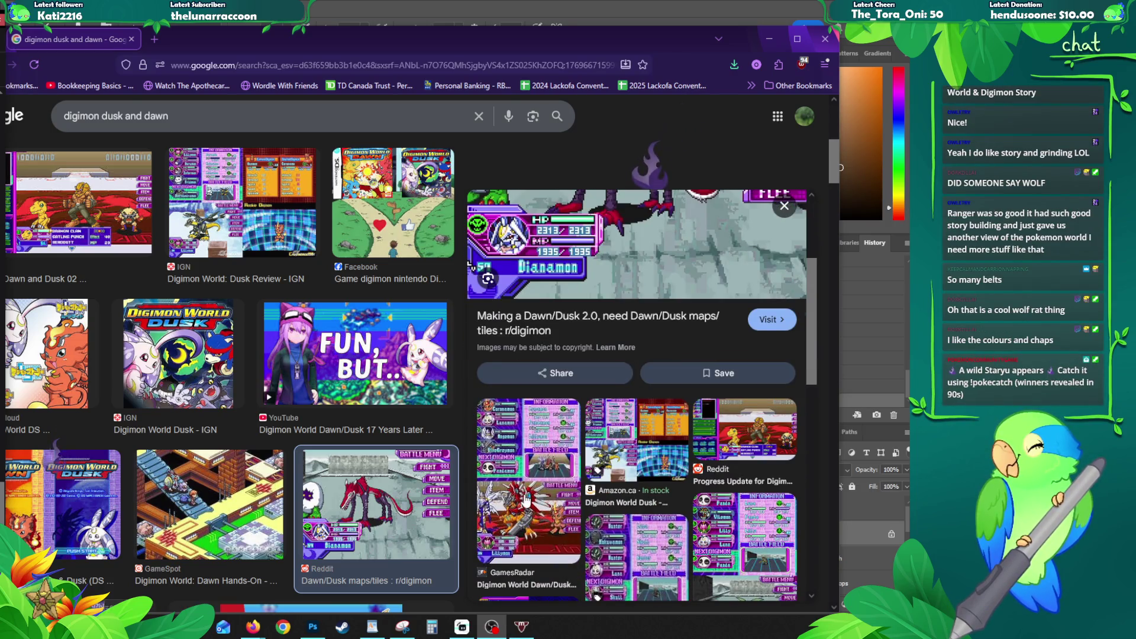
pyautogui.click(527, 499)
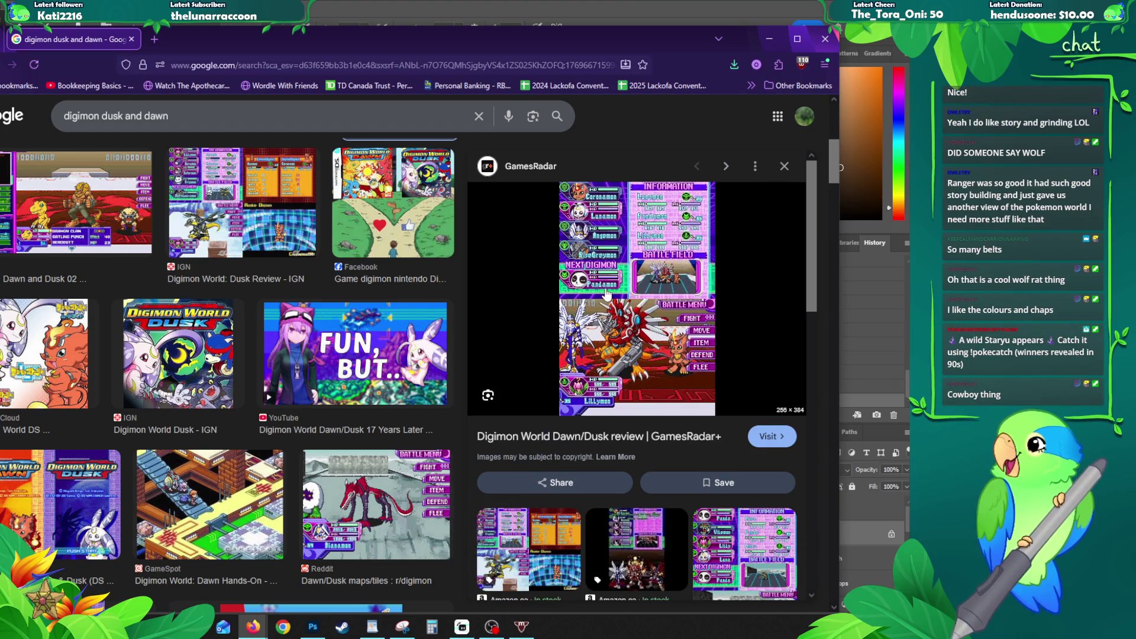
pyautogui.click(786, 168)
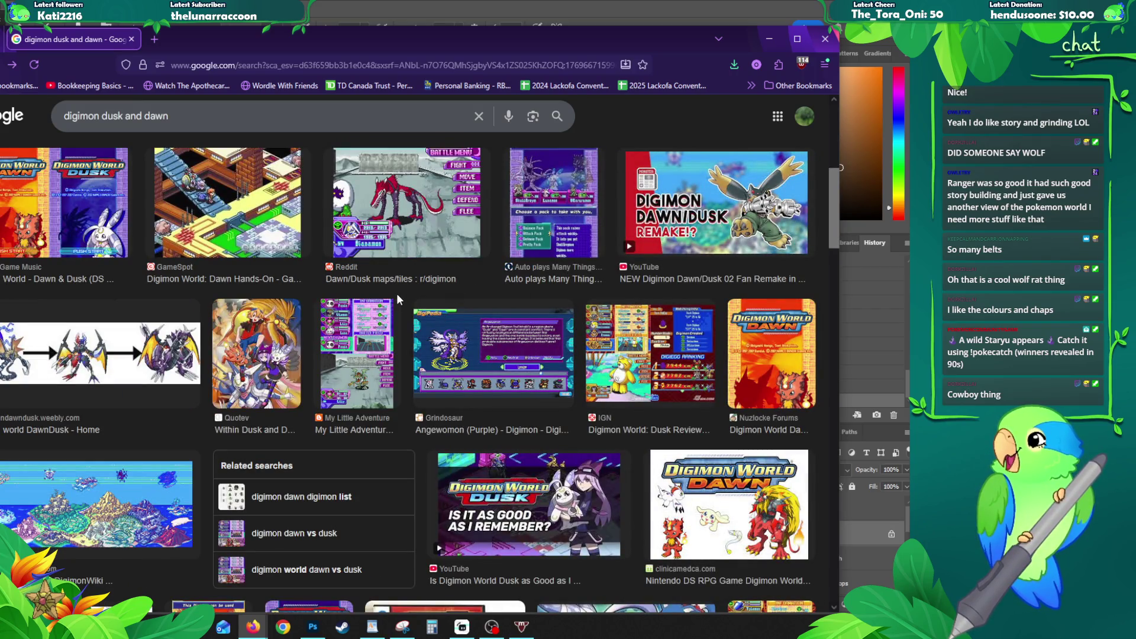
pyautogui.scroll(3, 326, 292)
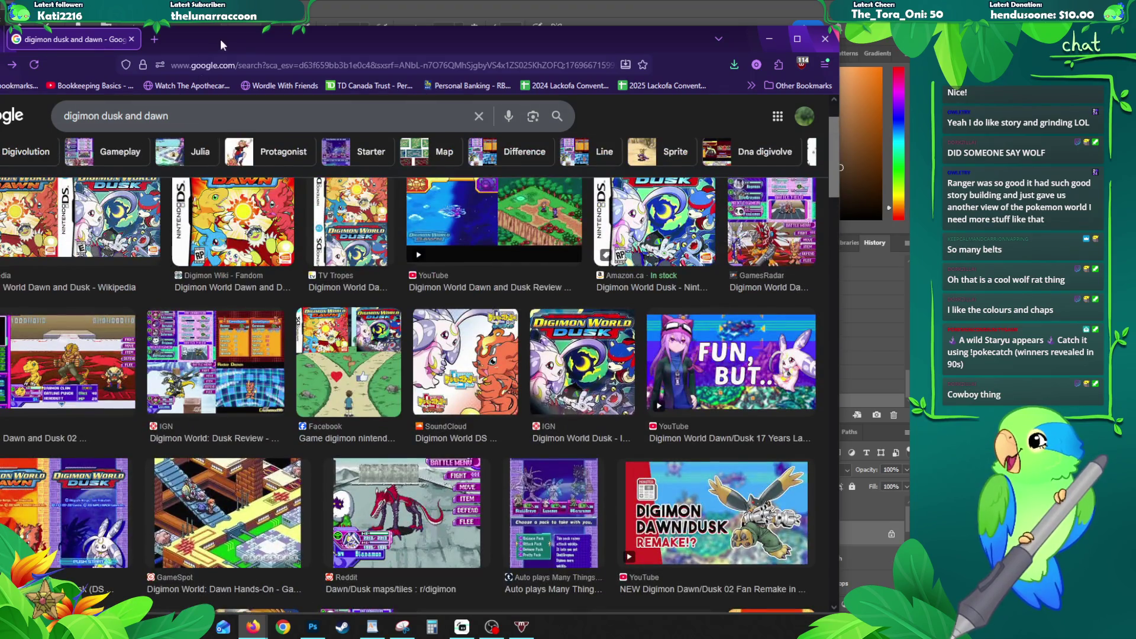
pyautogui.moveTo(221, 39); pyautogui.dragTo(345, 36)
pyautogui.scroll(2, 256, 280)
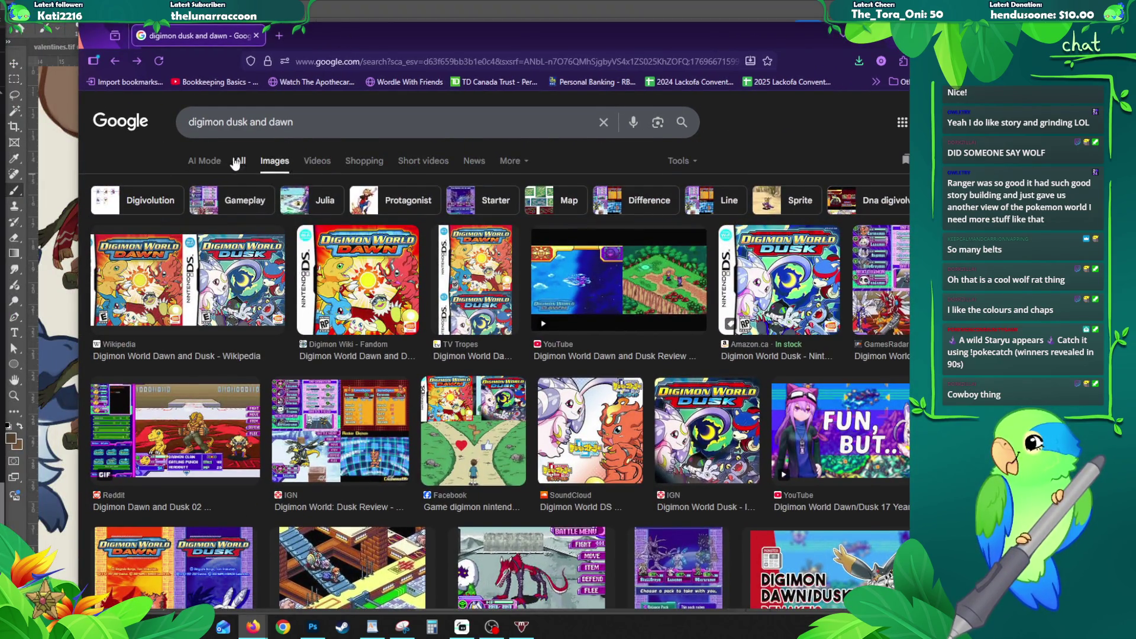
pyautogui.moveTo(567, 36)
pyautogui.mouseDown()
pyautogui.moveTo(345, 62)
pyautogui.moveTo(0, 62)
pyautogui.mouseUp()
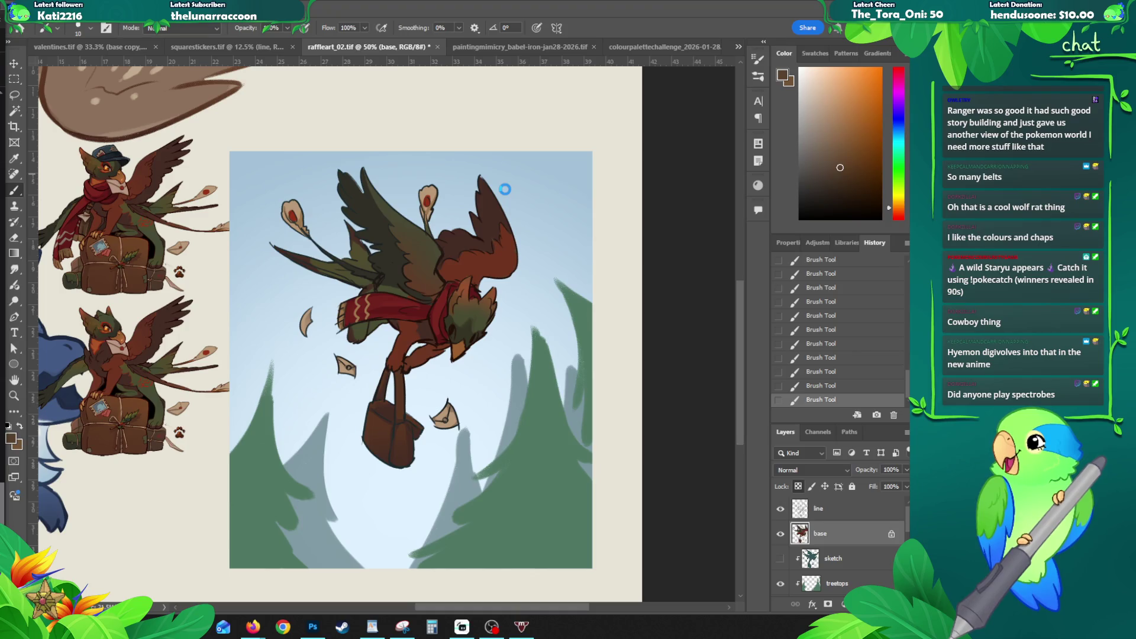
pyautogui.scroll(-1, 742, 387)
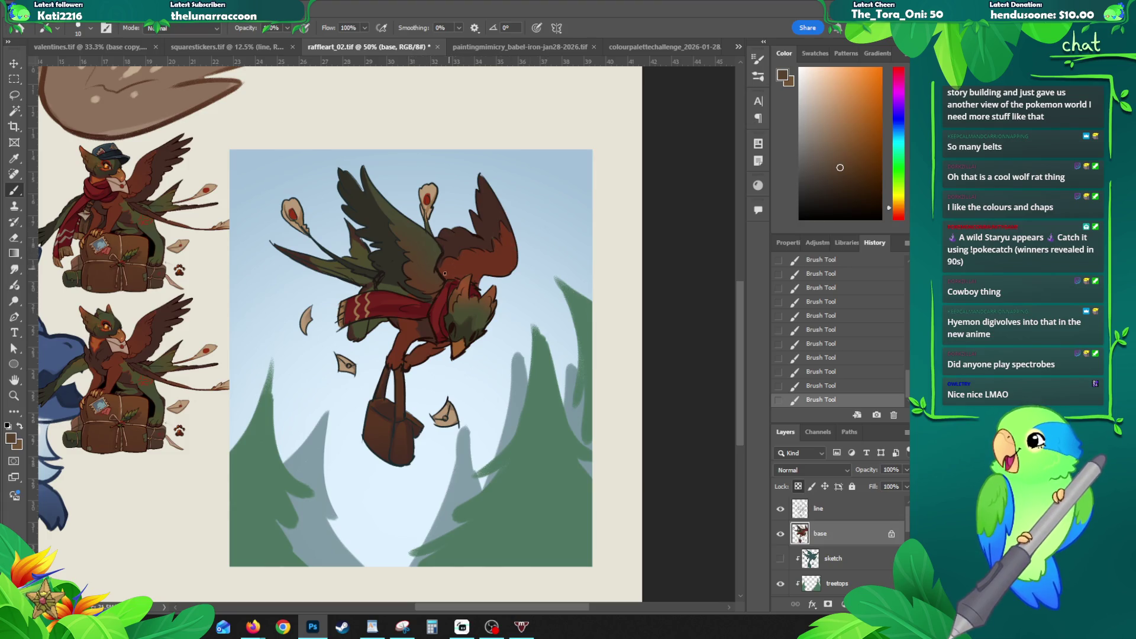
# Step: Sample the dark olive green from the left reference sketch as the foreground colour
pyautogui.keyDown('alt'); pyautogui.click(148, 207); pyautogui.keyUp('alt')
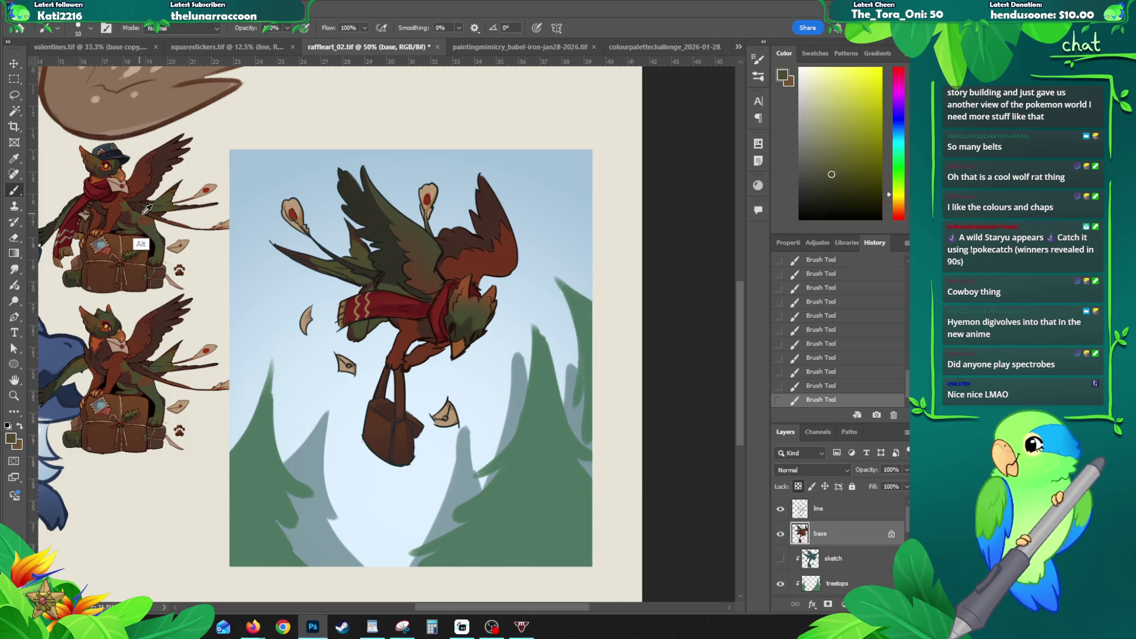
pyautogui.press('g')
pyautogui.moveTo(414, 247)
pyautogui.mouseDown()
pyautogui.moveTo(441, 245)
pyautogui.moveTo(419, 267)
pyautogui.mouseUp()
pyautogui.hotkey('ctrl', 'z')
pyautogui.hotkey('ctrl', 'z')
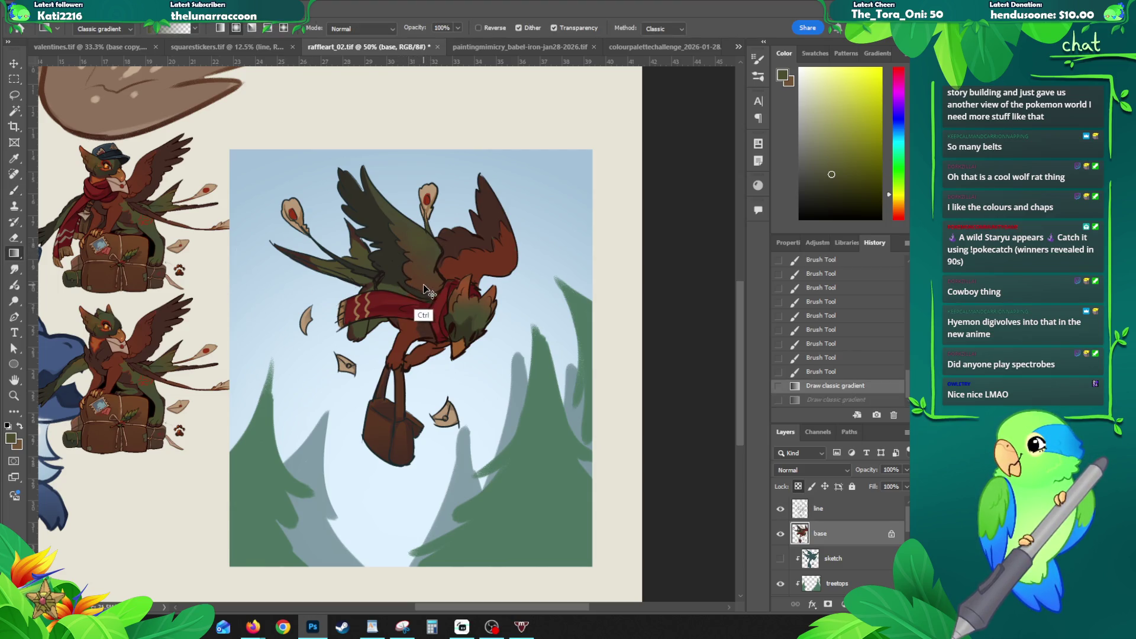
pyautogui.press('b')
pyautogui.moveTo(422, 282); pyautogui.dragTo(418, 290)
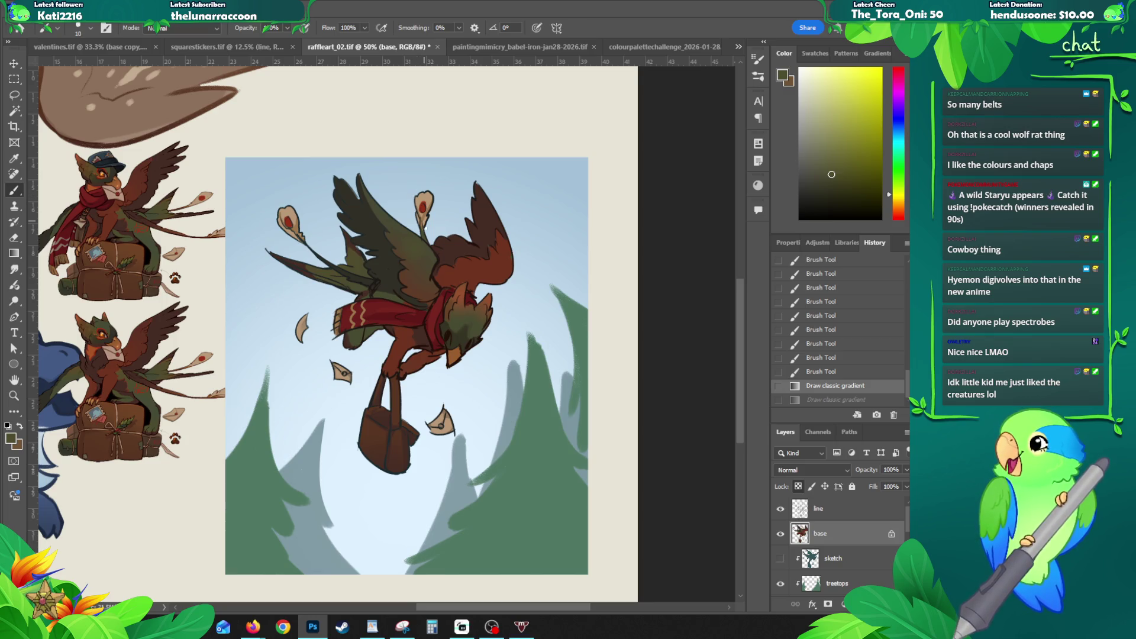
pyautogui.moveTo(423, 252); pyautogui.dragTo(383, 261)
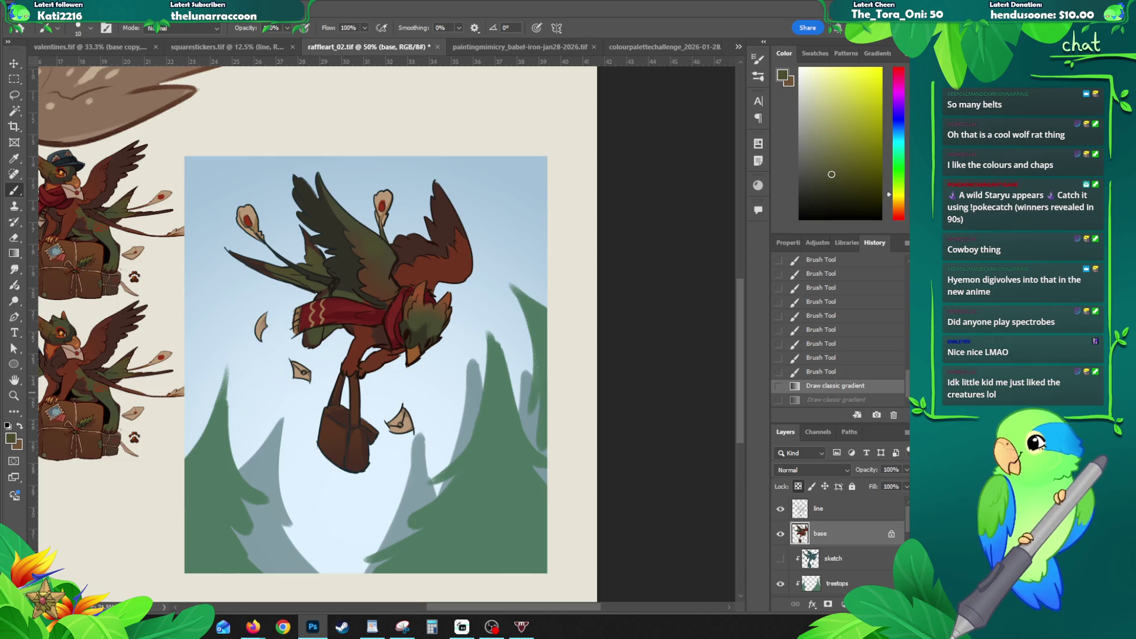
pyautogui.hotkey('alt', 'Tab')
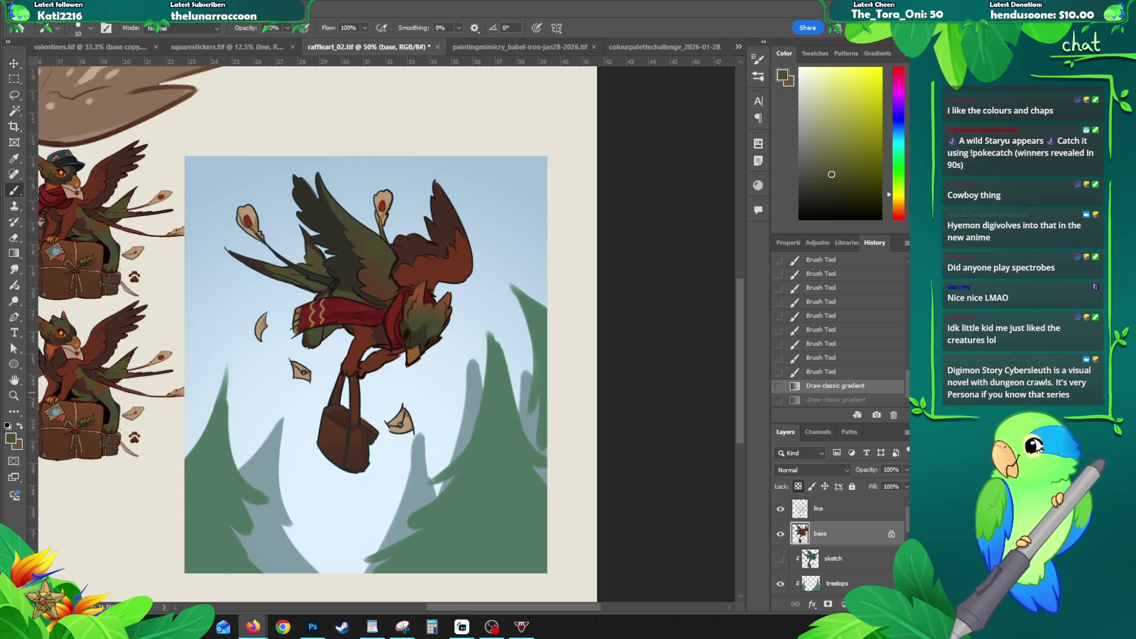
# Step: Switch to the Firefox window showing the spectrobes image search
pyautogui.hotkey('alt', 'Tab')
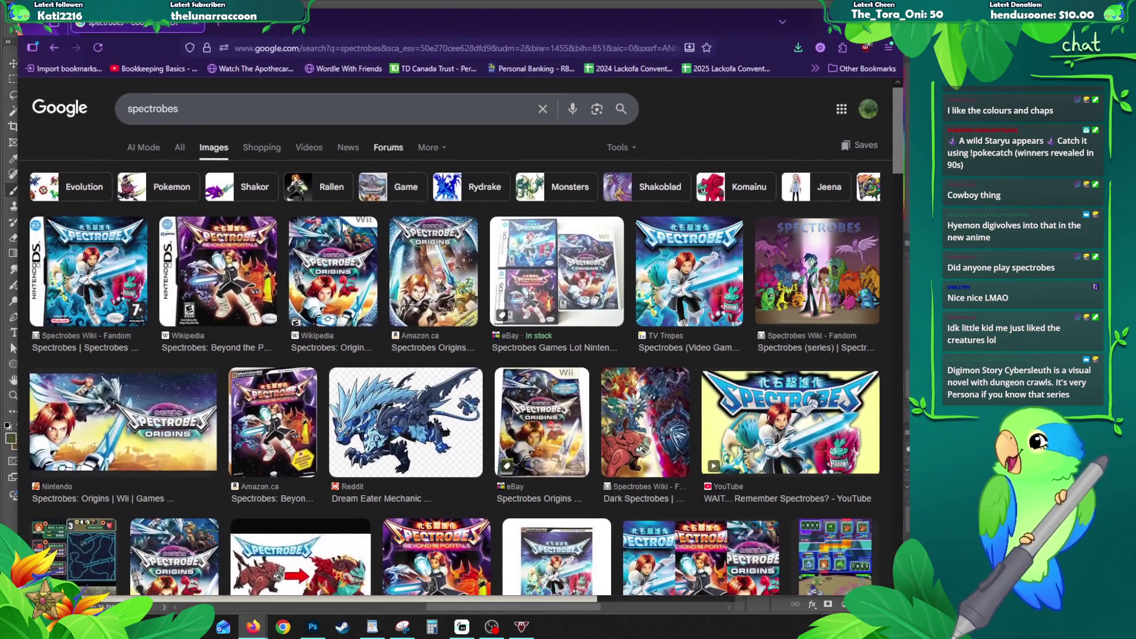
pyautogui.click(131, 265)
pyautogui.moveTo(582, 32); pyautogui.dragTo(560, 23)
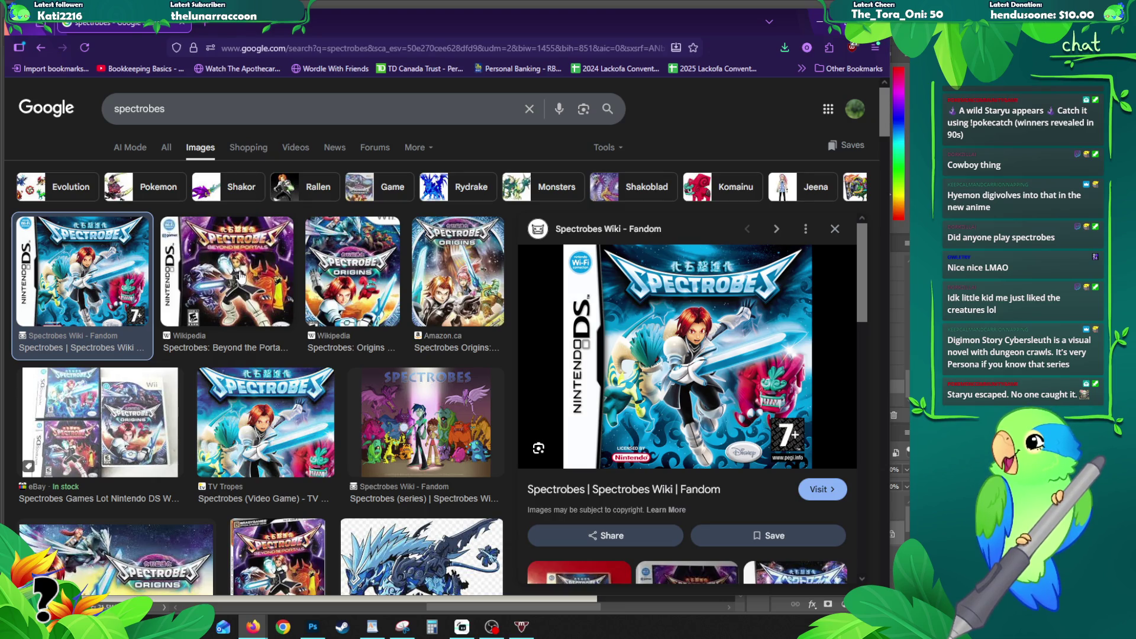
pyautogui.click(253, 280)
pyautogui.click(359, 277)
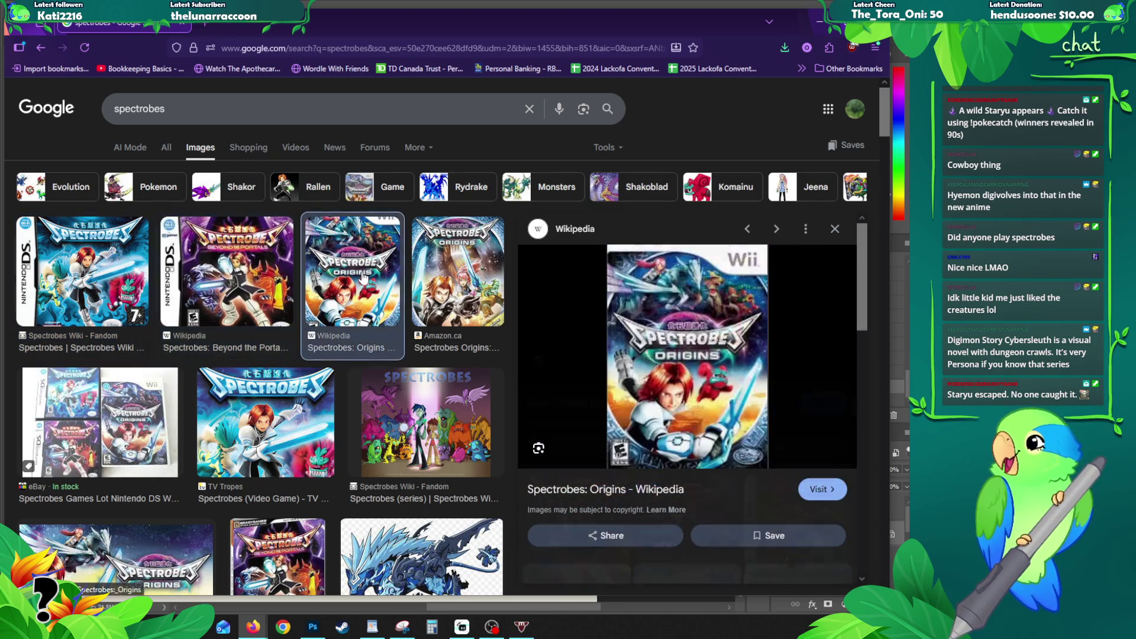
pyautogui.click(835, 228)
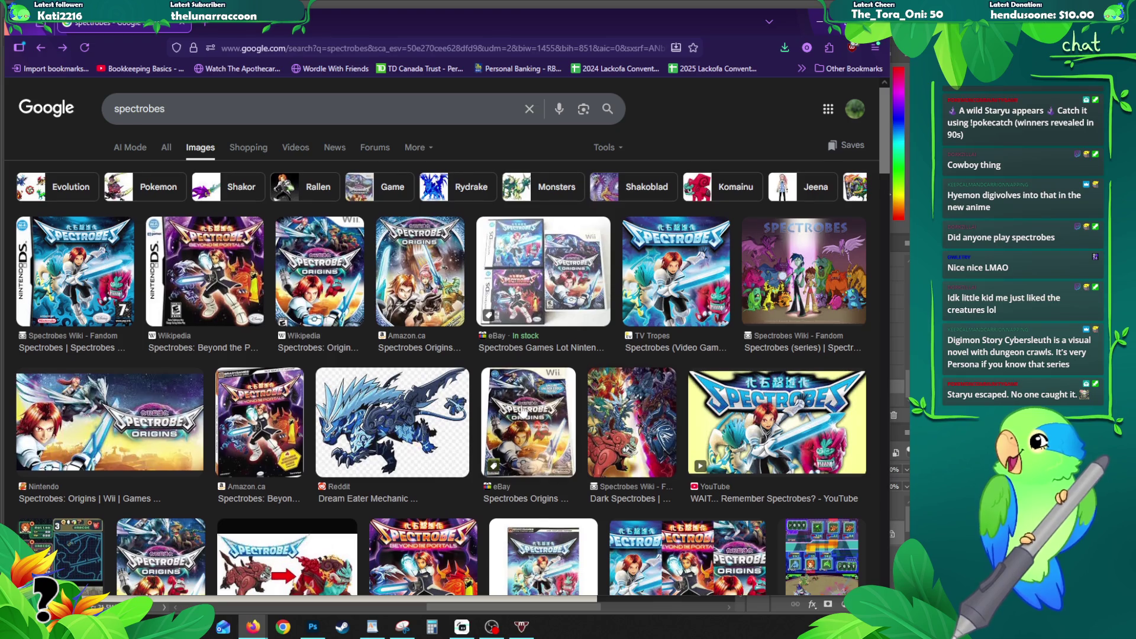
pyautogui.scroll(-2, 524, 416)
pyautogui.click(163, 446)
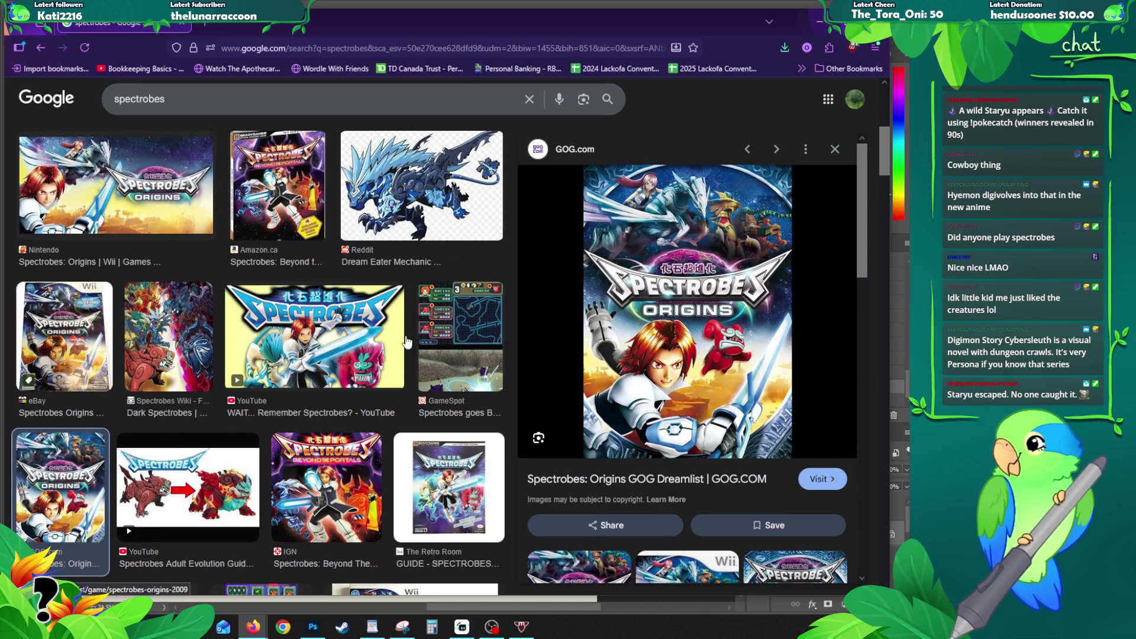
pyautogui.click(836, 153)
pyautogui.scroll(-2, 478, 229)
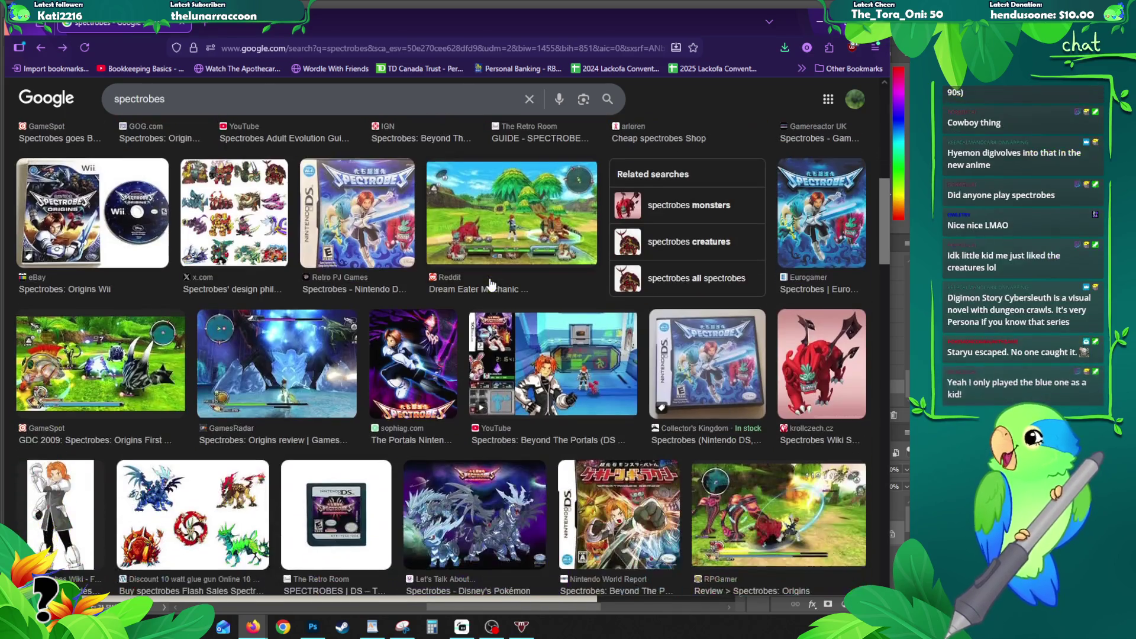
pyautogui.scroll(-2, 478, 231)
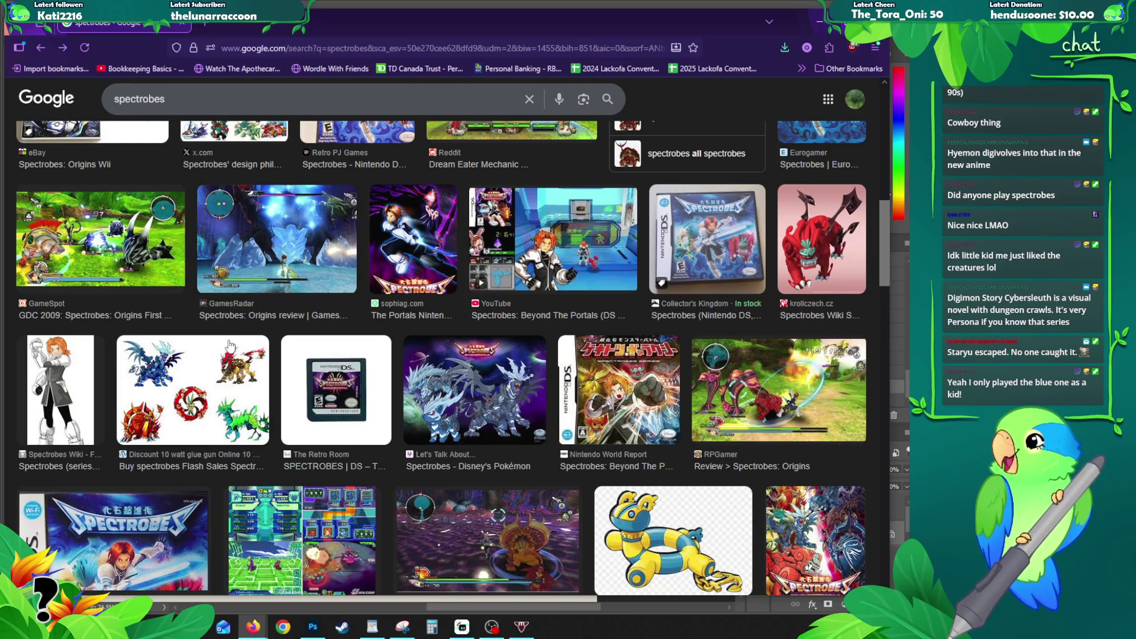
pyautogui.scroll(5, 230, 347)
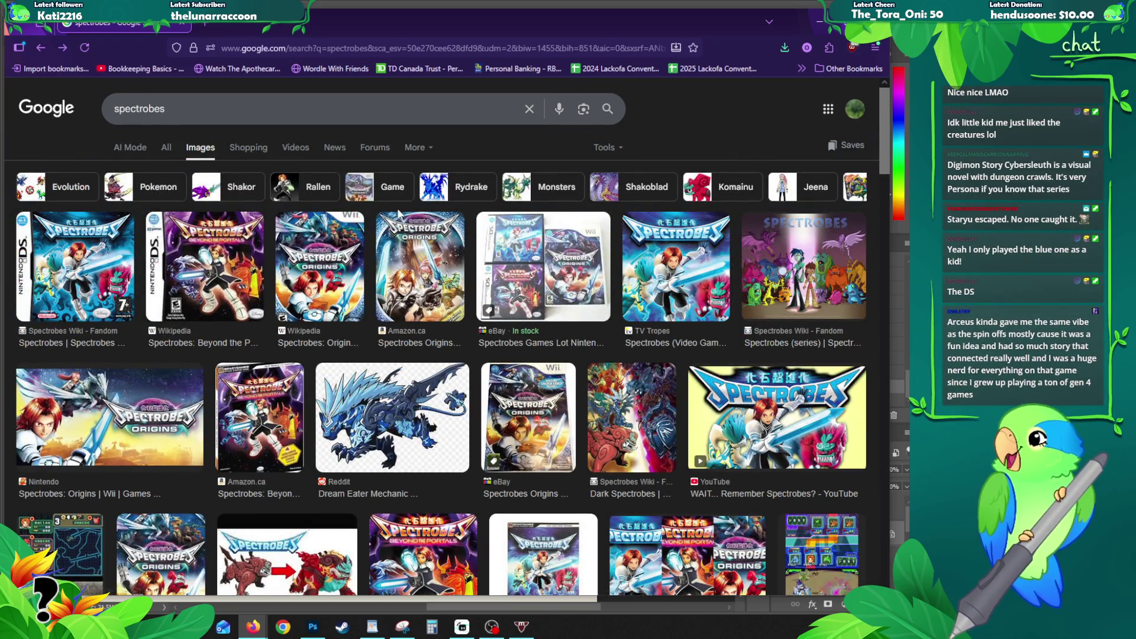
# Step: Preview the Komanoto and red Komainu model images, then return to the griffin painting
pyautogui.click(720, 192)
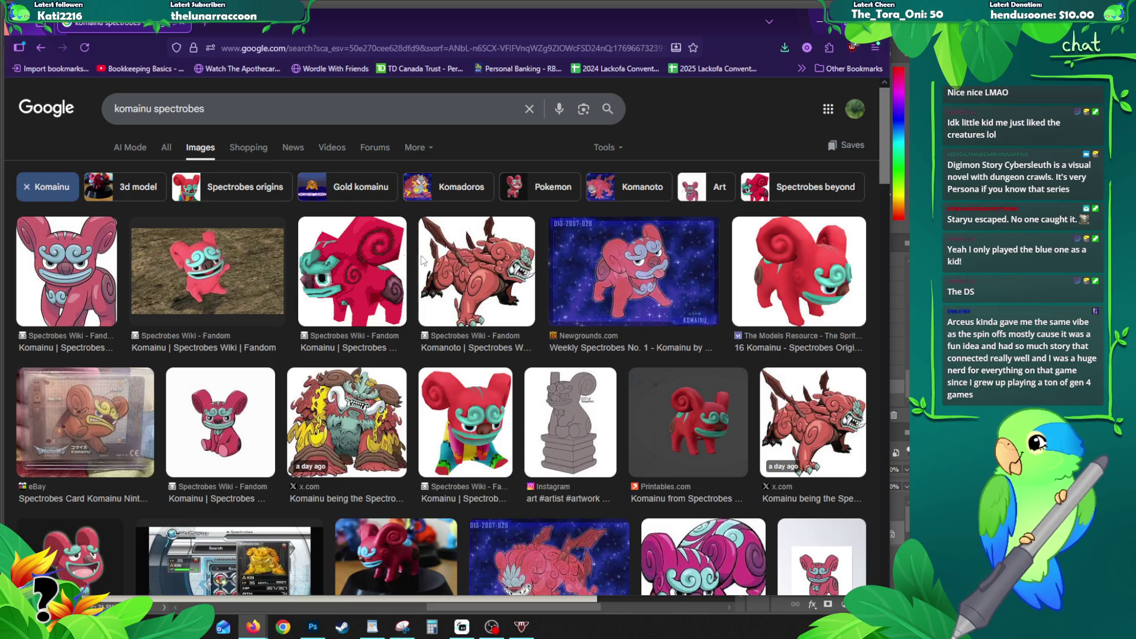
pyautogui.click(480, 263)
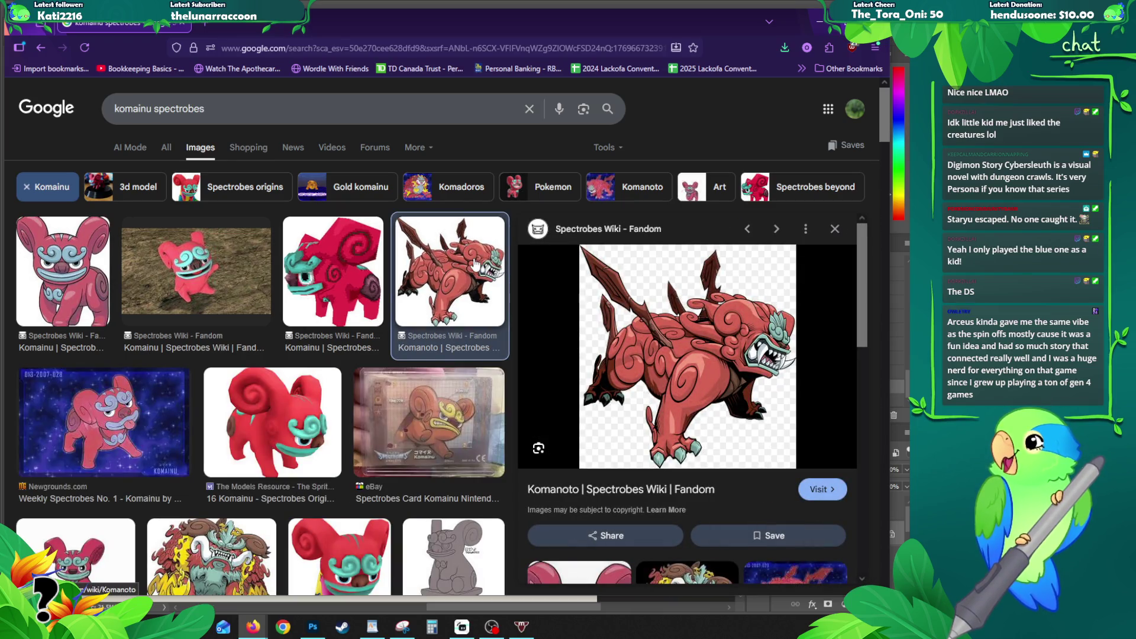
pyautogui.click(287, 425)
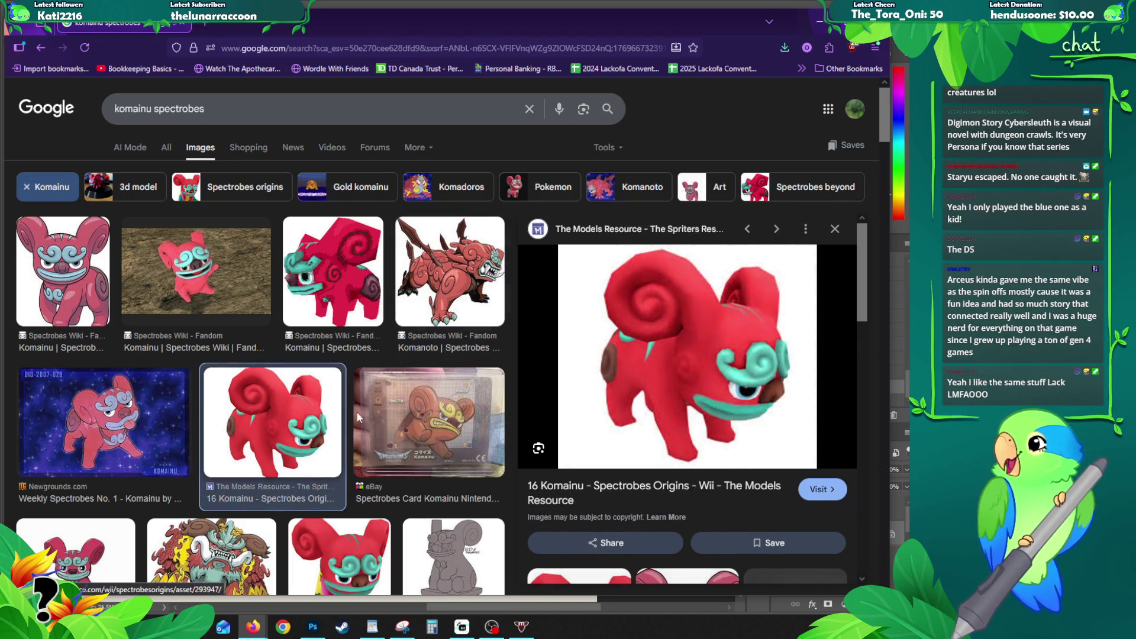
pyautogui.click(835, 228)
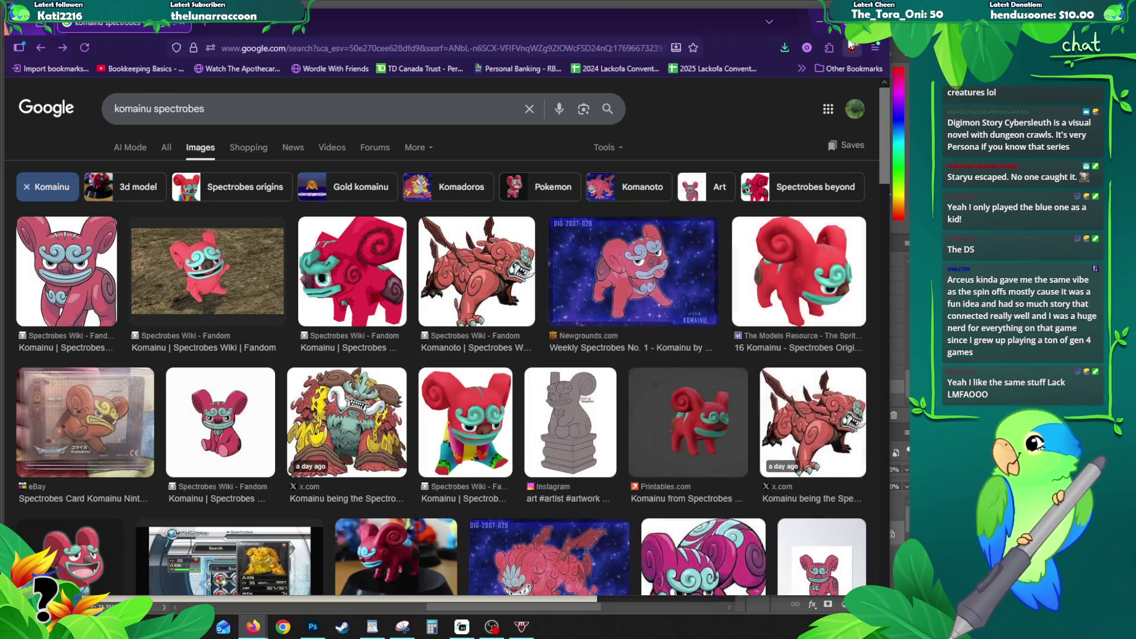
pyautogui.hotkey('alt', 'Tab')
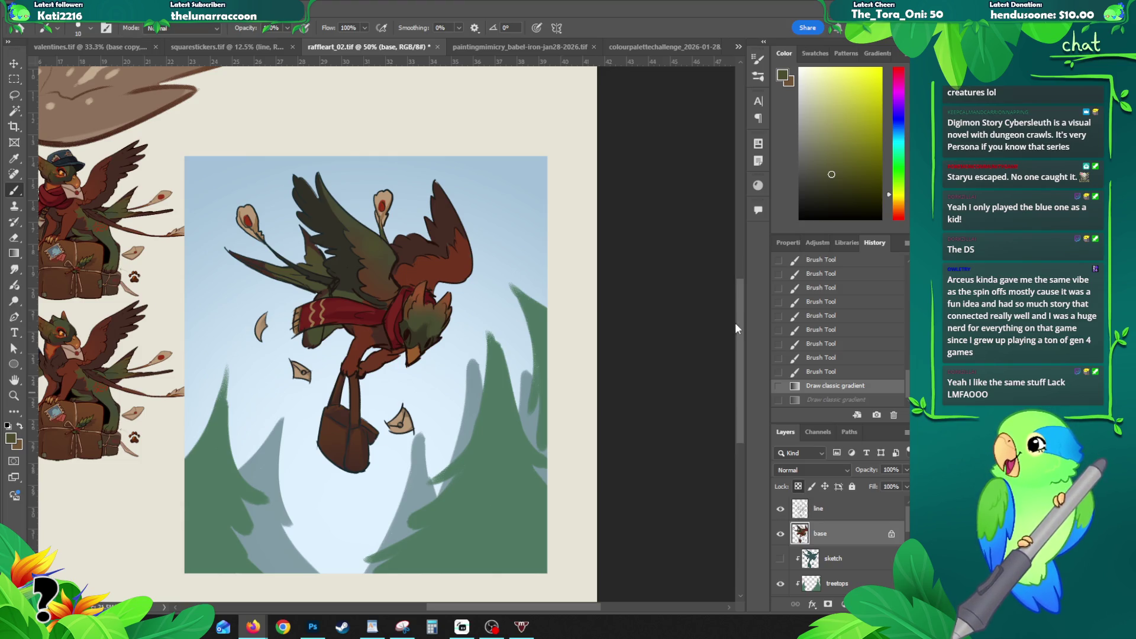
pyautogui.scroll(1, 735, 329)
pyautogui.scroll(-1, 328, 281)
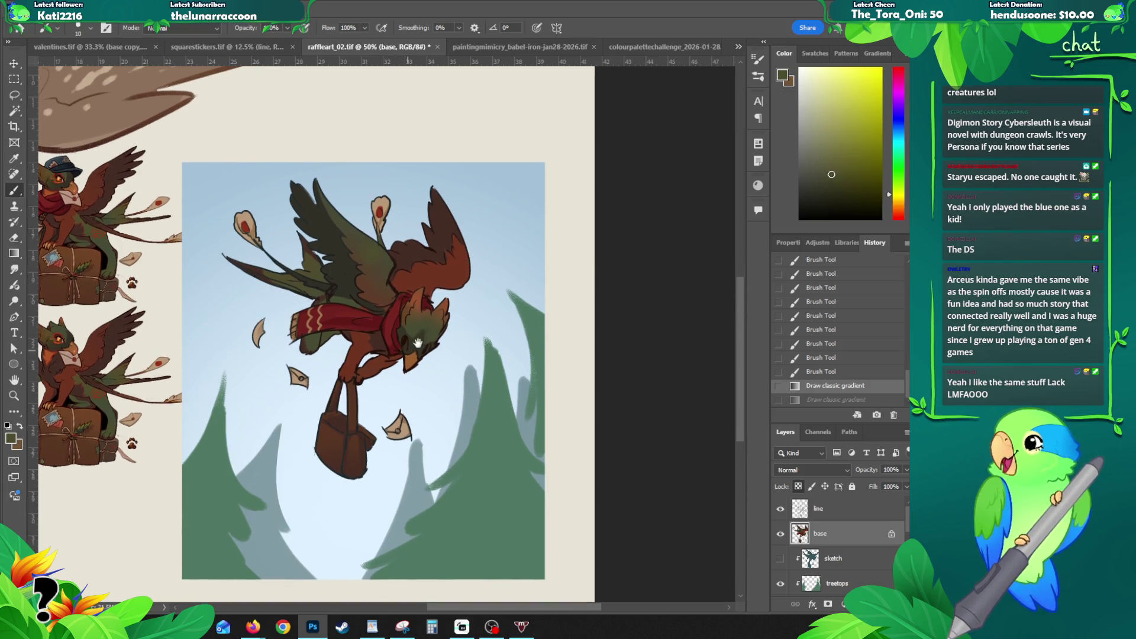
# Step: Paint small dark red marks on the griffin and its scarf
pyautogui.moveTo(416, 323); pyautogui.dragTo(456, 295)
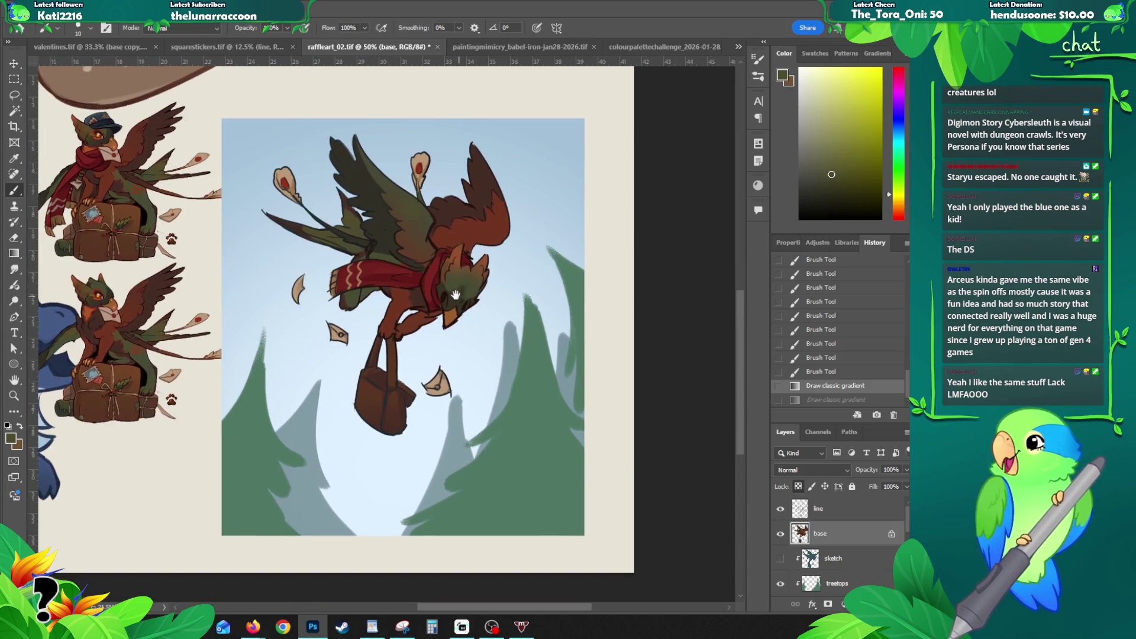
pyautogui.keyDown('alt'); pyautogui.click(336, 252); pyautogui.keyUp('alt')
pyautogui.click(297, 289)
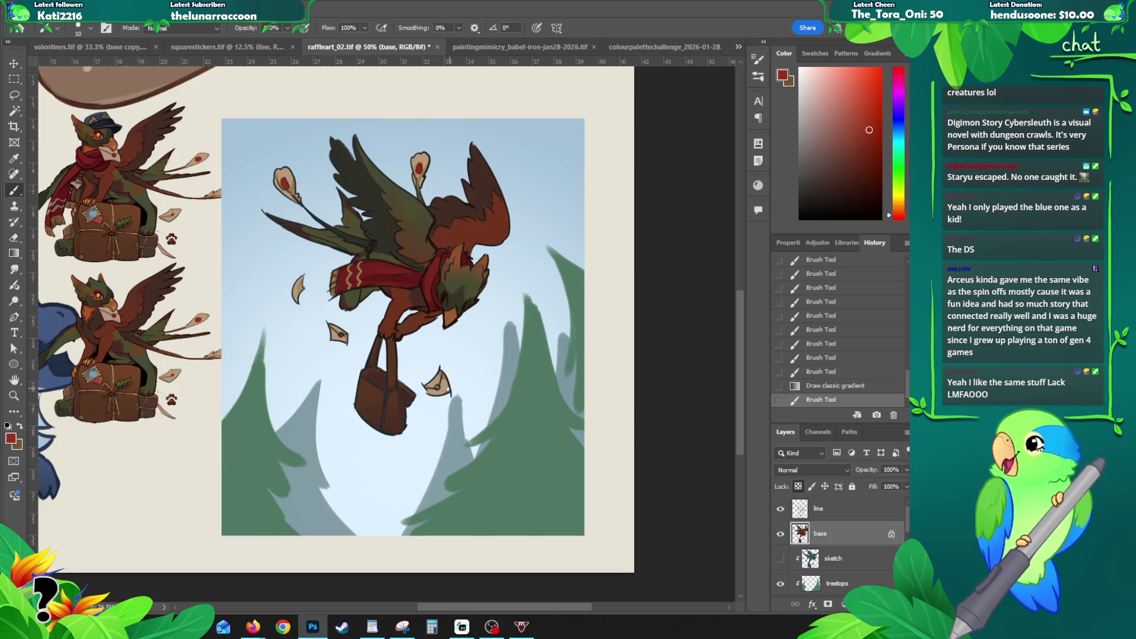
pyautogui.click(298, 289)
pyautogui.click(298, 320)
pyautogui.hotkey('ctrl', 'z')
pyautogui.click(352, 268)
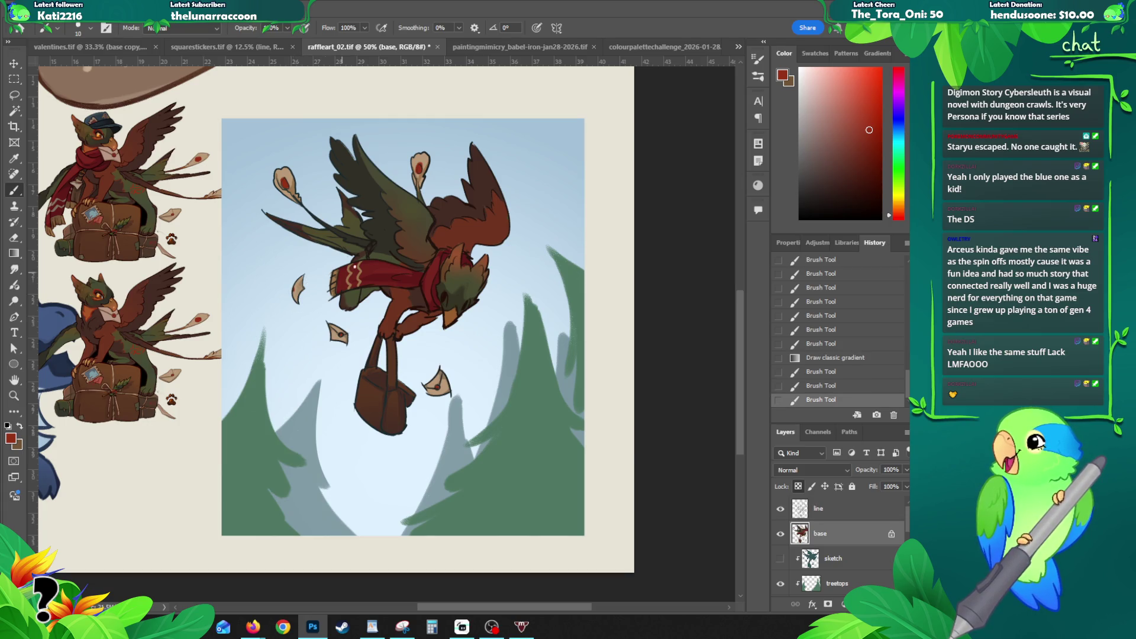
pyautogui.click(334, 282)
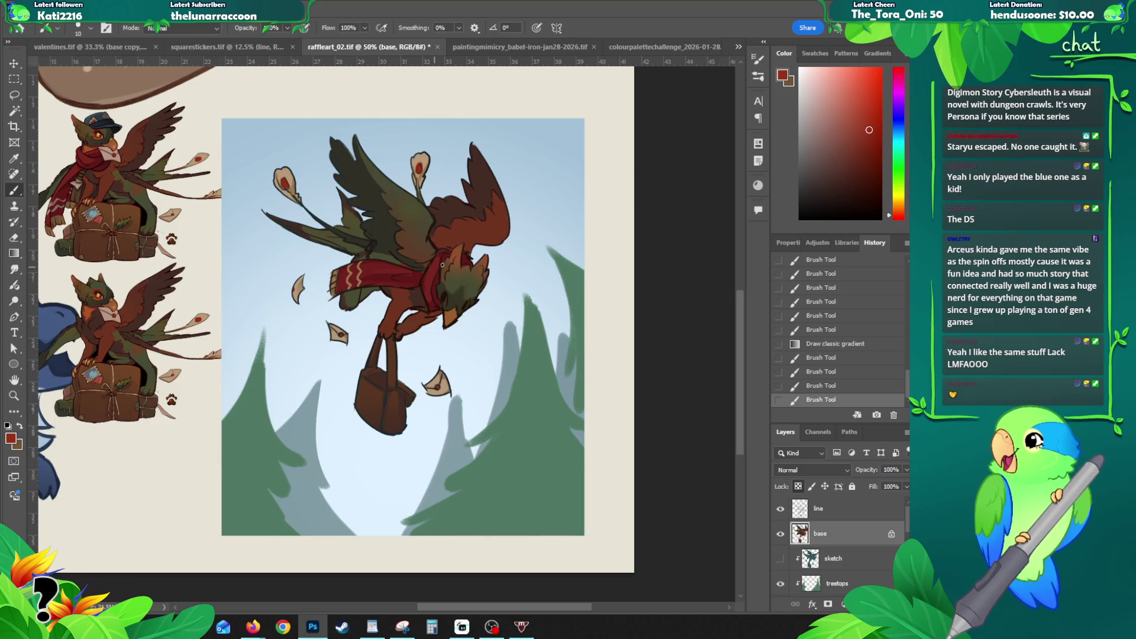
# Step: Zoom to the satchel, sample a brown and reshape the satchel's top edge
pyautogui.press('z')
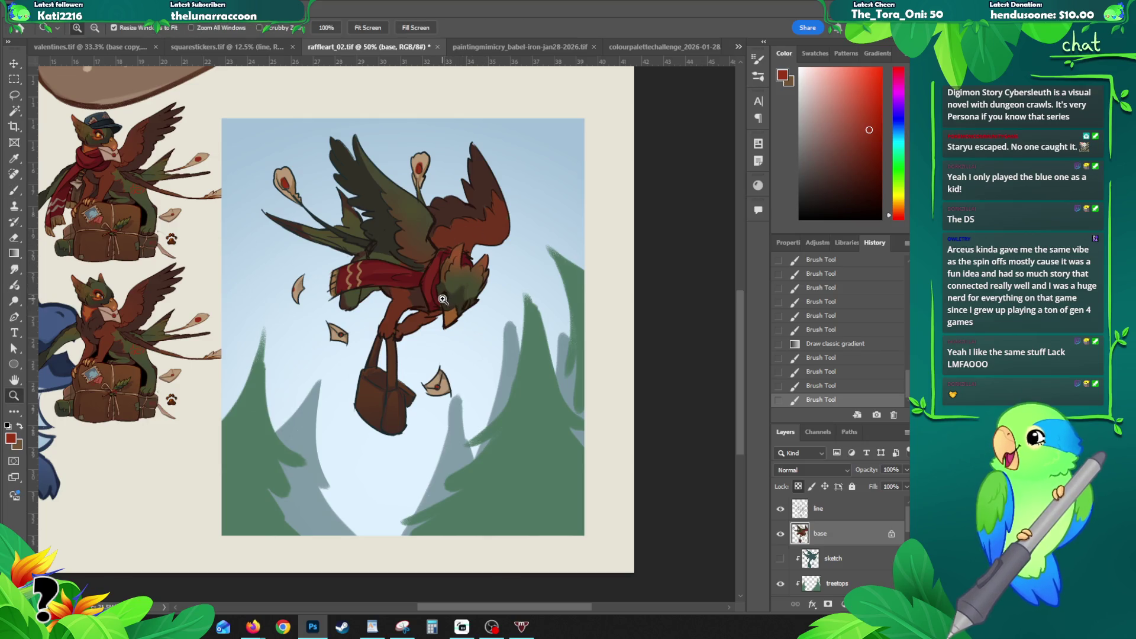
pyautogui.click(393, 335)
pyautogui.moveTo(410, 415); pyautogui.dragTo(474, 366)
pyautogui.press('b')
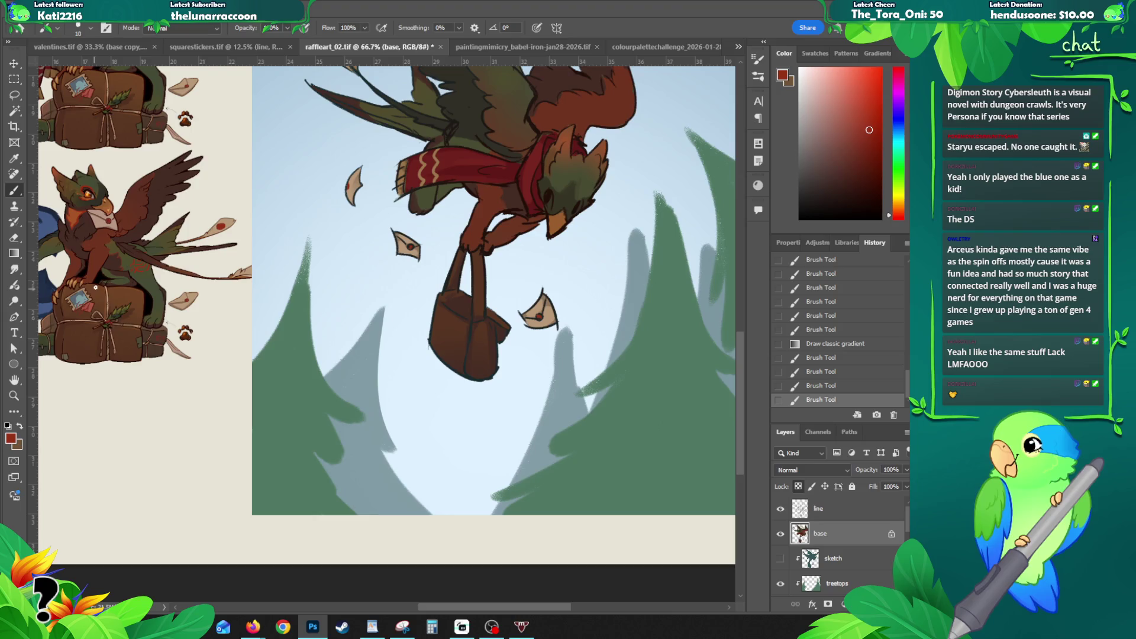
pyautogui.keyDown('alt'); pyautogui.click(108, 284); pyautogui.keyUp('alt')
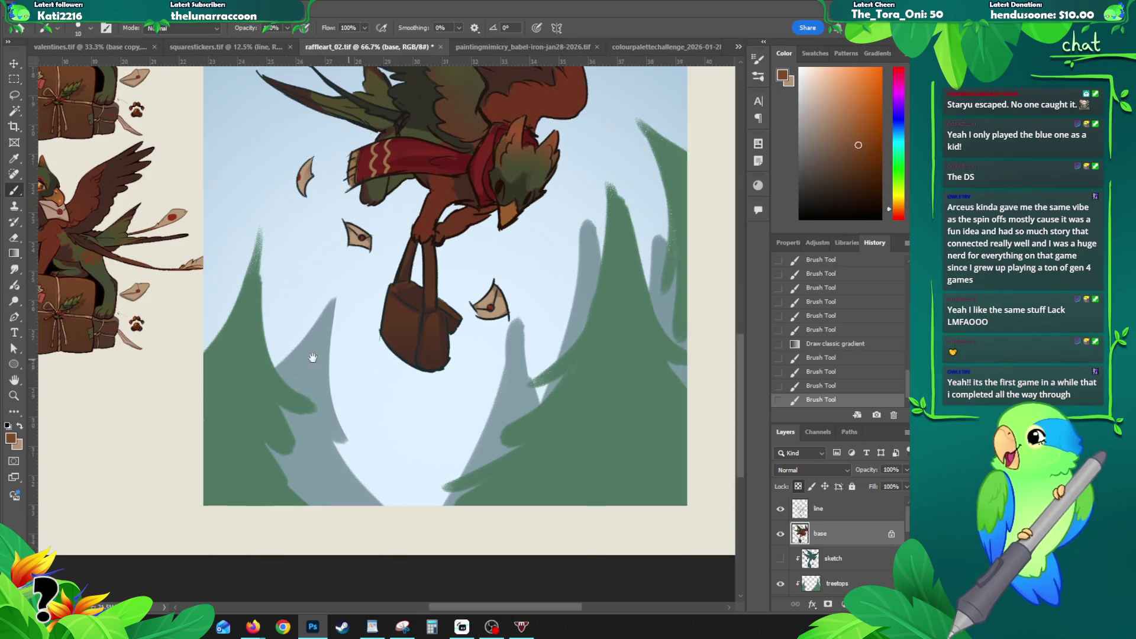
pyautogui.hscroll(3, 311, 347)
pyautogui.moveTo(354, 324)
pyautogui.mouseDown()
pyautogui.moveTo(354, 355)
pyautogui.moveTo(389, 307)
pyautogui.moveTo(363, 269)
pyautogui.moveTo(387, 247)
pyautogui.mouseUp()
pyautogui.hotkey('ctrl', 'z')
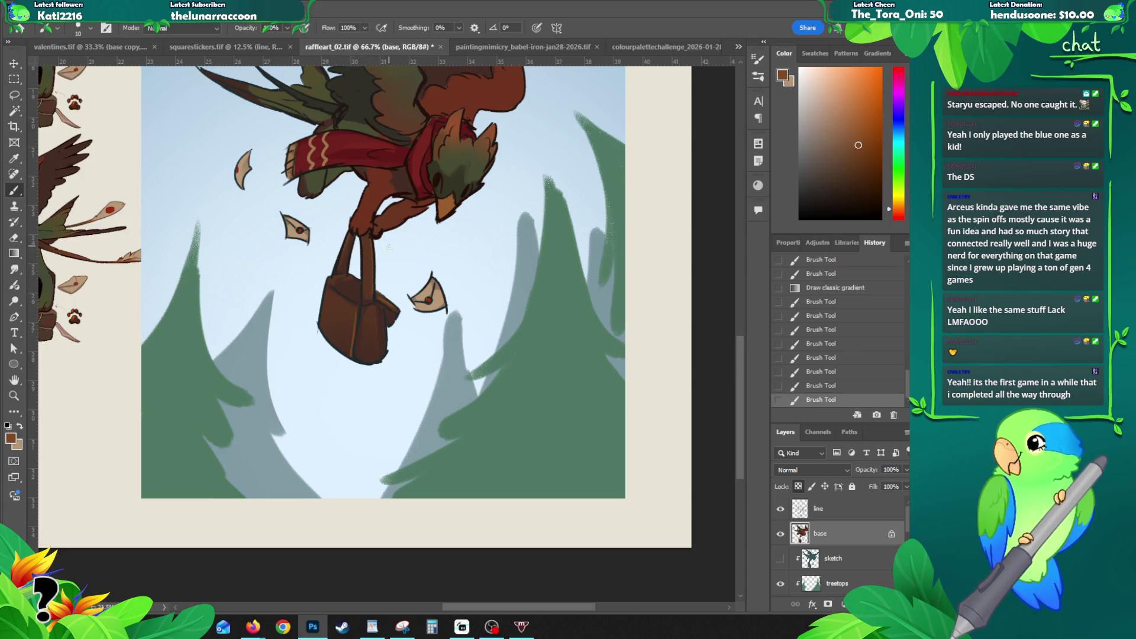
pyautogui.moveTo(336, 291)
pyautogui.mouseDown()
pyautogui.moveTo(359, 285)
pyautogui.moveTo(325, 331)
pyautogui.moveTo(375, 320)
pyautogui.mouseUp()
pyautogui.press('g')
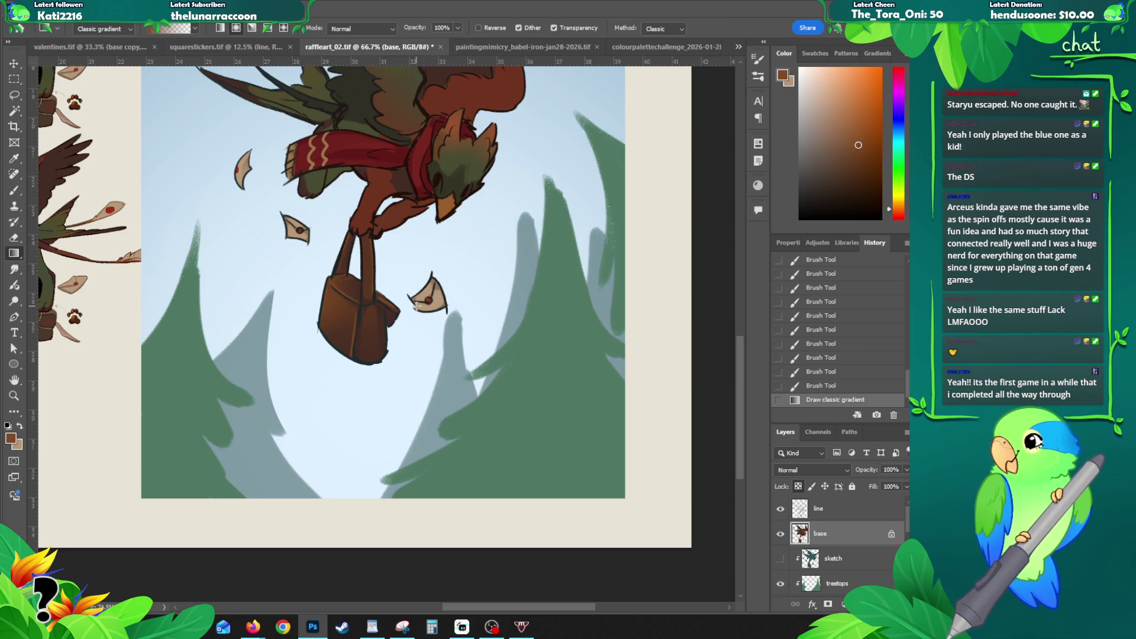
pyautogui.scroll(2, 418, 310)
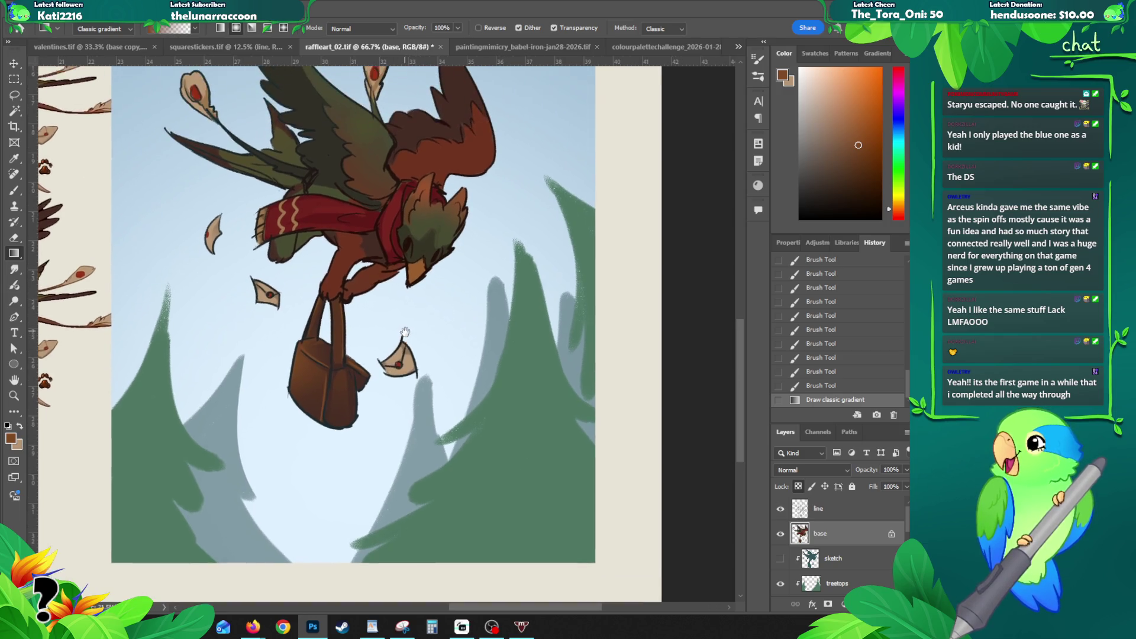
# Step: Sample a dark maroon and paint a small shadow stroke on the chest, then zoom out to the whole artwork
pyautogui.press('b')
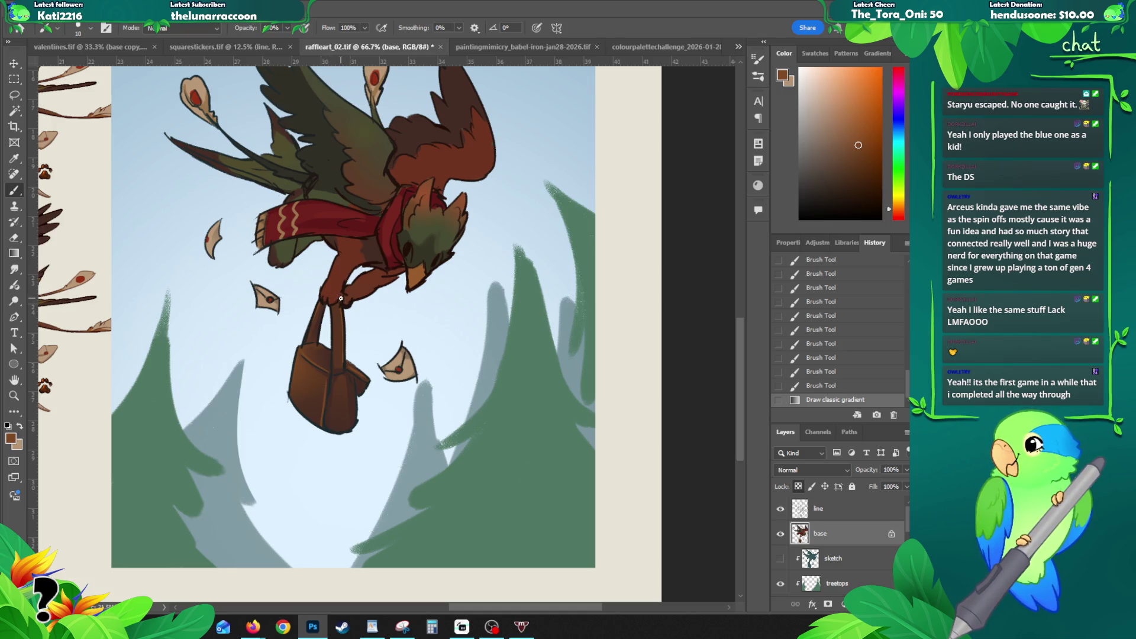
pyautogui.moveTo(378, 280)
pyautogui.mouseDown()
pyautogui.moveTo(506, 317)
pyautogui.moveTo(486, 311)
pyautogui.mouseUp()
pyautogui.keyDown('alt'); pyautogui.click(424, 299); pyautogui.keyUp('alt')
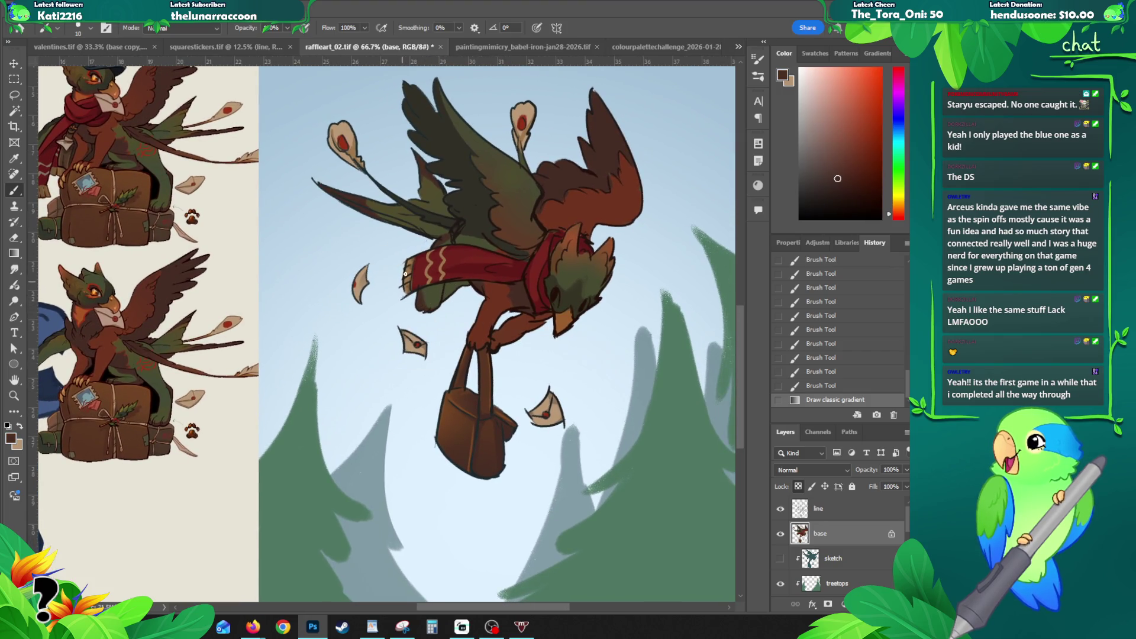
pyautogui.moveTo(424, 279)
pyautogui.mouseDown()
pyautogui.moveTo(440, 311)
pyautogui.moveTo(467, 284)
pyautogui.mouseUp()
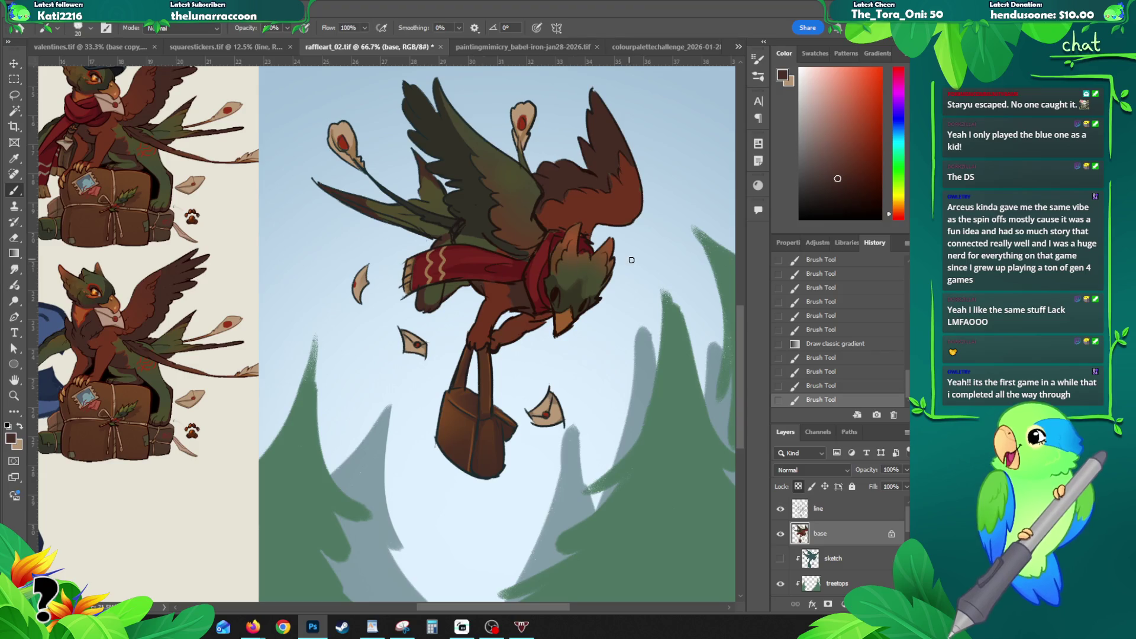
pyautogui.press('z')
pyautogui.keyDown('alt'); pyautogui.click(542, 296); pyautogui.keyUp('alt')
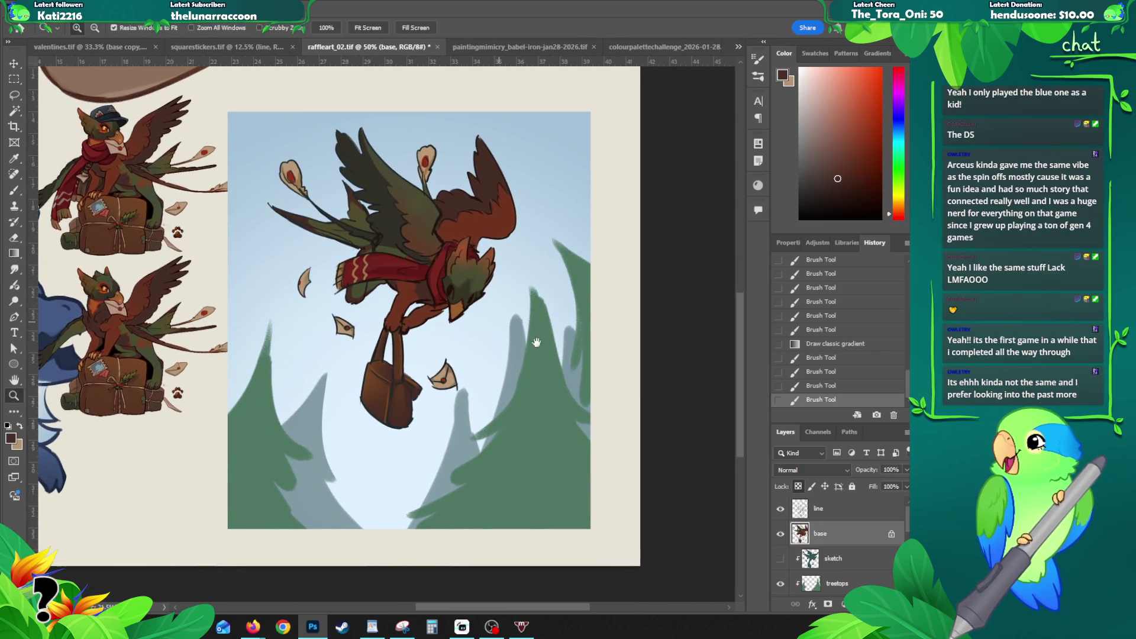
pyautogui.moveTo(635, 449); pyautogui.dragTo(551, 462)
# Step: Select the line art layer and lock its transparent pixels
pyautogui.press('v')
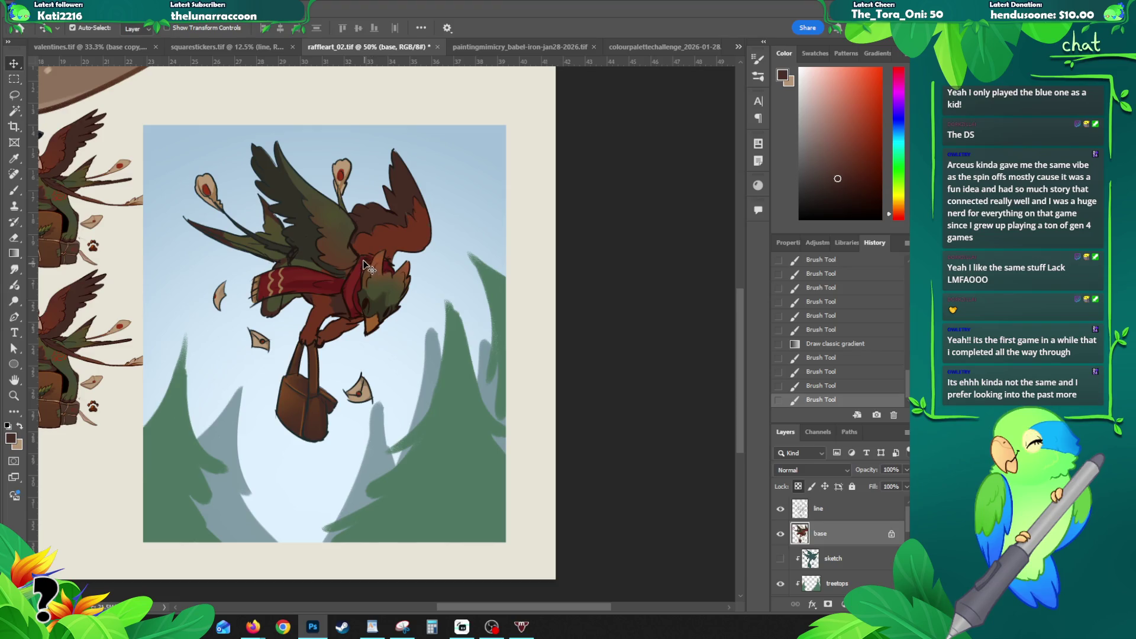
pyautogui.hotkey('alt', ']')
pyautogui.click(798, 487)
pyautogui.press('b')
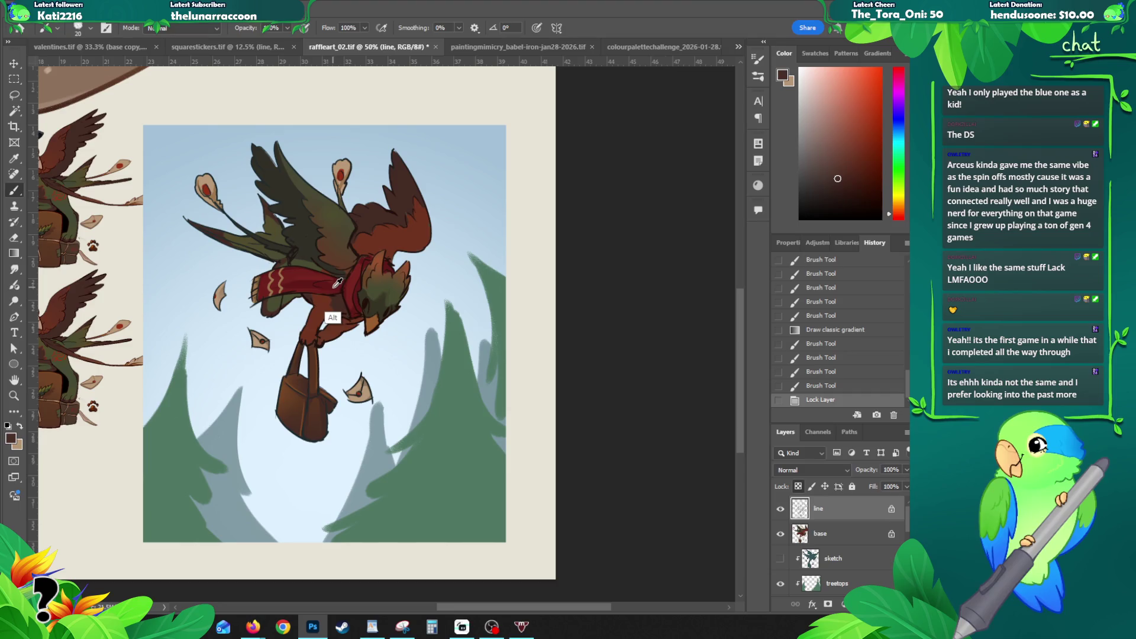
# Step: Sample the scarf's red and darken it to #3f0302 as the foreground colour
pyautogui.press('alt')
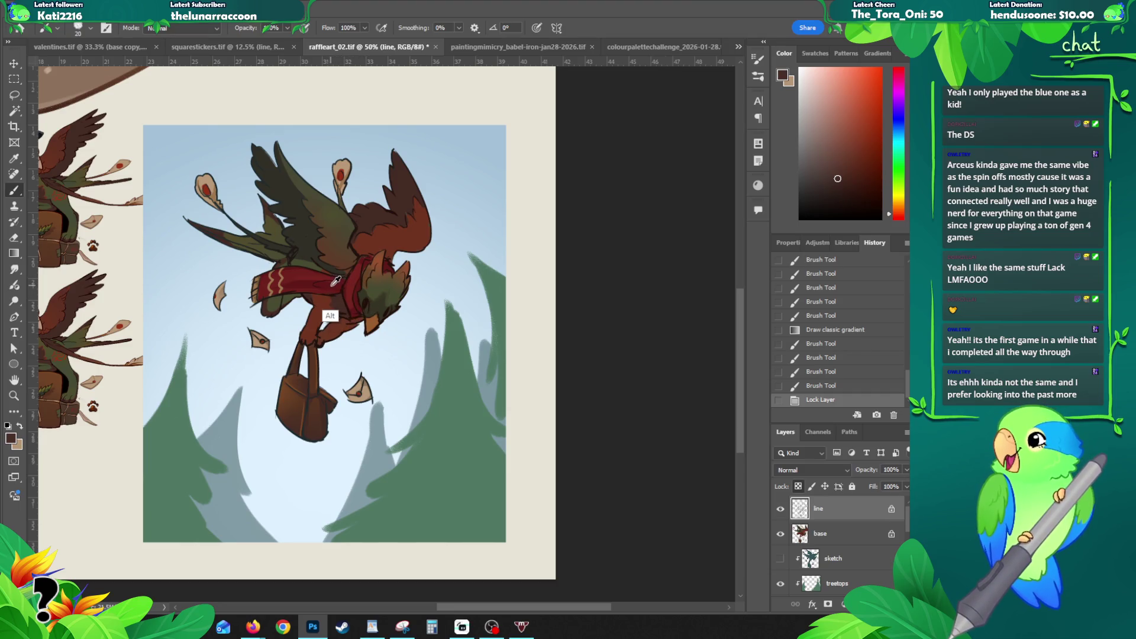
pyautogui.keyDown('alt'); pyautogui.click(336, 281); pyautogui.keyUp('alt')
pyautogui.press('z')
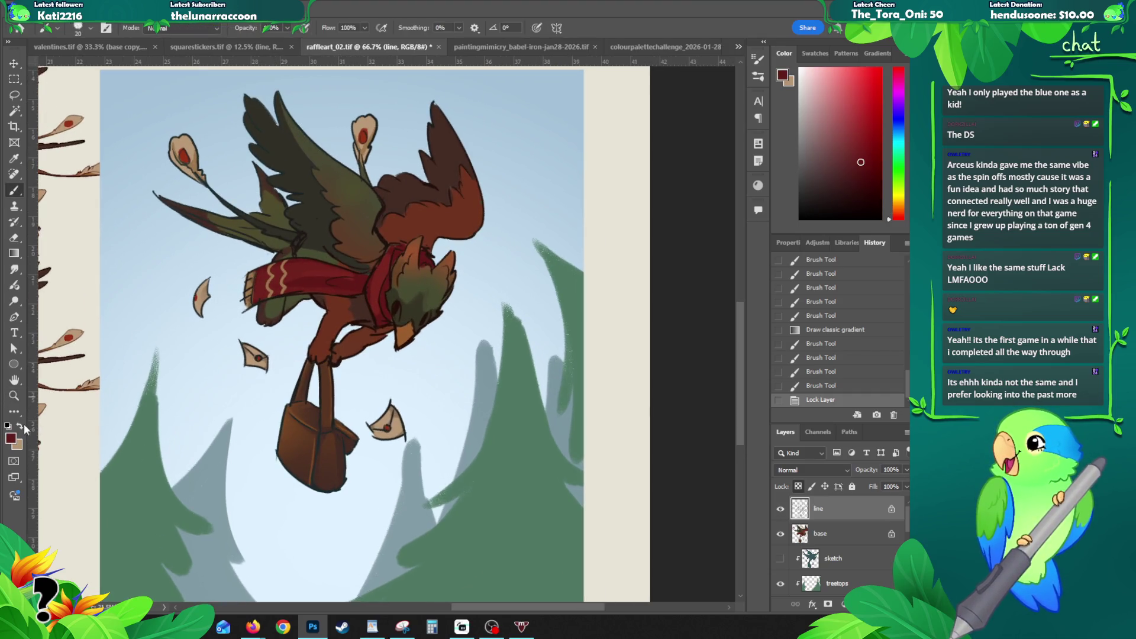
pyautogui.click(13, 439)
pyautogui.click(724, 323)
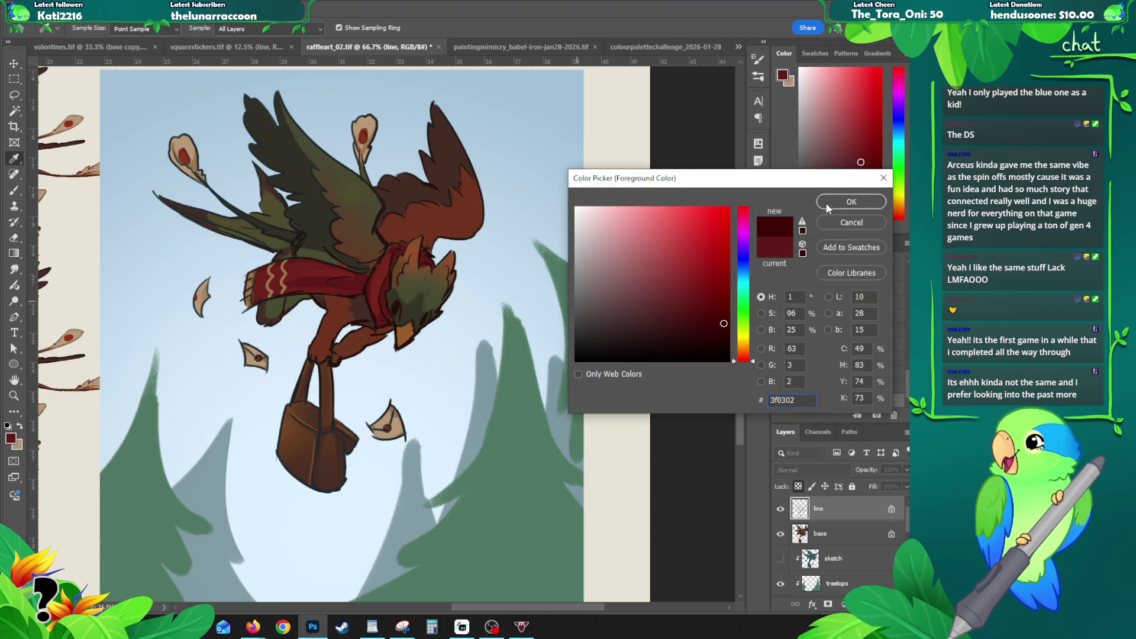
pyautogui.click(721, 315)
pyautogui.click(850, 202)
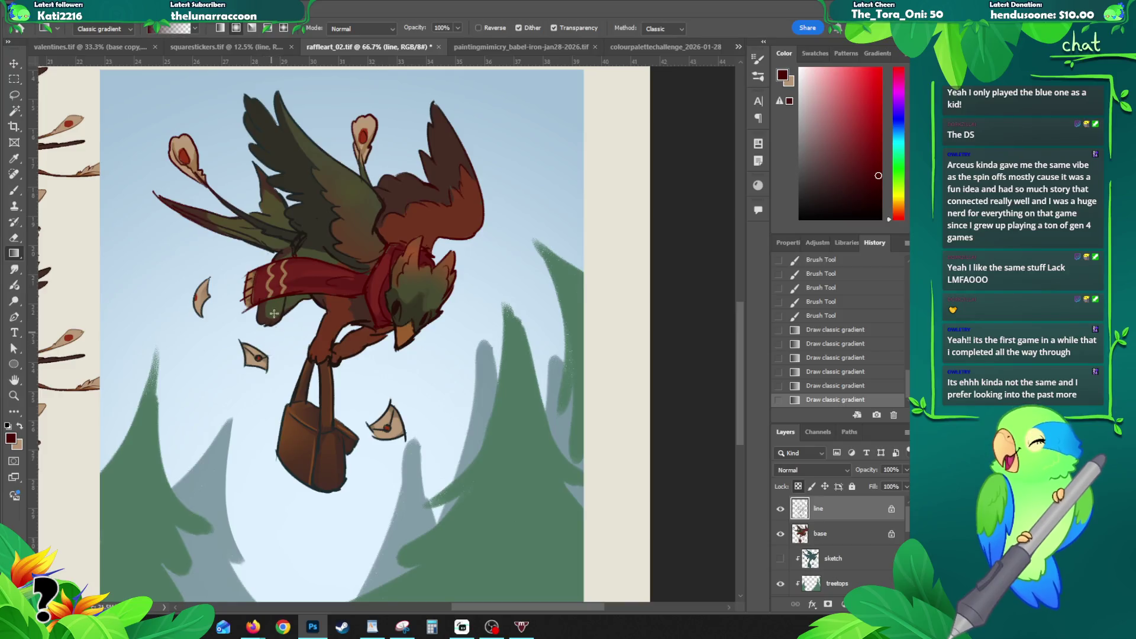
# Step: Tint the locked line art with dark red gradients over the body and satchel outlines
pyautogui.moveTo(242, 179); pyautogui.dragTo(303, 246)
pyautogui.moveTo(263, 321); pyautogui.dragTo(338, 258)
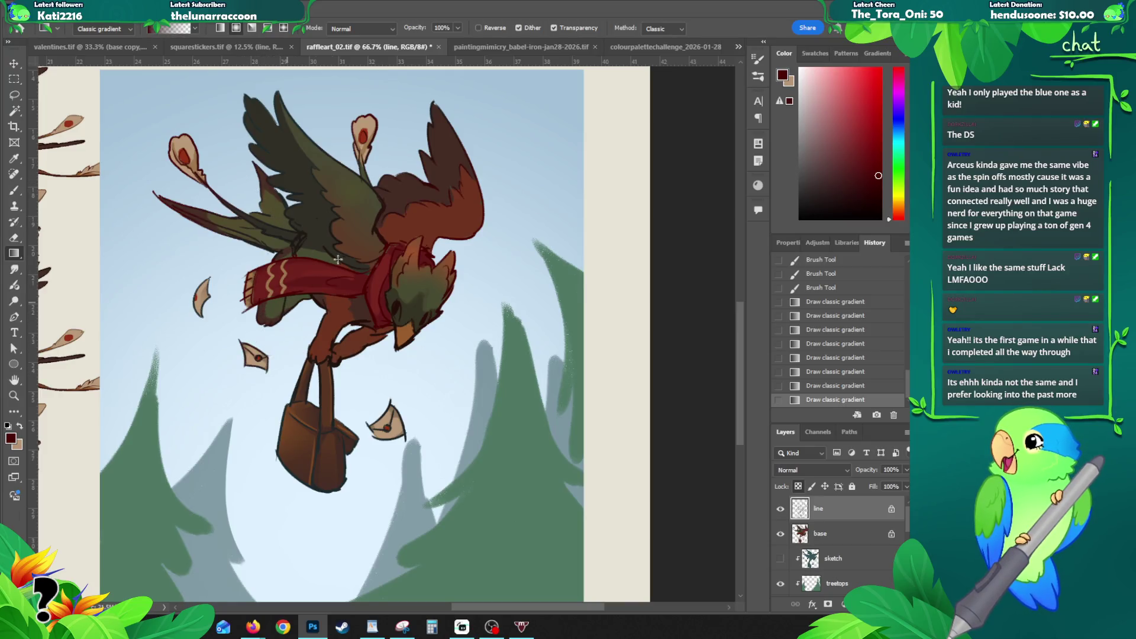
pyautogui.moveTo(273, 427); pyautogui.dragTo(303, 256)
pyautogui.moveTo(387, 427); pyautogui.dragTo(371, 336)
pyautogui.moveTo(337, 490); pyautogui.dragTo(338, 396)
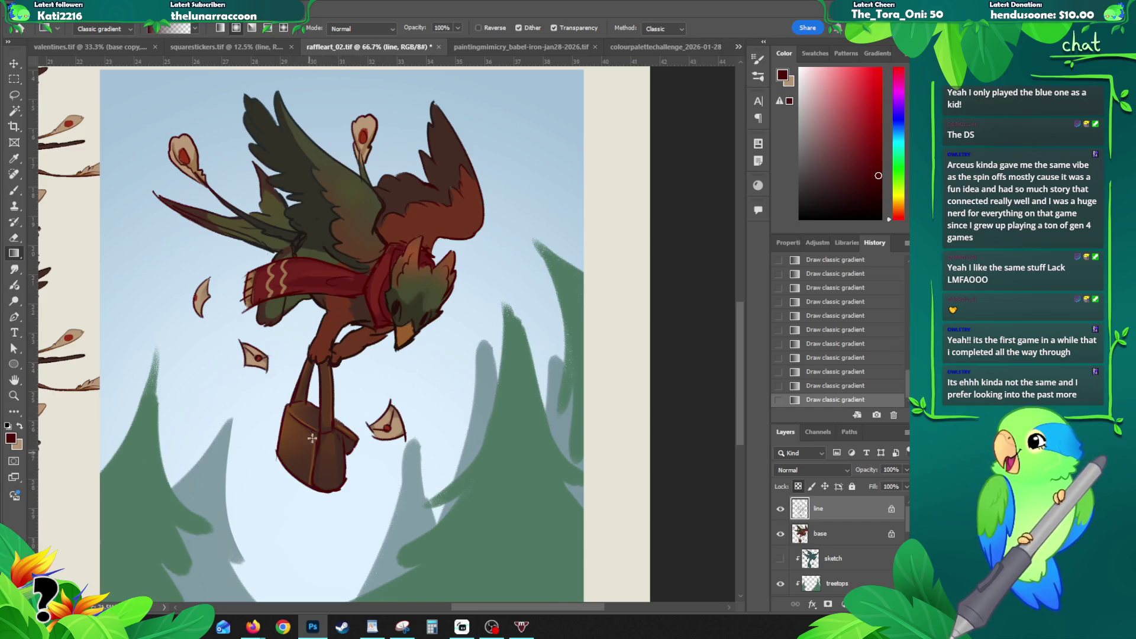
# Step: Brush dark red line details onto the chest, comparing with undo
pyautogui.press('b')
pyautogui.moveTo(417, 337)
pyautogui.mouseDown()
pyautogui.moveTo(435, 298)
pyautogui.moveTo(451, 320)
pyautogui.mouseUp()
pyautogui.hotkey('ctrl', 'z')
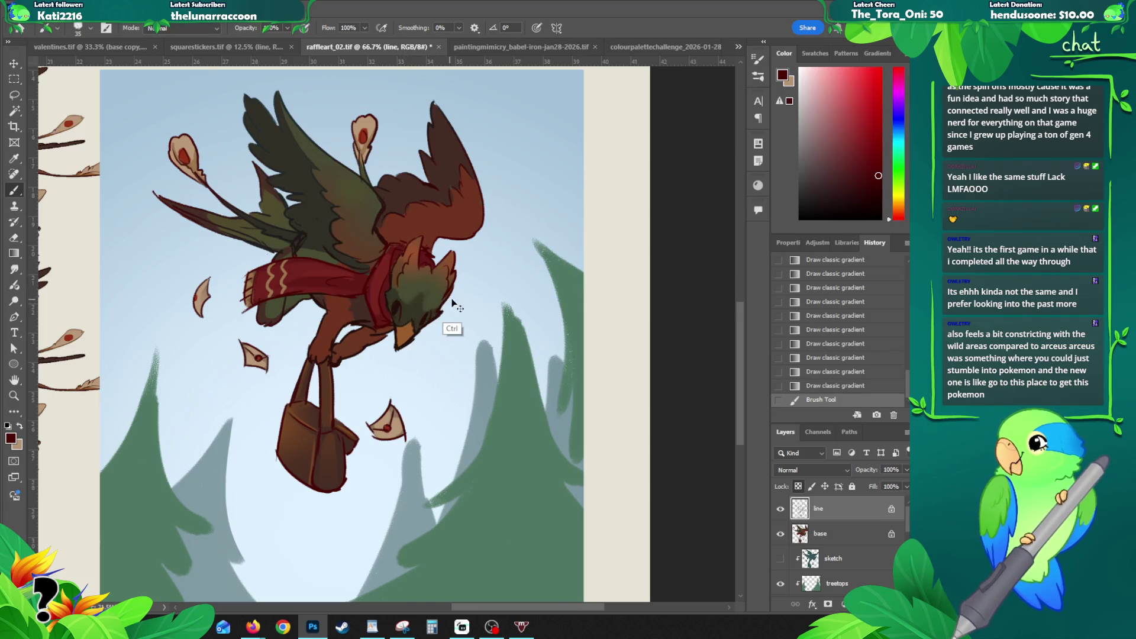
pyautogui.hotkey('ctrl', 'z')
pyautogui.moveTo(397, 346)
pyautogui.mouseDown()
pyautogui.moveTo(416, 327)
pyautogui.moveTo(400, 338)
pyautogui.moveTo(407, 331)
pyautogui.mouseUp()
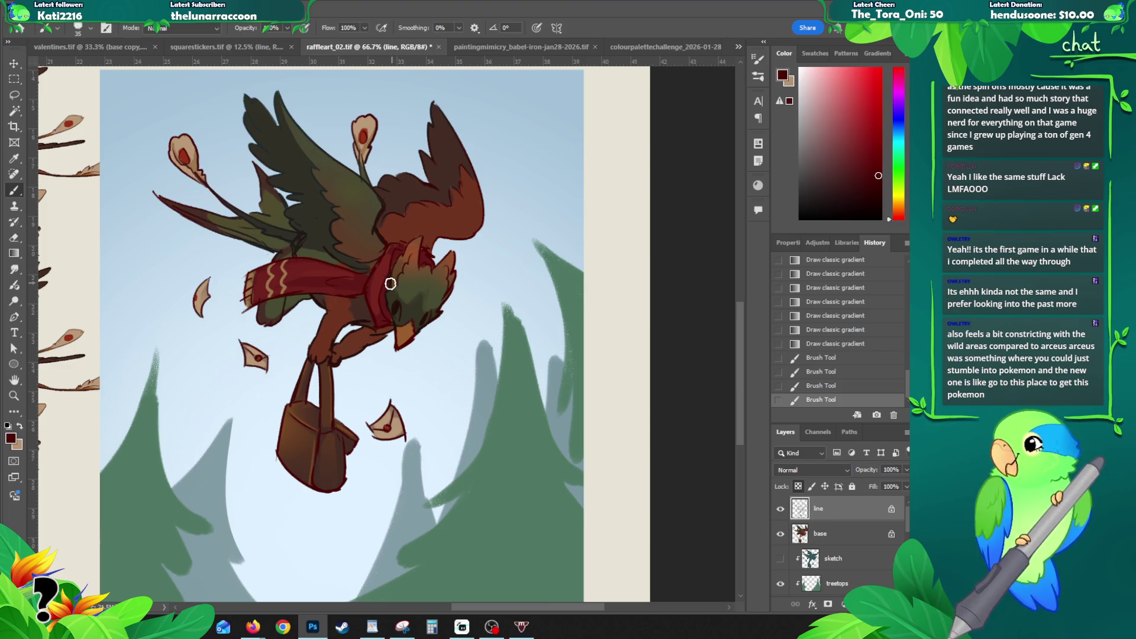
# Step: Select the base colour layer from the artwork and sample a shading colour
pyautogui.moveTo(391, 315); pyautogui.dragTo(388, 322)
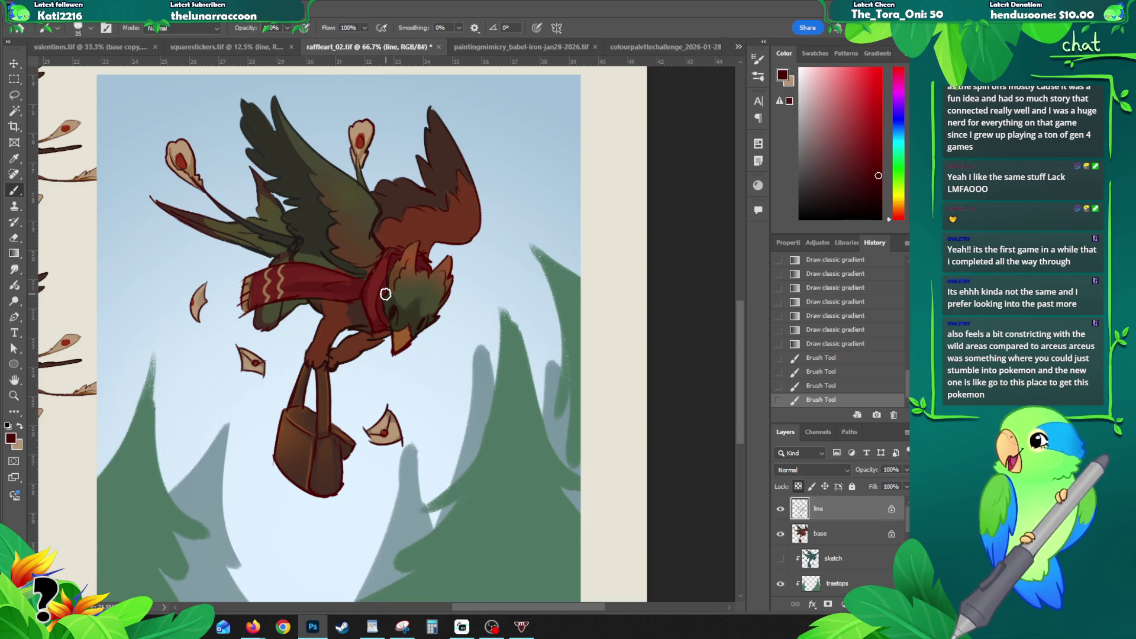
pyautogui.press('v')
pyautogui.click(317, 287)
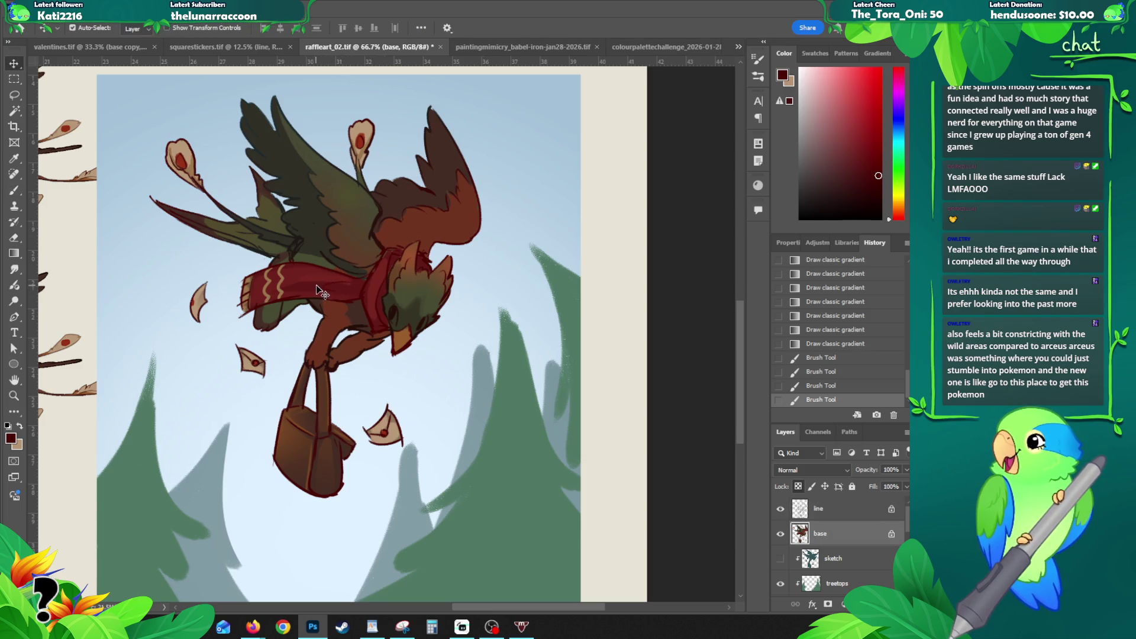
pyautogui.press('b')
pyautogui.keyDown('alt'); pyautogui.click(336, 318); pyautogui.keyUp('alt')
# Step: Paint shading strokes around the griffin's shoulder and scarf
pyautogui.moveTo(330, 287)
pyautogui.mouseDown()
pyautogui.moveTo(349, 284)
pyautogui.moveTo(283, 286)
pyautogui.moveTo(303, 279)
pyautogui.mouseUp()
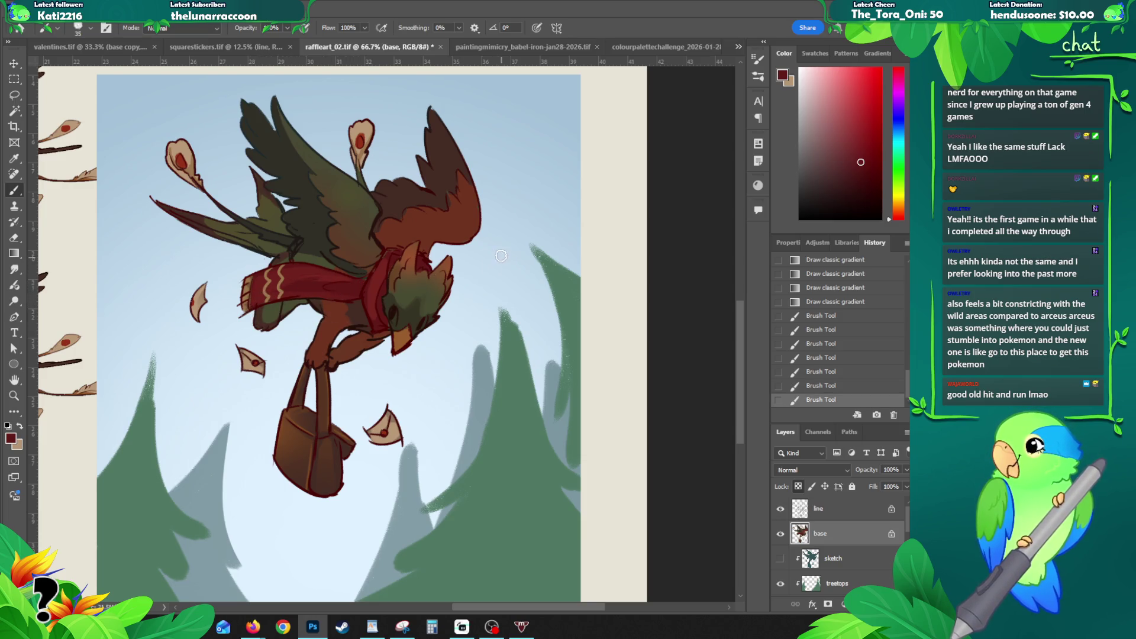
pyautogui.moveTo(381, 266); pyautogui.dragTo(396, 287)
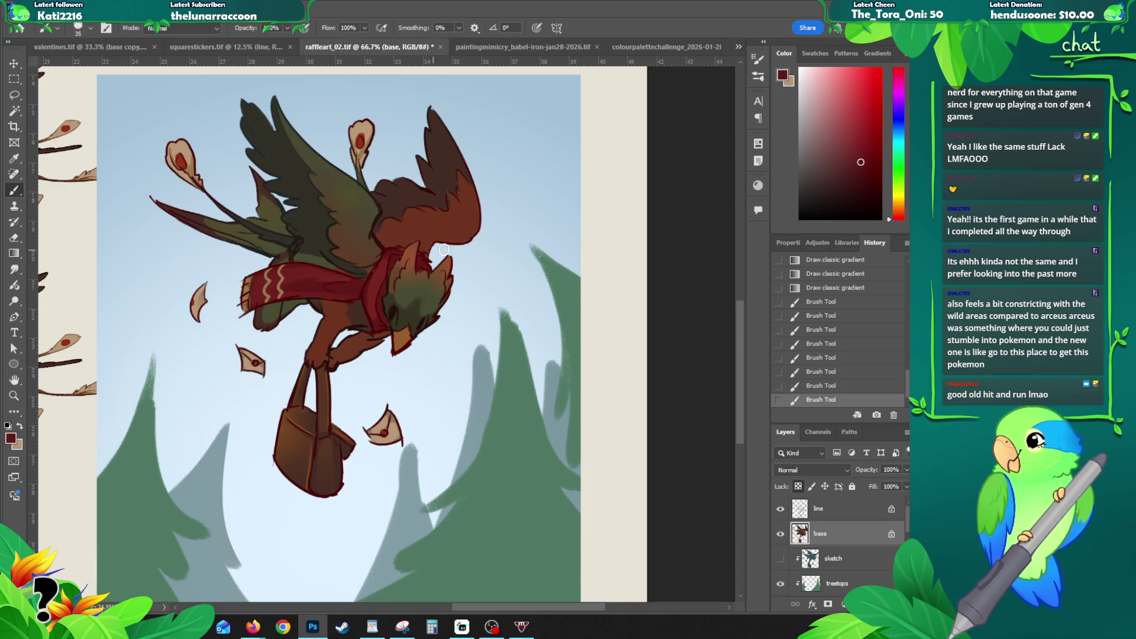
pyautogui.moveTo(442, 251); pyautogui.dragTo(425, 262)
pyautogui.press('z')
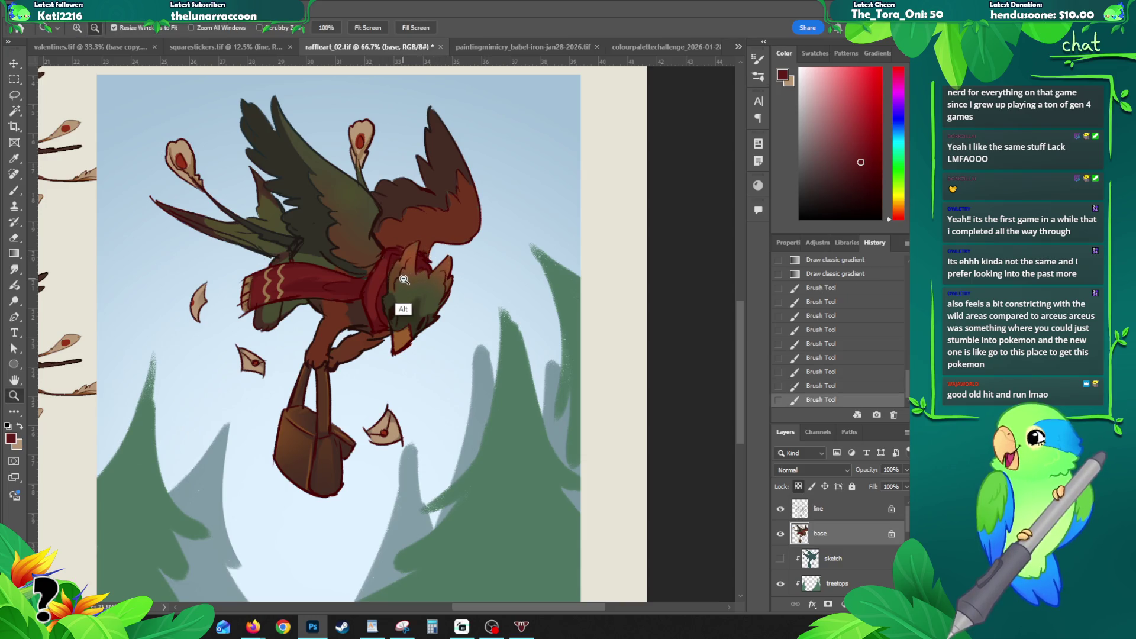
# Step: Paint light beige highlights on the griffin's face with a sampled colour
pyautogui.keyDown('alt'); pyautogui.click(403, 279); pyautogui.keyUp('alt')
pyautogui.moveTo(403, 279); pyautogui.dragTo(383, 305)
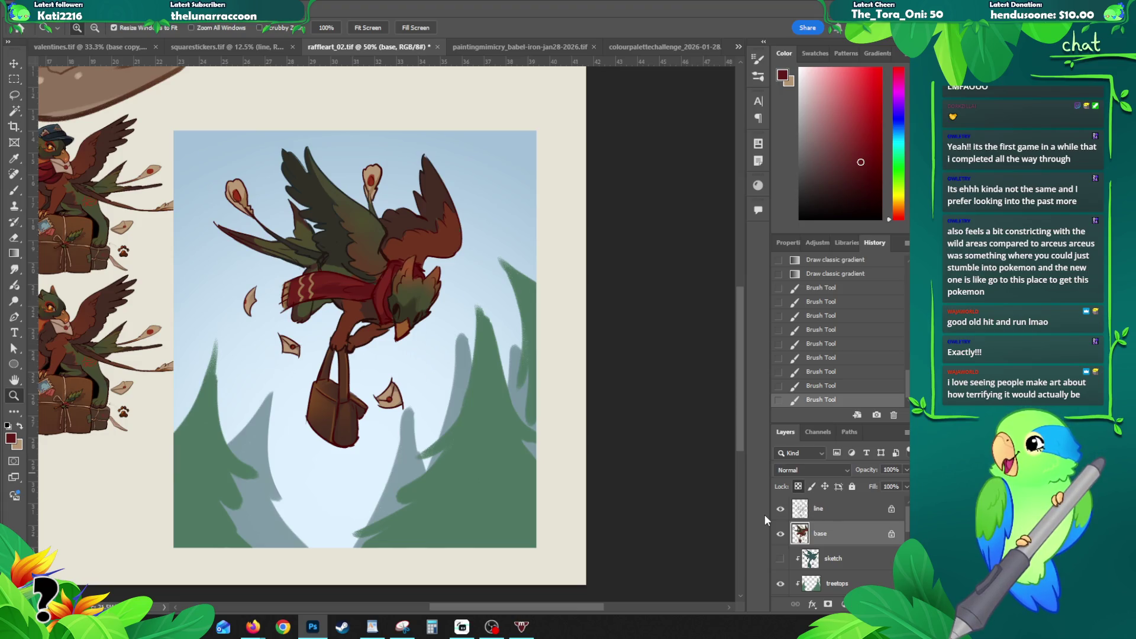
pyautogui.click(404, 295)
pyautogui.keyDown('alt'); pyautogui.click(318, 299); pyautogui.keyUp('alt')
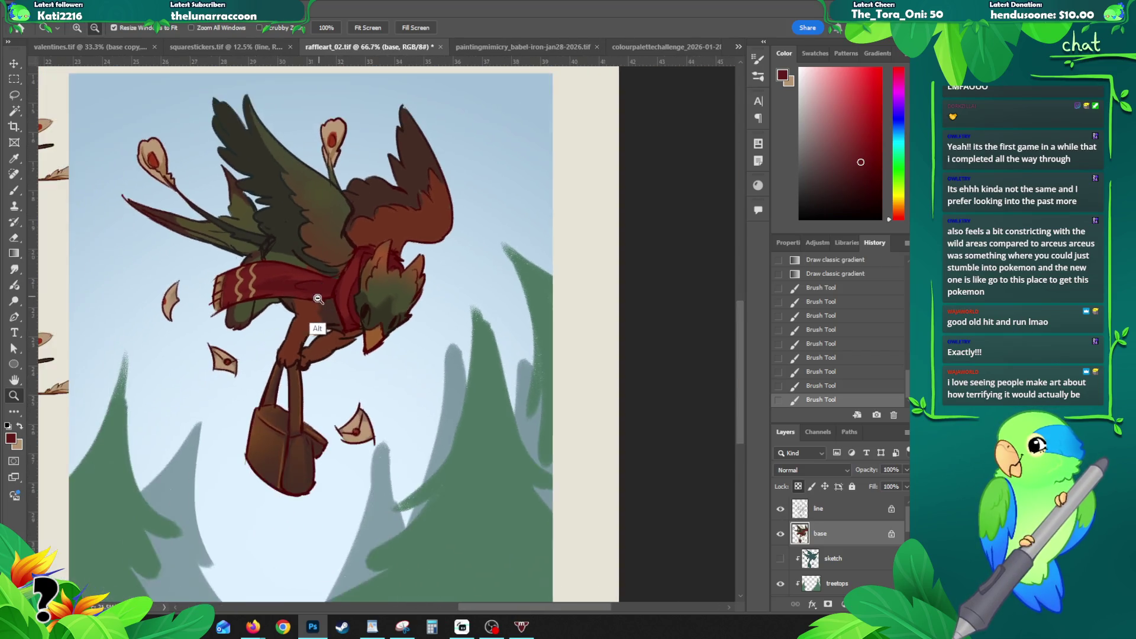
pyautogui.hscroll(-2, 250, 232)
pyautogui.press('b')
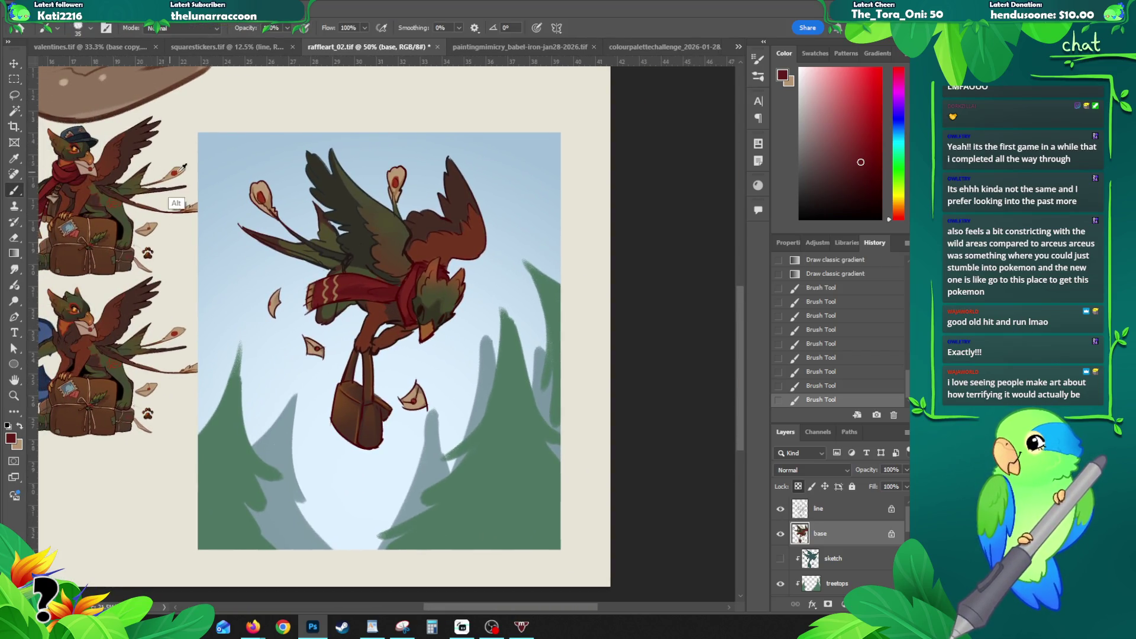
pyautogui.keyDown('alt'); pyautogui.click(178, 171); pyautogui.keyUp('alt')
pyautogui.keyDown('alt'); pyautogui.scroll(1, 432, 283); pyautogui.keyUp('alt')
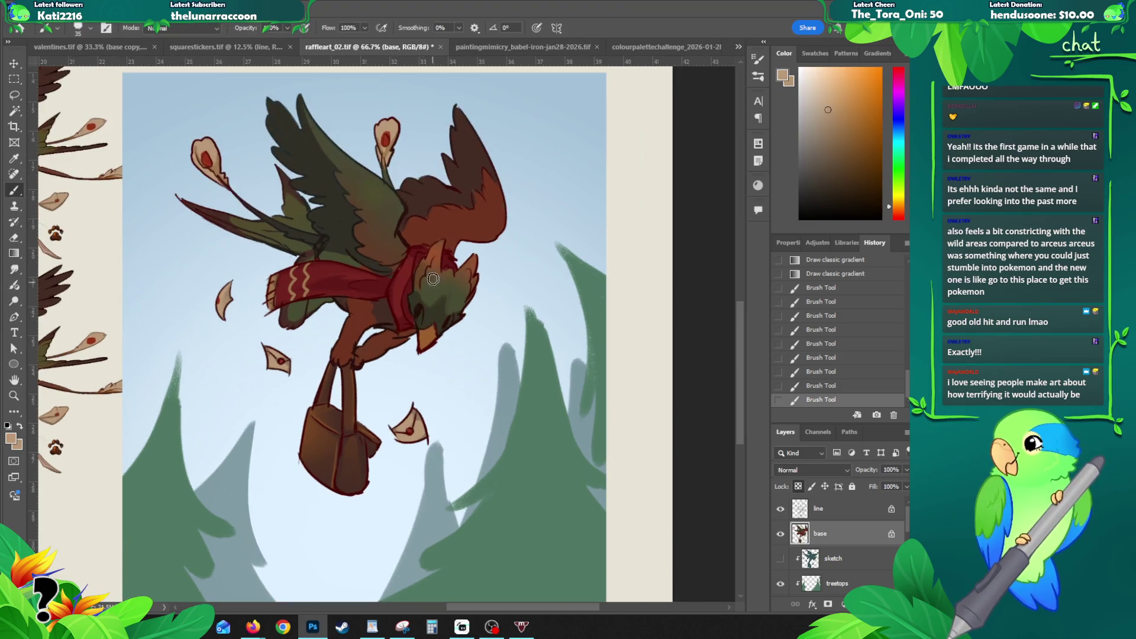
pyautogui.click(419, 320)
# Step: Zoom out to the whole artboard and make the line art layer active
pyautogui.press('z')
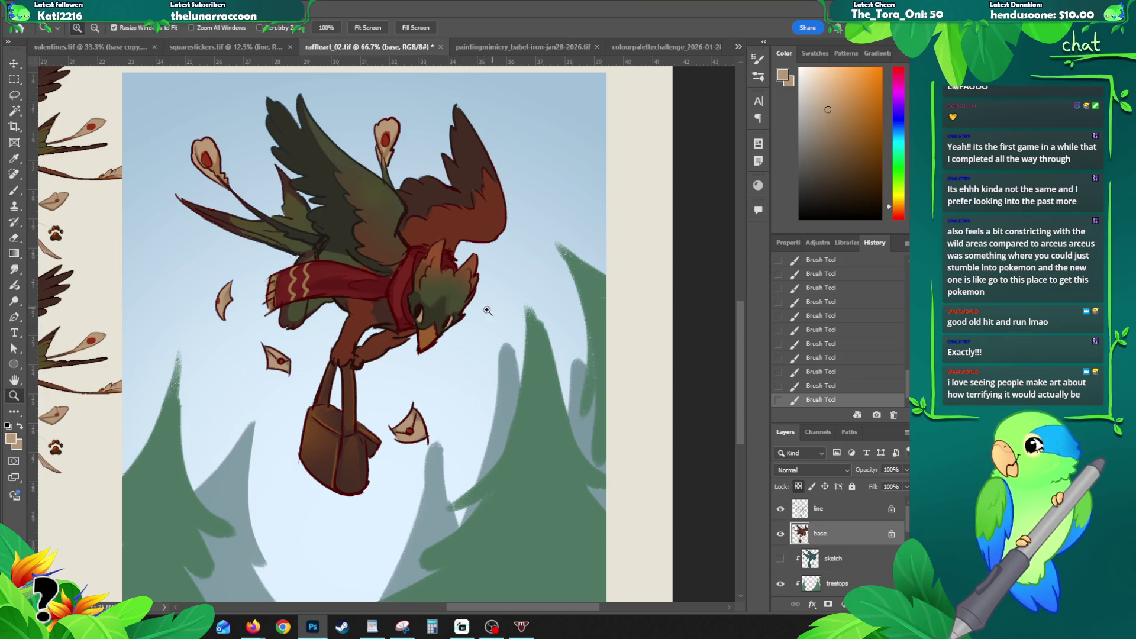
pyautogui.keyDown('alt'); pyautogui.click(476, 344); pyautogui.keyUp('alt')
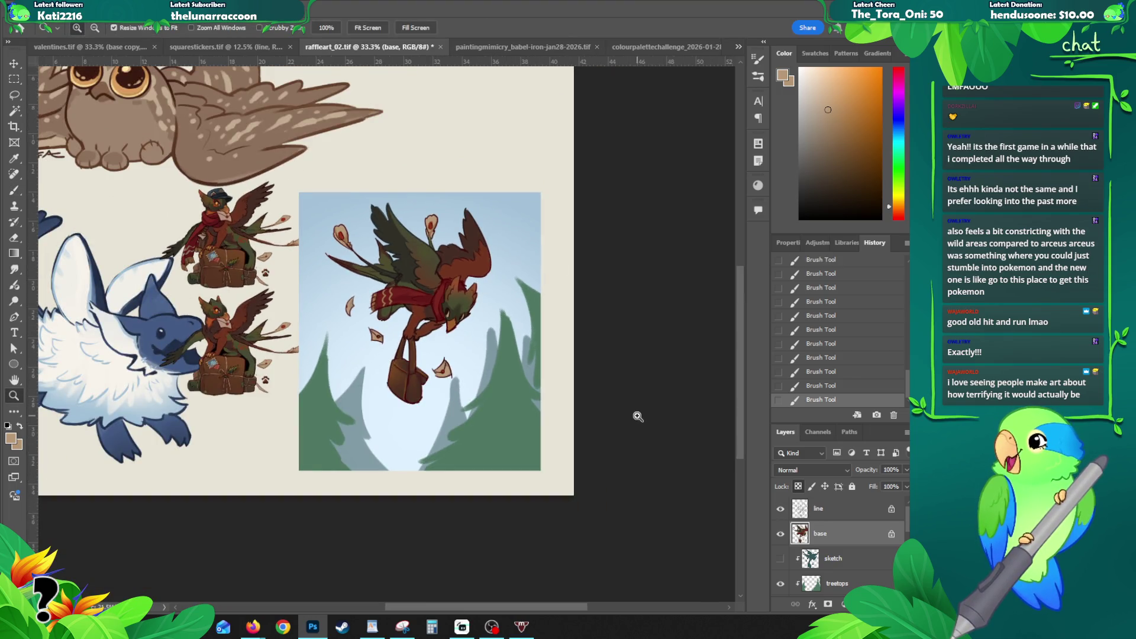
pyautogui.moveTo(819, 513); pyautogui.dragTo(832, 513)
# Step: Group the griffin's line and base layers and merge a flat copy of the group
pyautogui.keyDown('shift'); pyautogui.click(832, 513); pyautogui.keyUp('shift')
pyautogui.hotkey('ctrl', 'g')
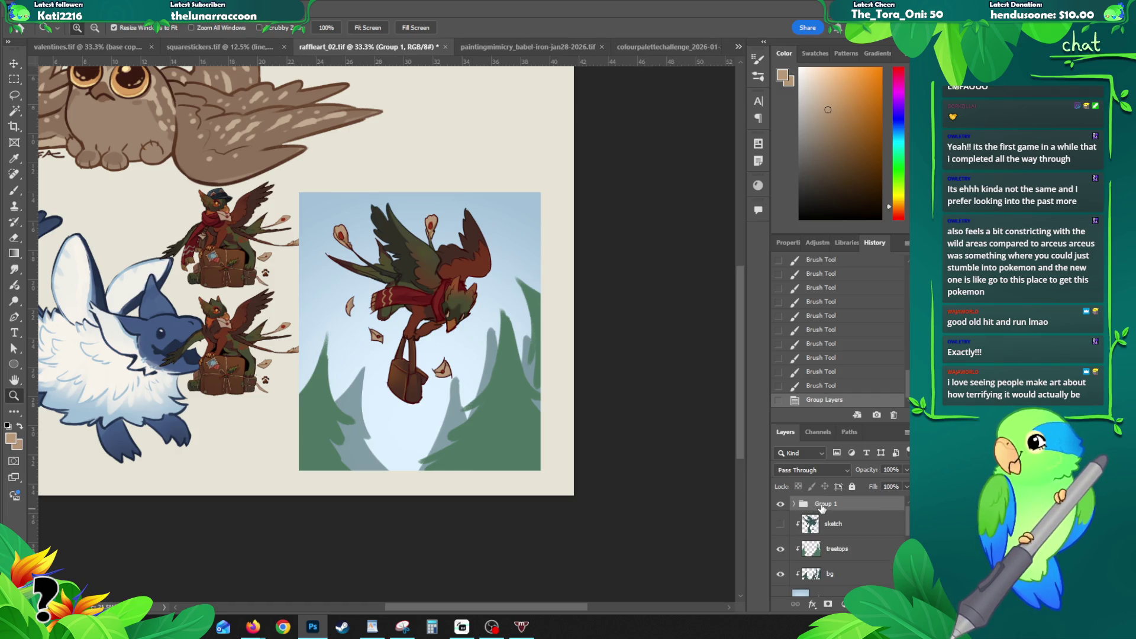
pyautogui.moveTo(822, 506); pyautogui.dragTo(814, 518)
pyautogui.hotkey('ctrl', 'e')
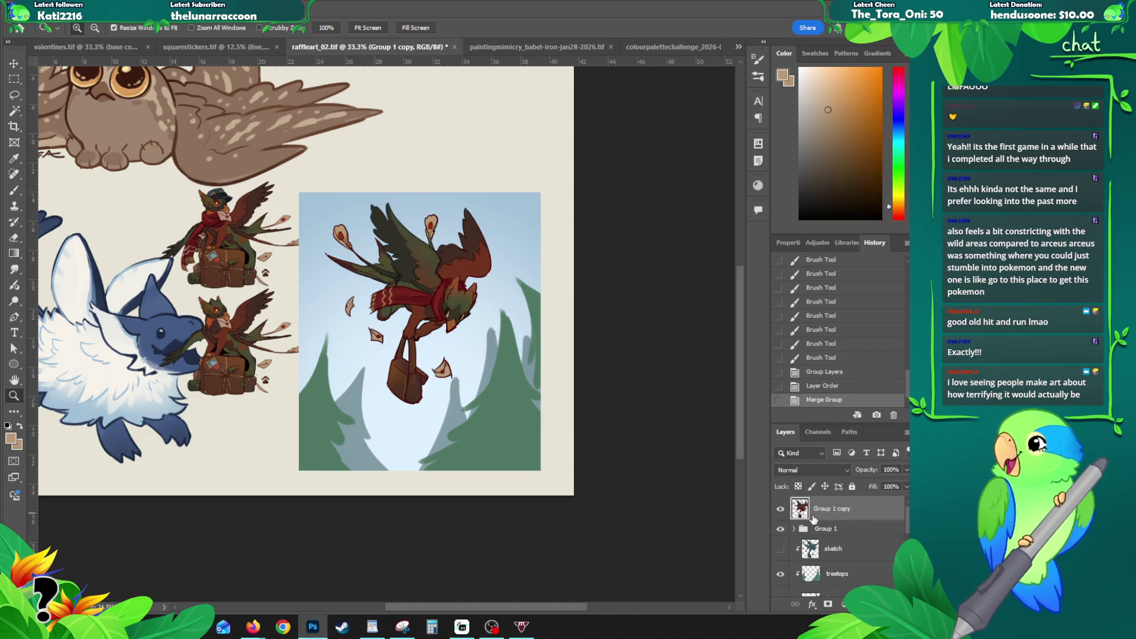
# Step: Rename the group 'birdpainting' and the merged copy 'odell flat', then save
pyautogui.doubleClick(825, 530)
pyautogui.write('birdoelg')
pyautogui.press('Return')
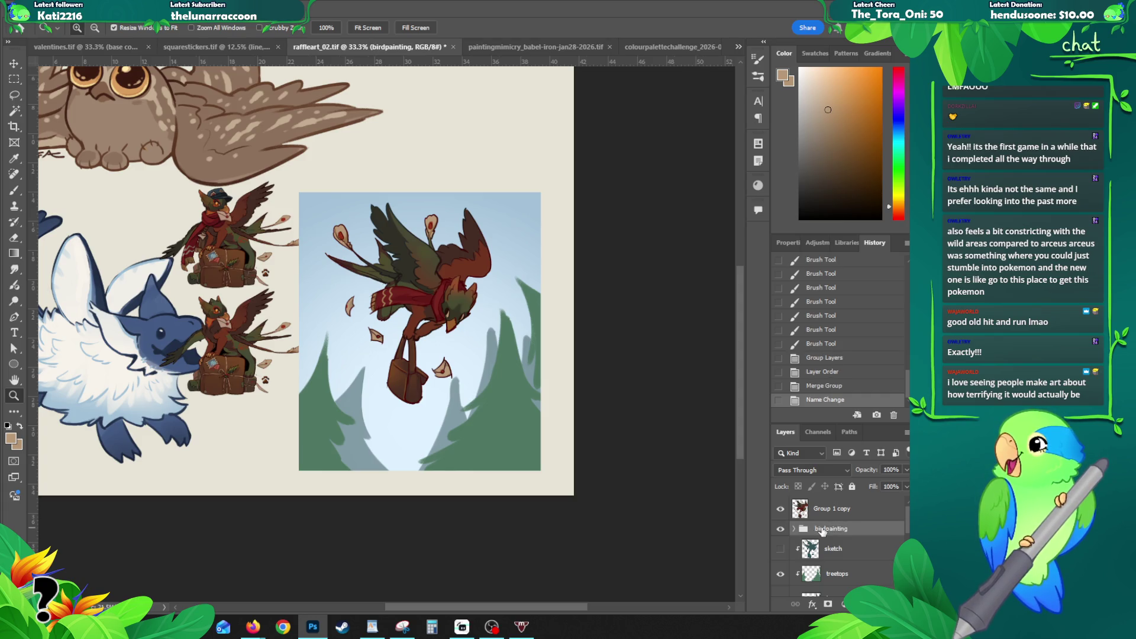
pyautogui.doubleClick(832, 509)
pyautogui.write('char')
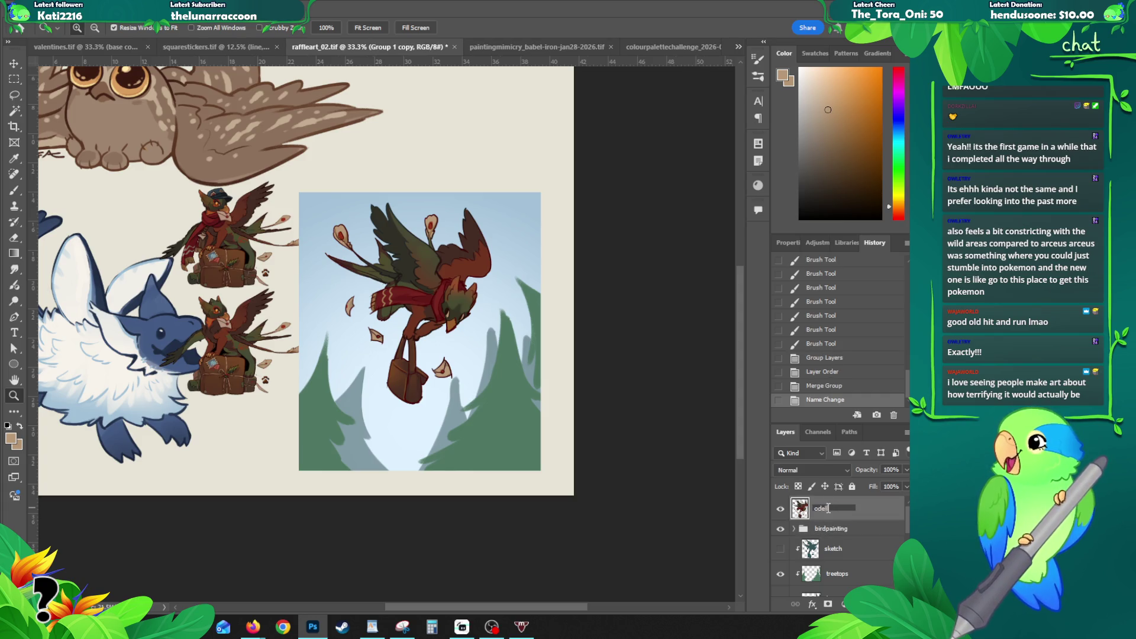
pyautogui.press('Return')
pyautogui.hotkey('ctrl', 's')
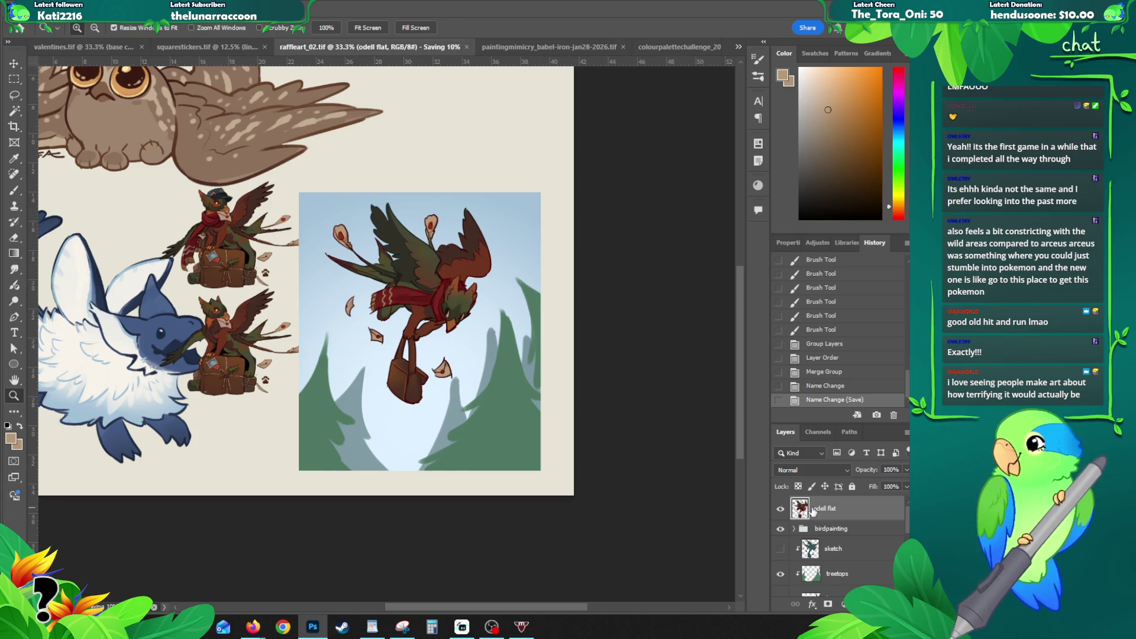
# Step: Select the sky layer on the canvas with the Move tool
pyautogui.press('v')
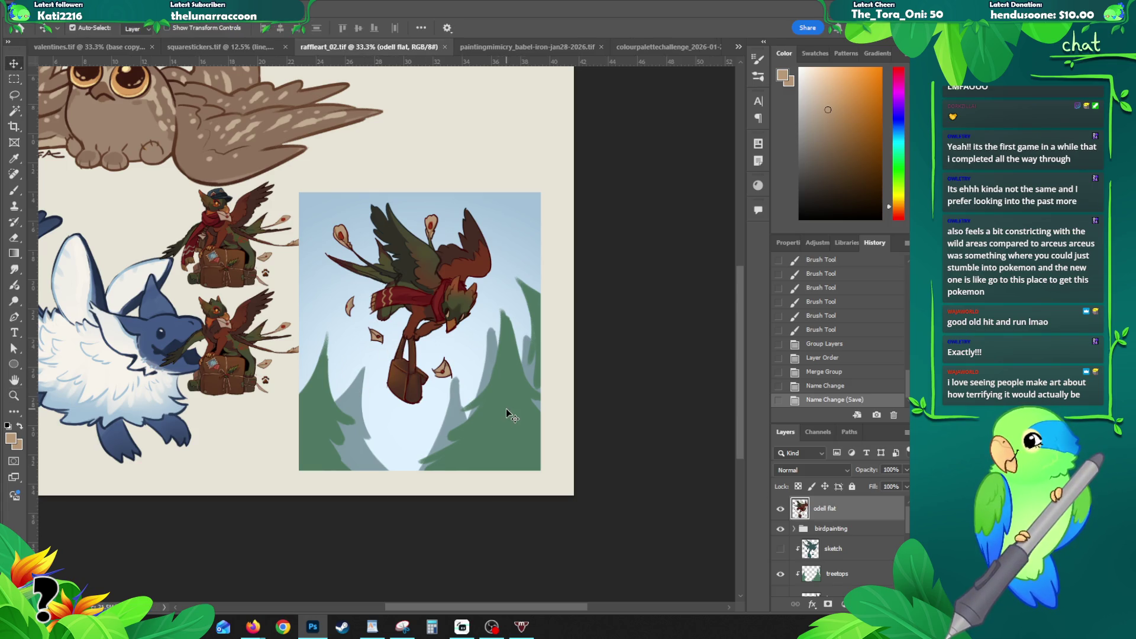
pyautogui.keyDown('ctrl'); pyautogui.click(509, 419); pyautogui.keyUp('ctrl')
pyautogui.keyDown('ctrl'); pyautogui.click(401, 419); pyautogui.keyUp('ctrl')
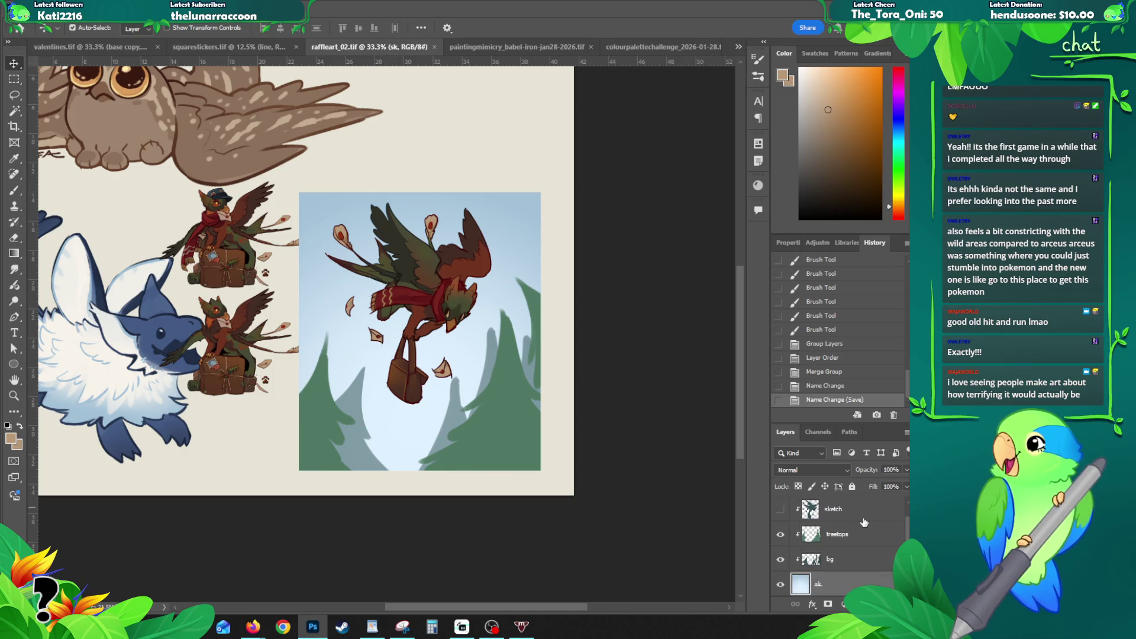
# Step: Lock the sky layer's transparency and set the foreground to soft light orange da855b
pyautogui.click(798, 487)
pyautogui.press('b')
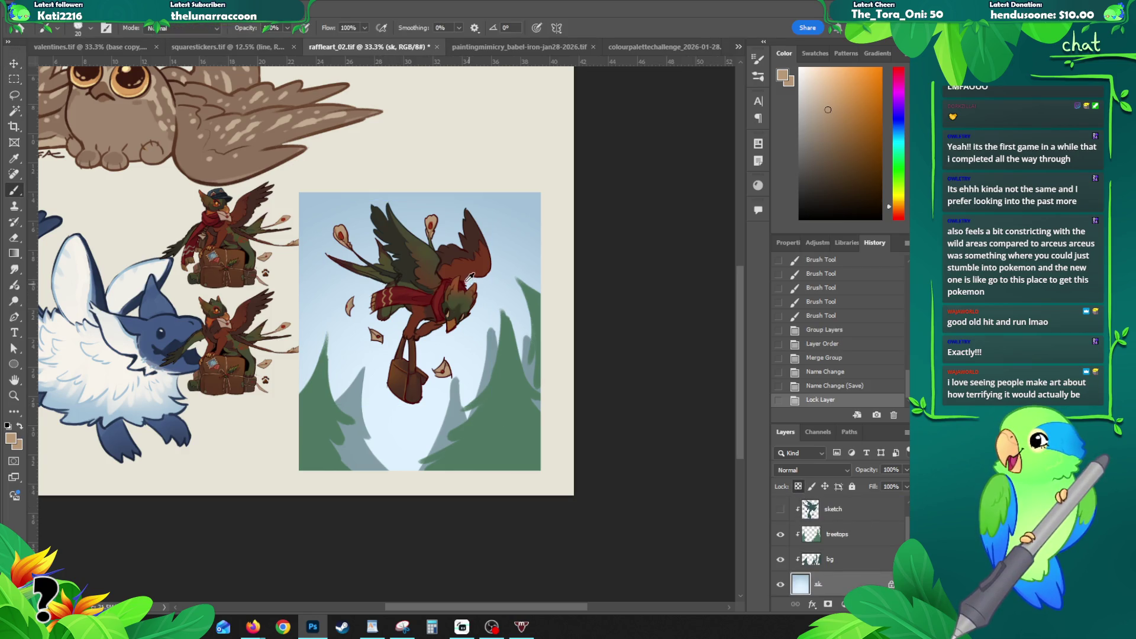
pyautogui.keyDown('alt'); pyautogui.click(458, 277); pyautogui.keyUp('alt')
pyautogui.press('g')
pyautogui.click(12, 444)
pyautogui.moveTo(612, 219); pyautogui.dragTo(667, 230)
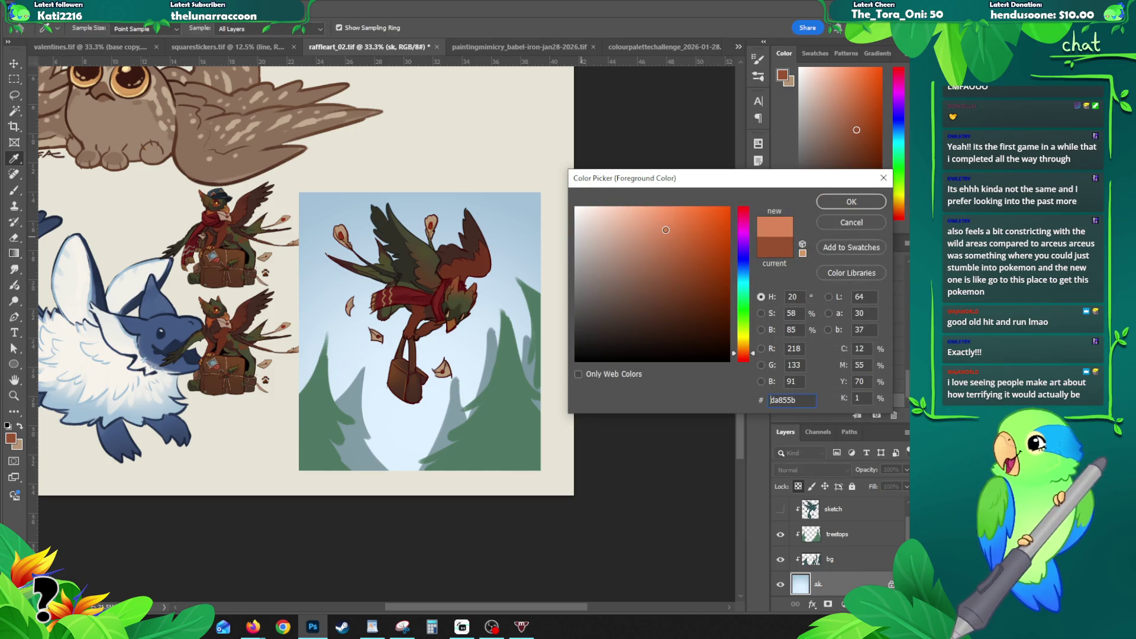
pyautogui.click(851, 202)
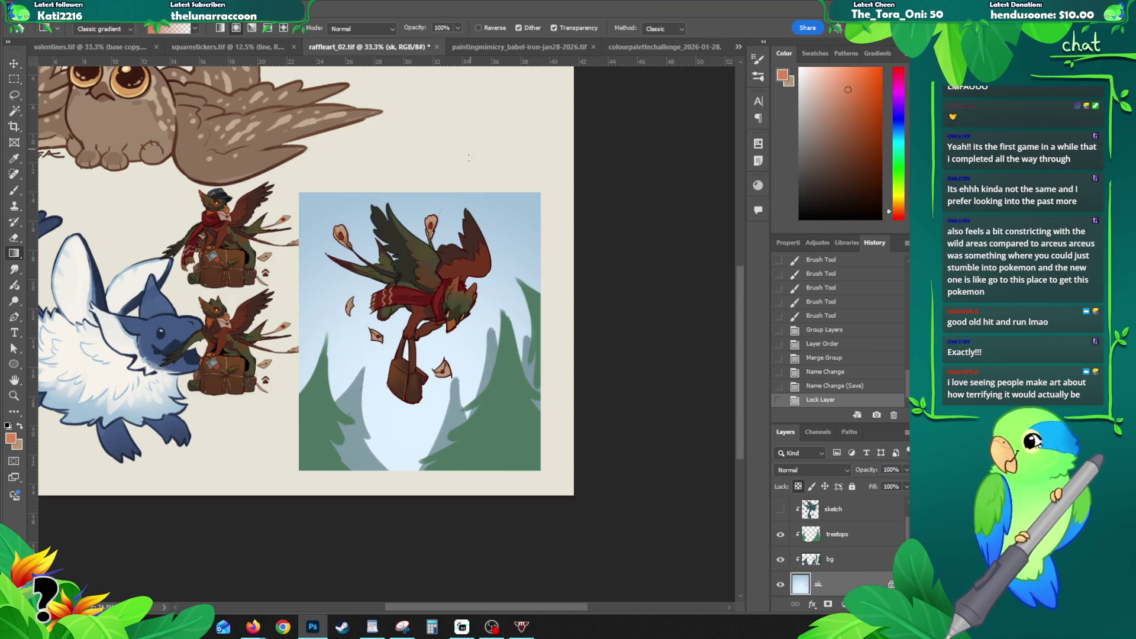
# Step: Undo a test gradient on the sky and create a new empty layer named grad
pyautogui.moveTo(418, 449); pyautogui.dragTo(415, 299)
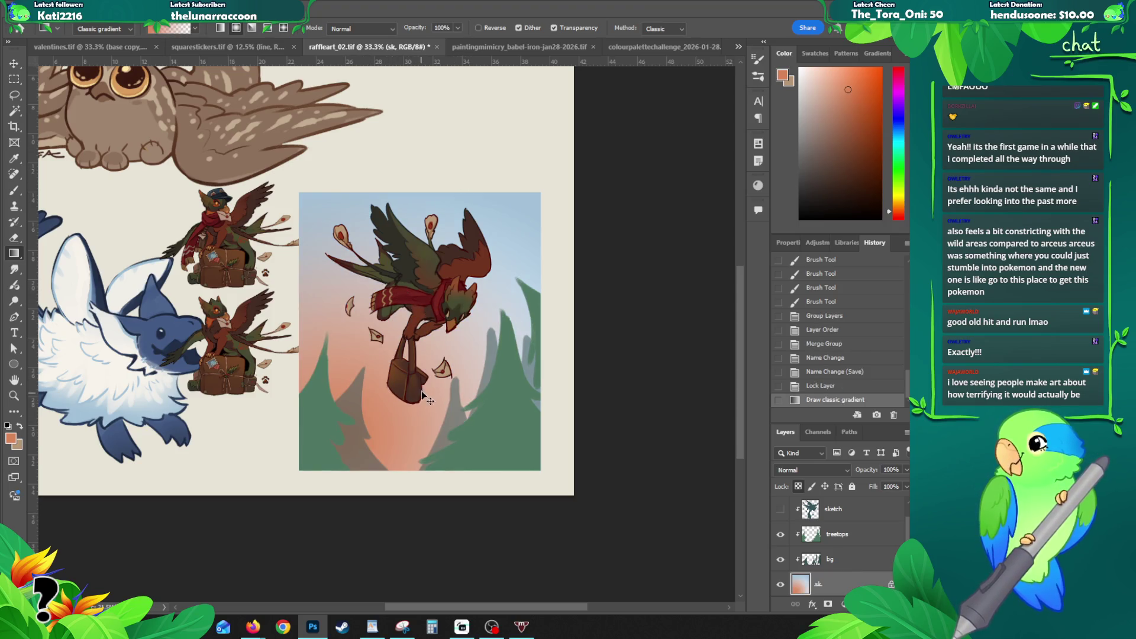
pyautogui.hotkey('ctrl', 'z')
pyautogui.hotkey('ctrl', 'shift', 'n')
pyautogui.write('grad')
pyautogui.press('Return')
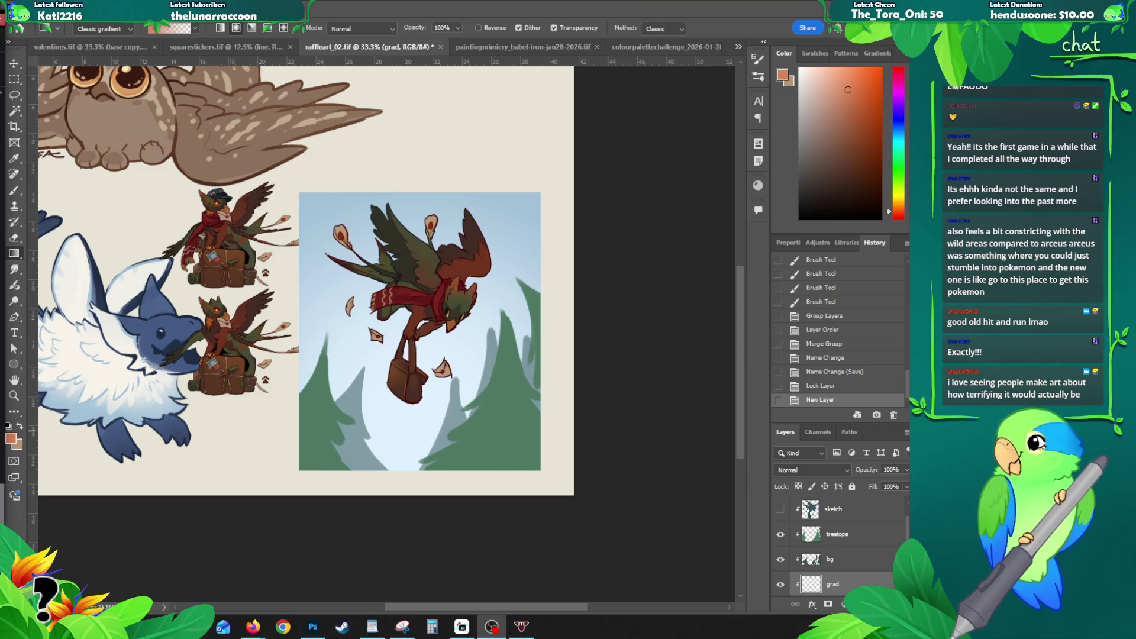
# Step: Draw an orange-to-blue gradient on the grad layer, redrawn until the glow rises from the bottom
pyautogui.click(737, 426)
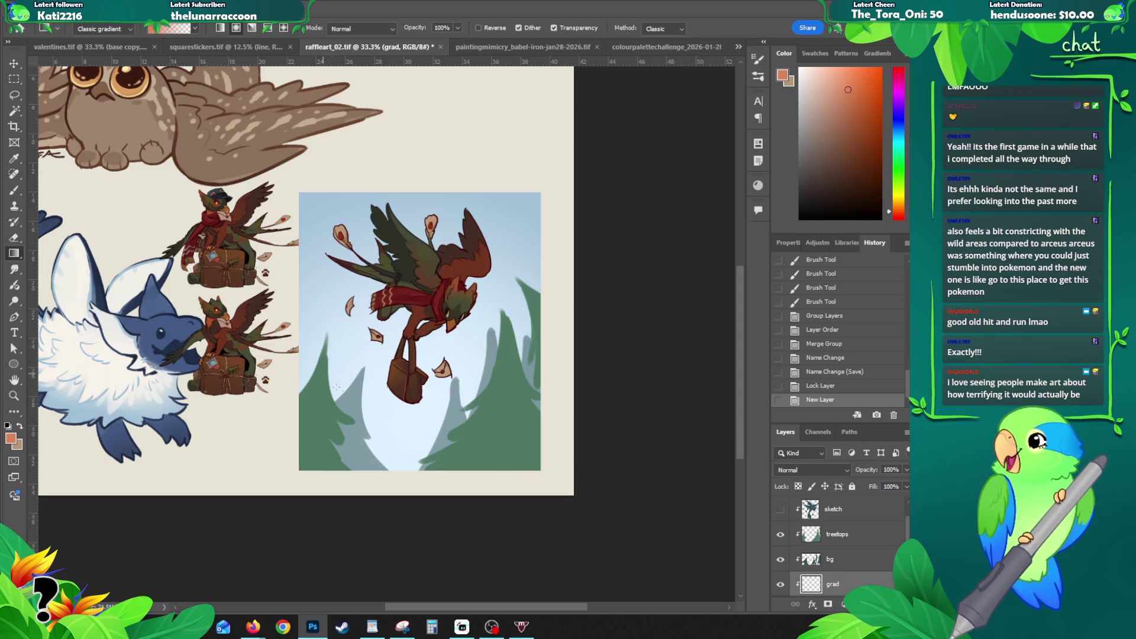
pyautogui.moveTo(336, 386); pyautogui.dragTo(373, 342)
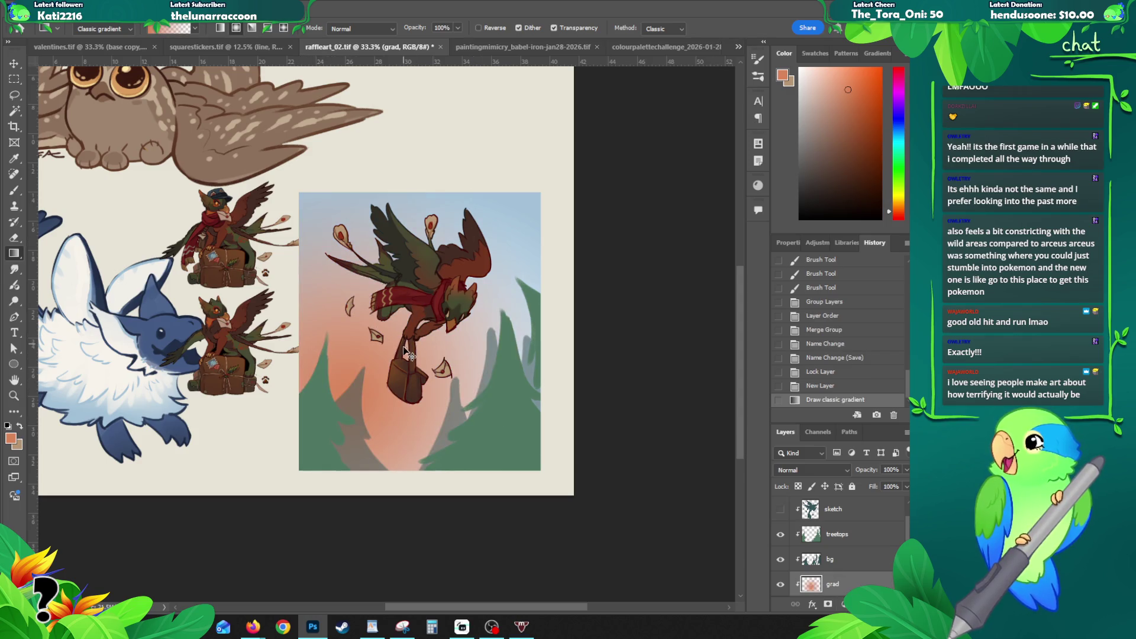
pyautogui.moveTo(366, 438); pyautogui.dragTo(336, 305)
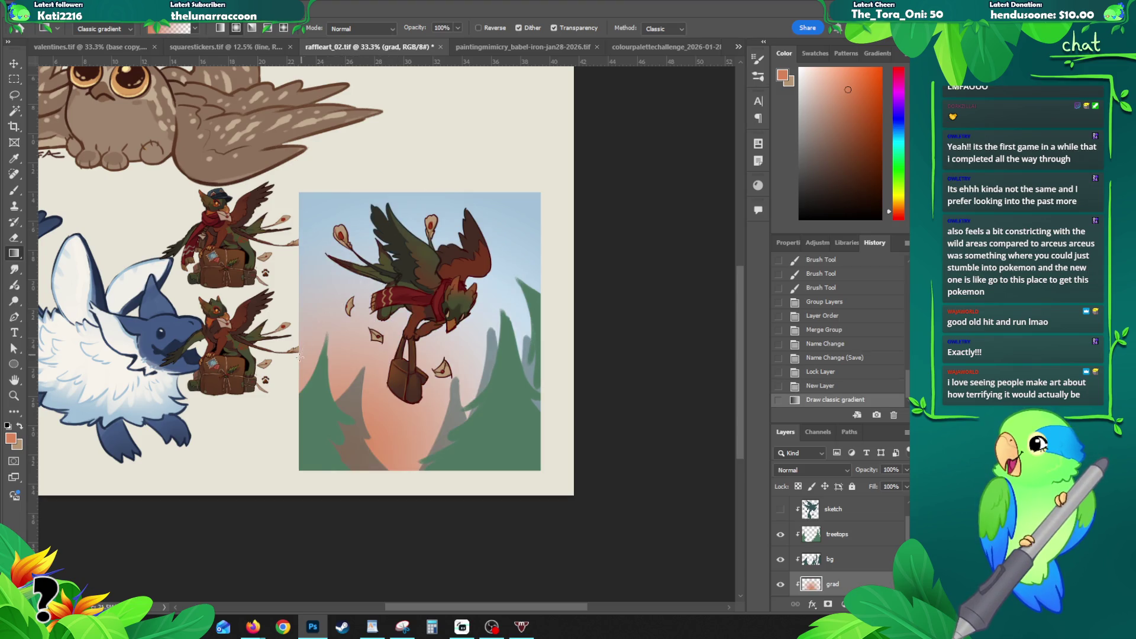
pyautogui.moveTo(299, 357); pyautogui.dragTo(411, 165)
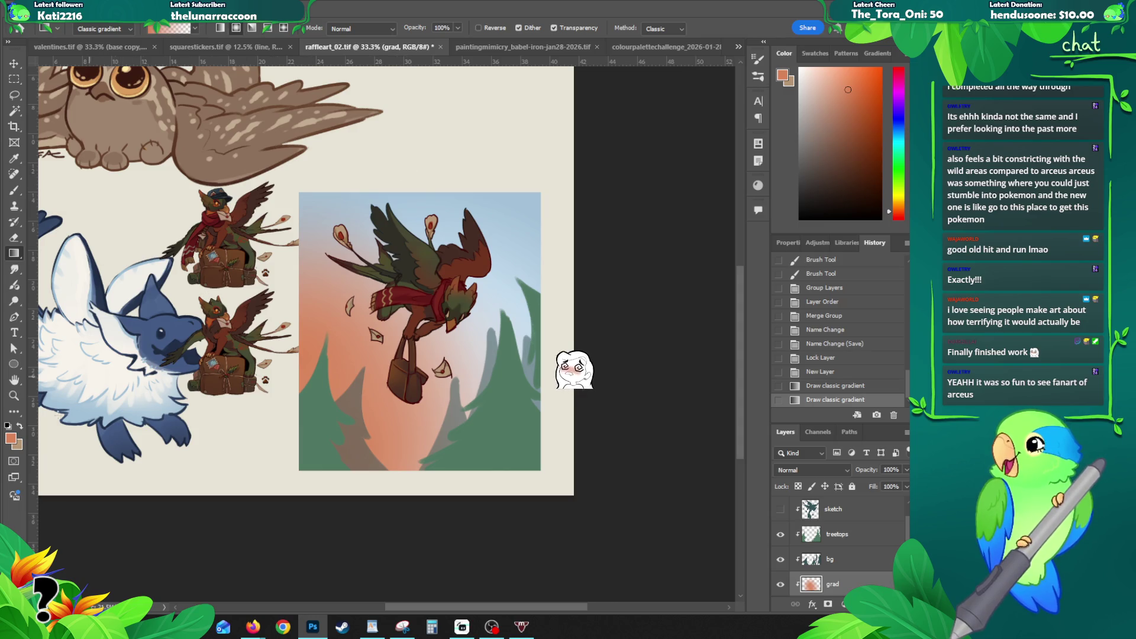
pyautogui.click(12, 437)
# Step: Set the foreground to a light yellow and redraw the sky glow yellower at the bottom
pyautogui.click(645, 202)
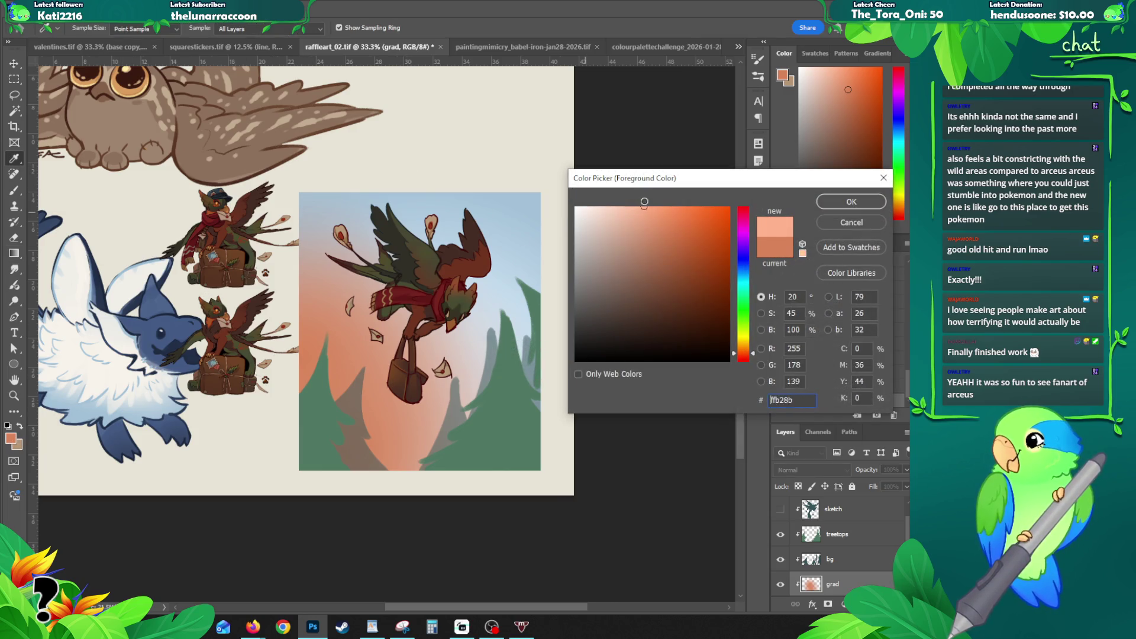
pyautogui.click(746, 343)
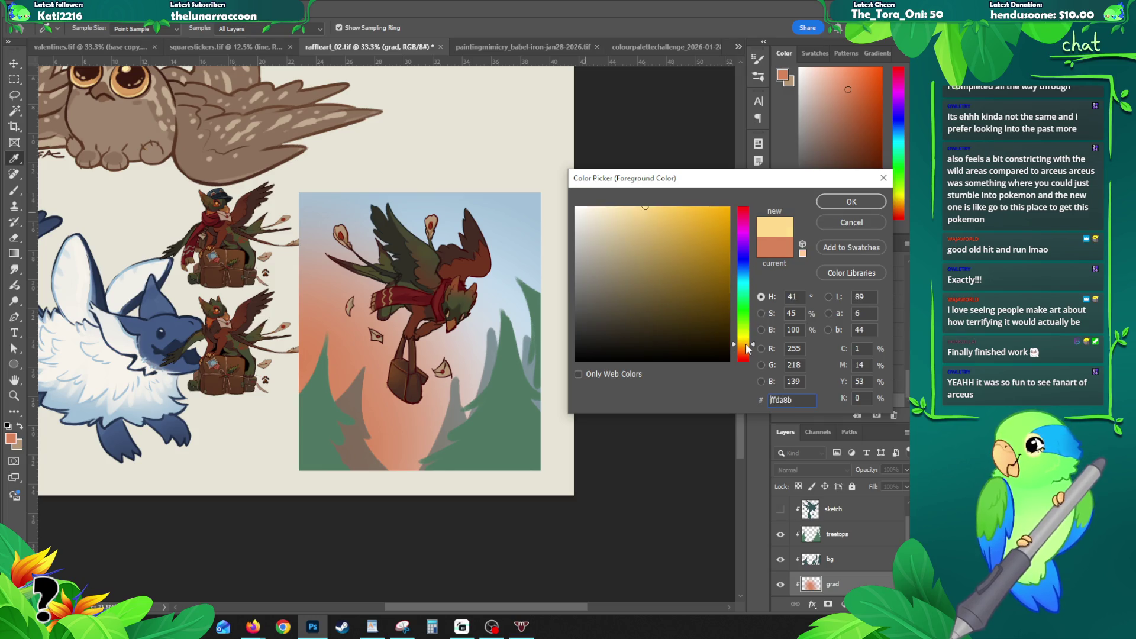
pyautogui.click(850, 202)
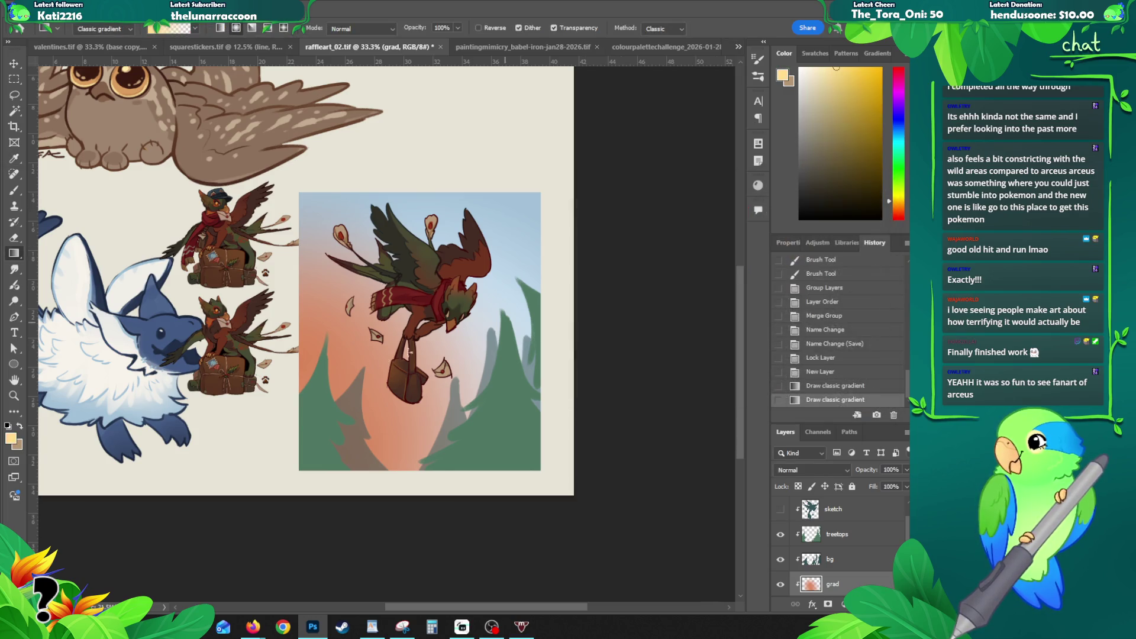
pyautogui.moveTo(409, 353); pyautogui.dragTo(418, 210)
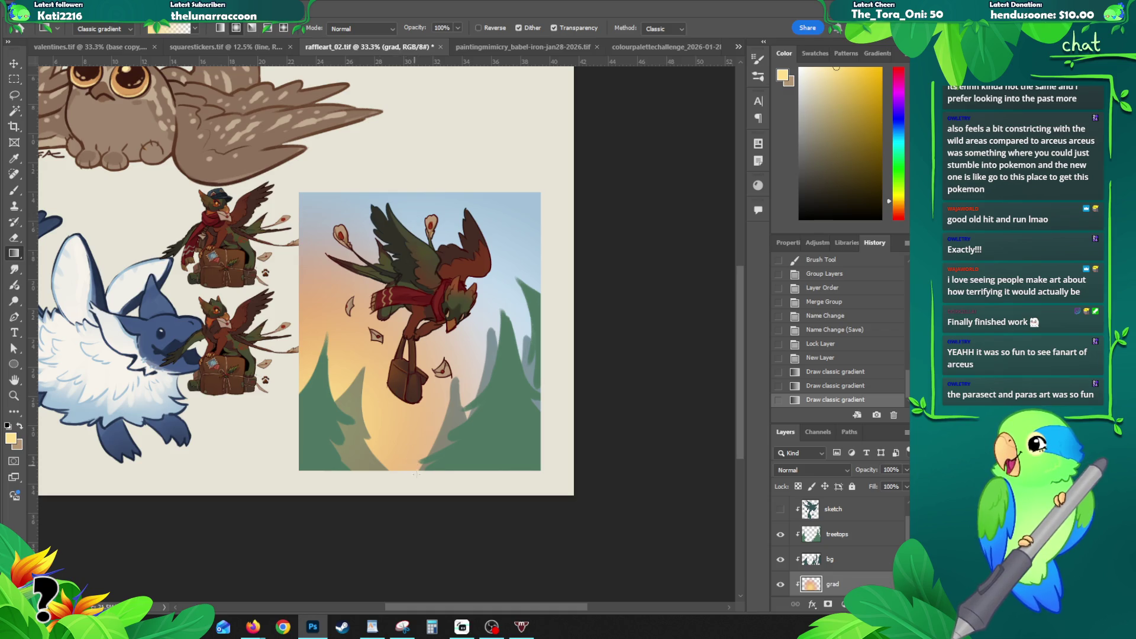
pyautogui.moveTo(415, 474); pyautogui.dragTo(511, 223)
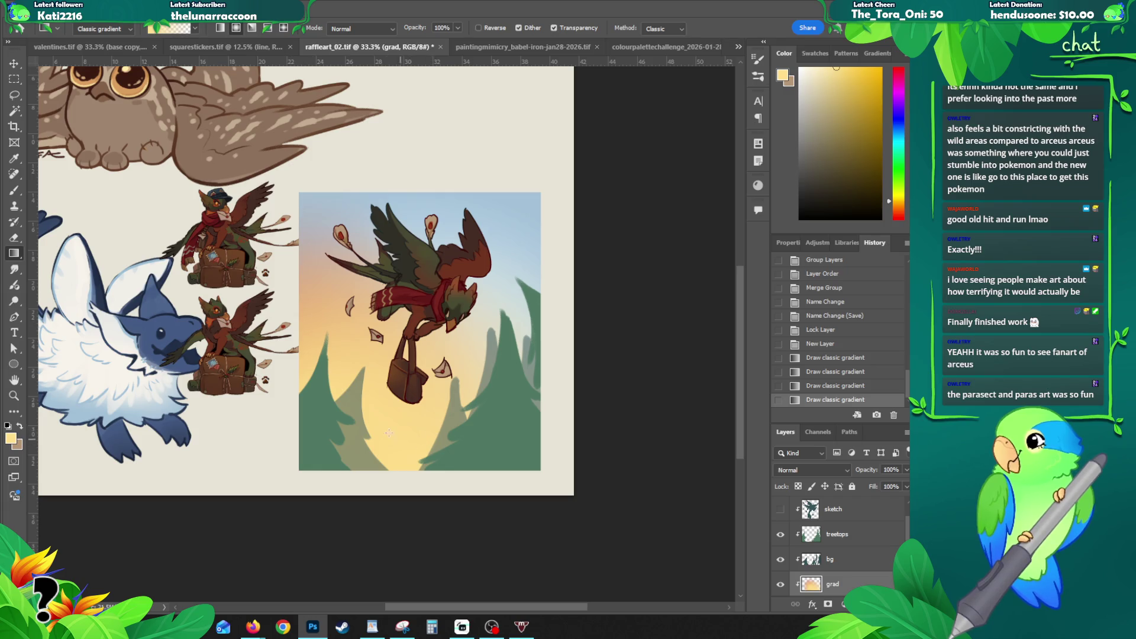
# Step: Pick a paler yellow and retry the gradient several times, undoing until the glow's spread looks right
pyautogui.press('i')
pyautogui.click(14, 440)
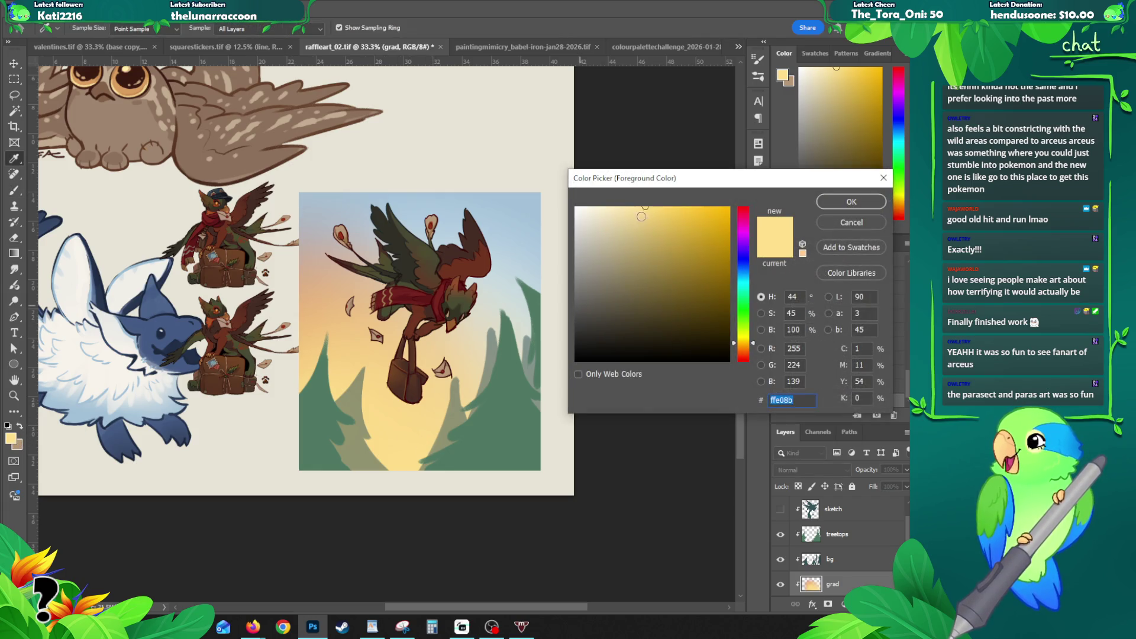
pyautogui.click(852, 201)
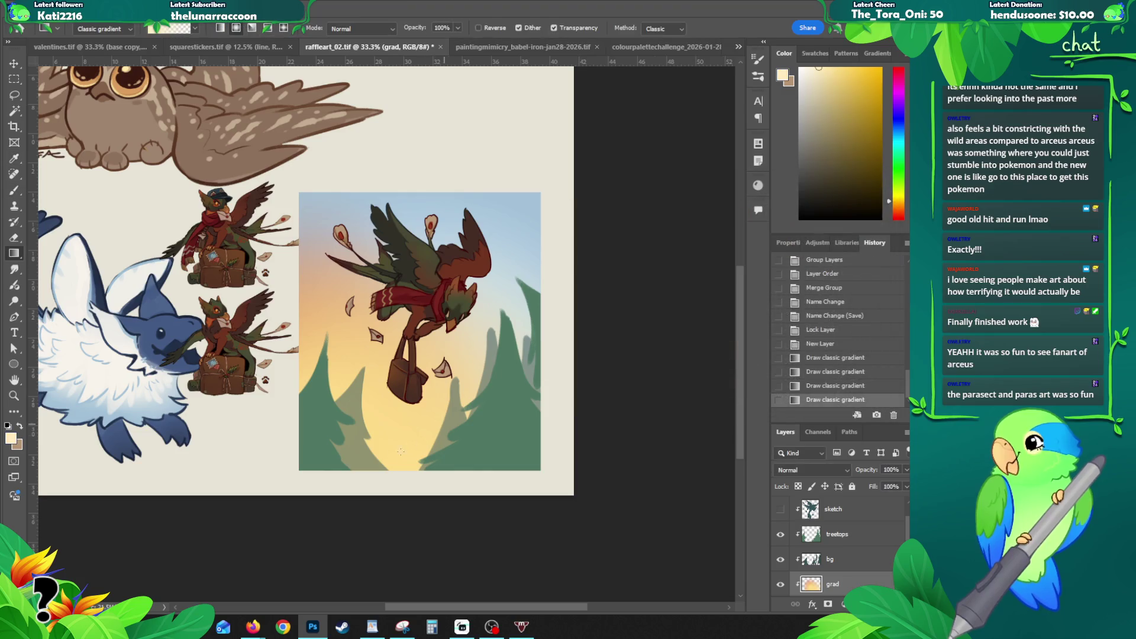
pyautogui.moveTo(362, 471); pyautogui.dragTo(404, 395)
pyautogui.hotkey('ctrl', 'z')
pyautogui.moveTo(377, 475); pyautogui.dragTo(415, 357)
pyautogui.hotkey('ctrl', 'z')
pyautogui.moveTo(309, 428); pyautogui.dragTo(364, 340)
pyautogui.hotkey('ctrl', 'z')
pyautogui.moveTo(312, 448); pyautogui.dragTo(382, 370)
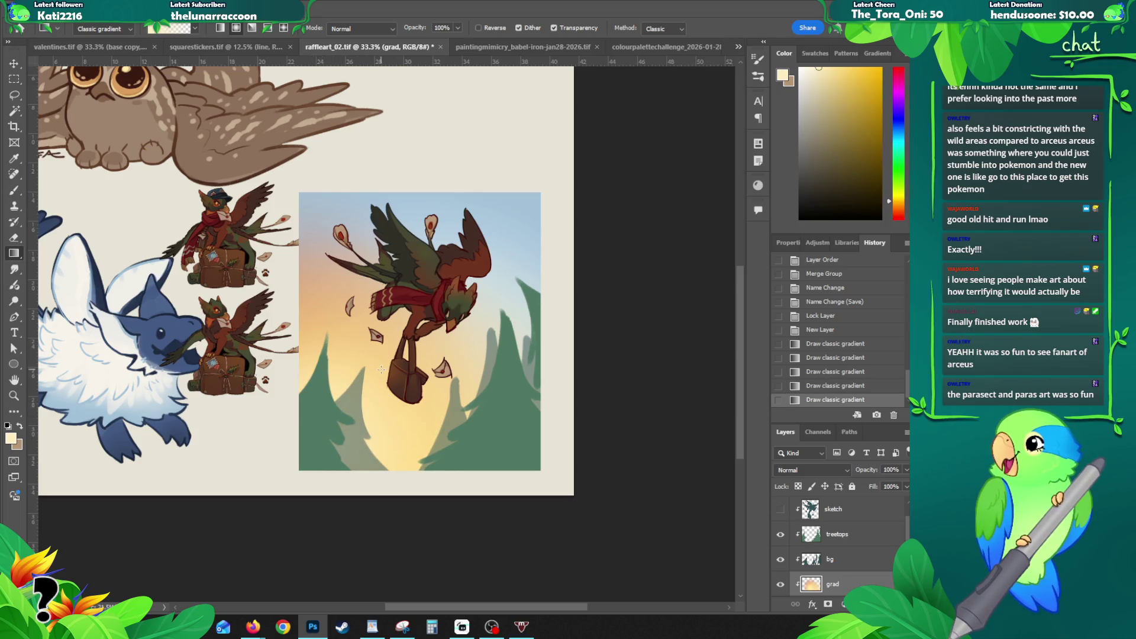
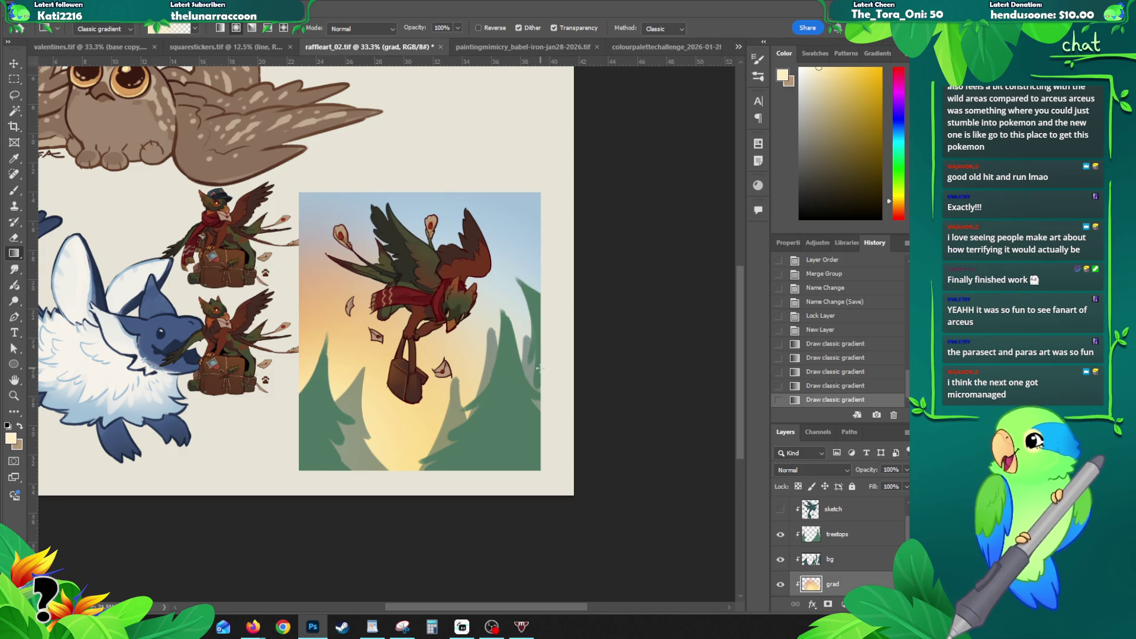
# Step: Shift the treetops layer's hue slightly with a Hue/Saturation adjustment
pyautogui.press('v')
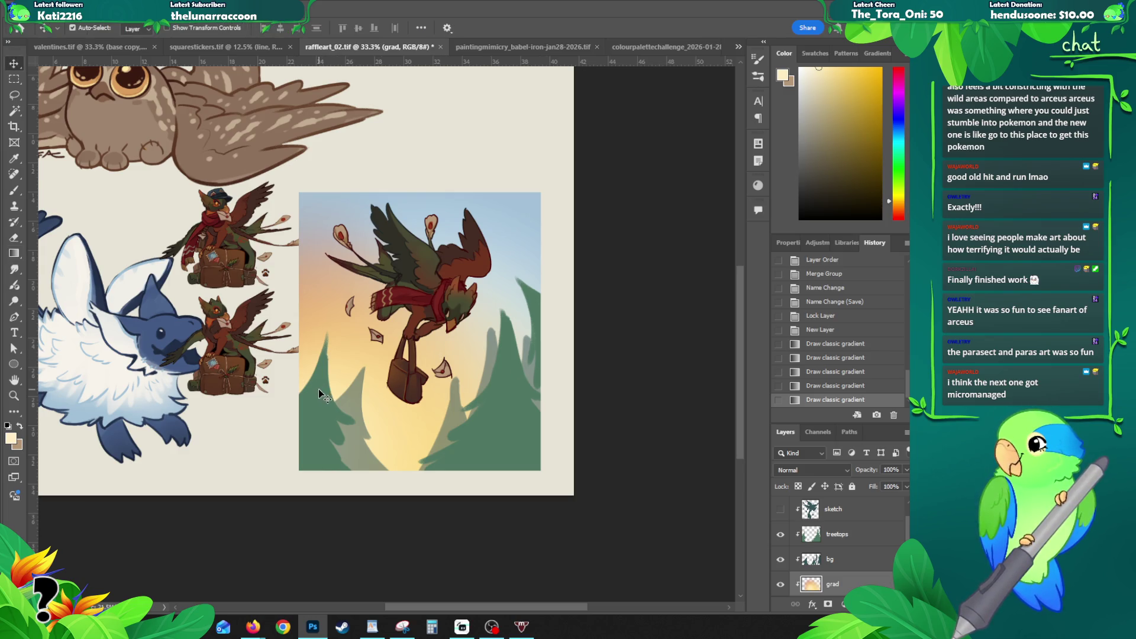
pyautogui.click(323, 388)
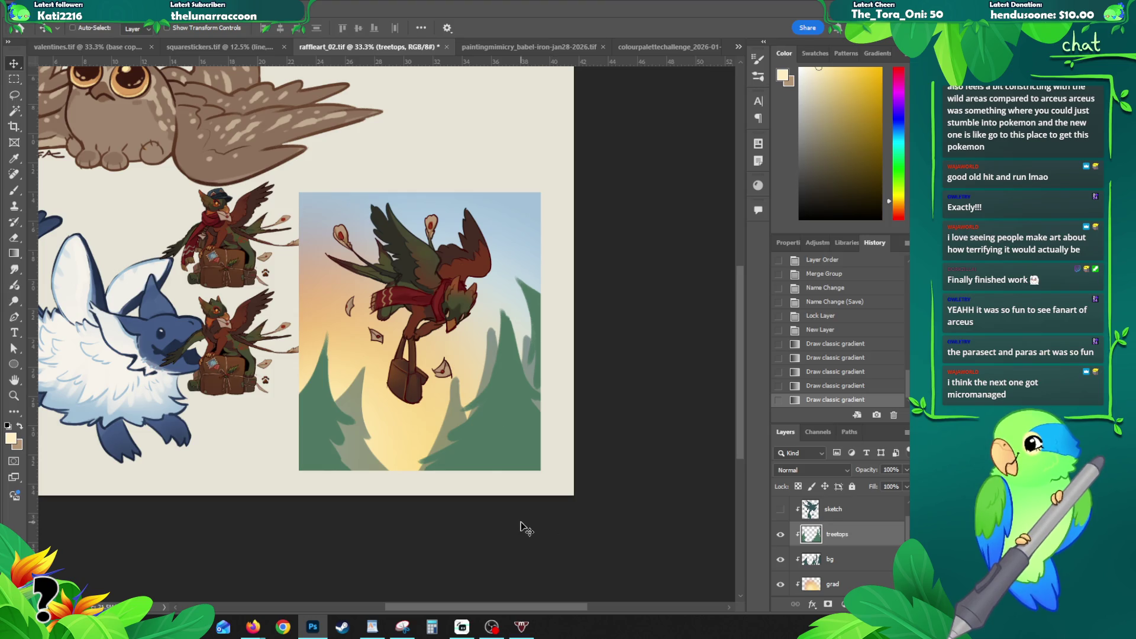
pyautogui.hotkey('ctrl', 'u')
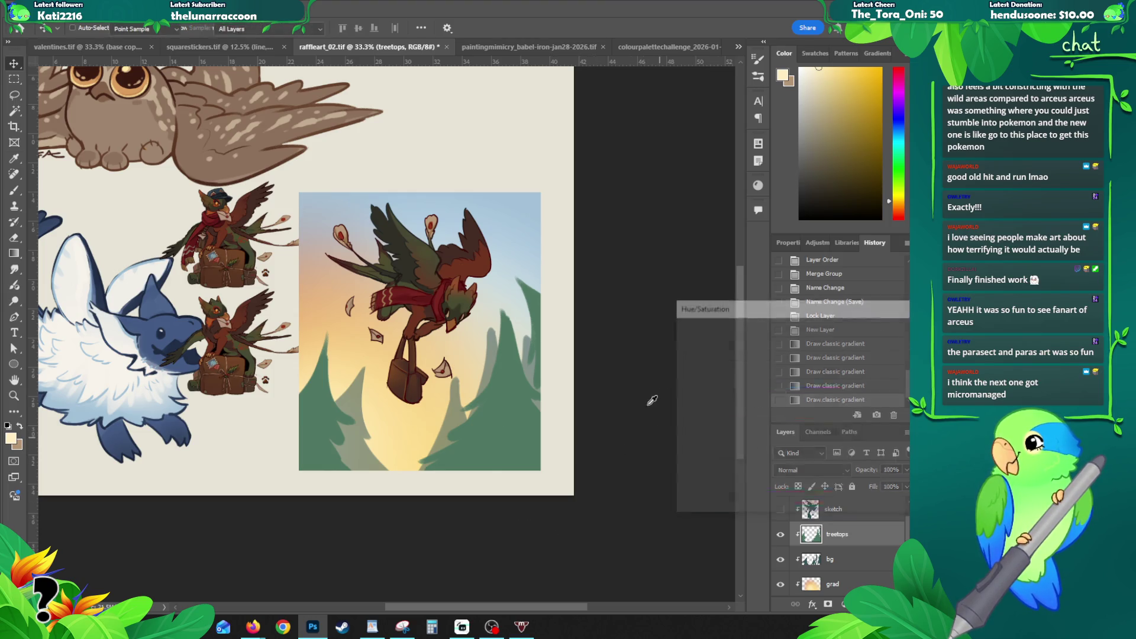
pyautogui.moveTo(783, 390)
pyautogui.mouseDown()
pyautogui.moveTo(794, 392)
pyautogui.moveTo(771, 393)
pyautogui.mouseUp()
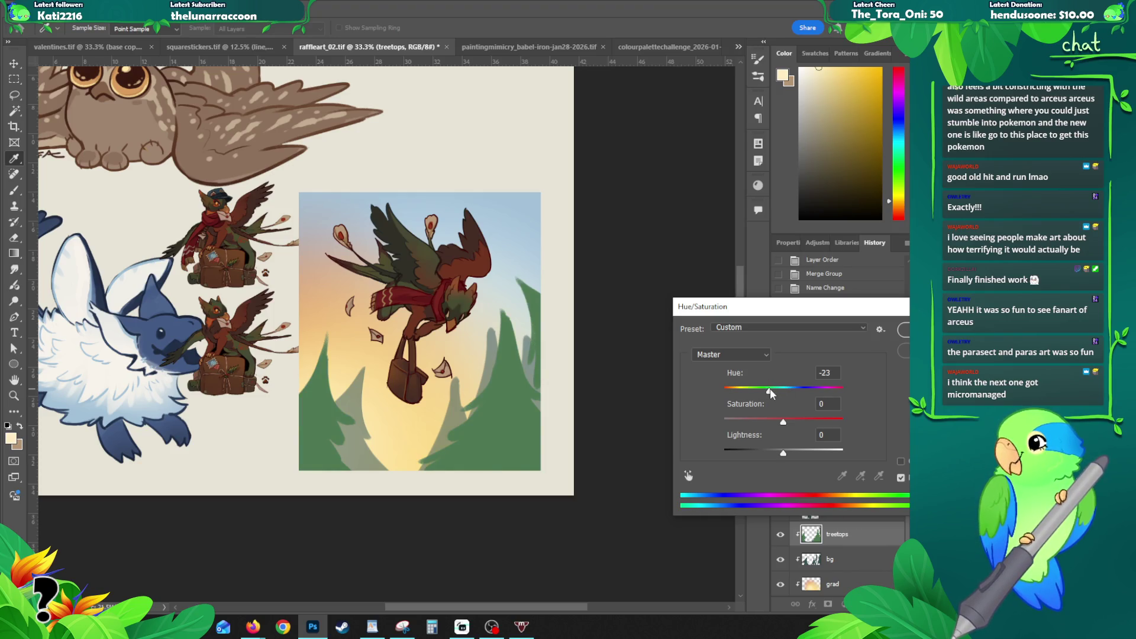
pyautogui.press('Return')
# Step: Set the bg layer to Color Burn and toggle treetops visibility to inspect it
pyautogui.hotkey('alt', '[')
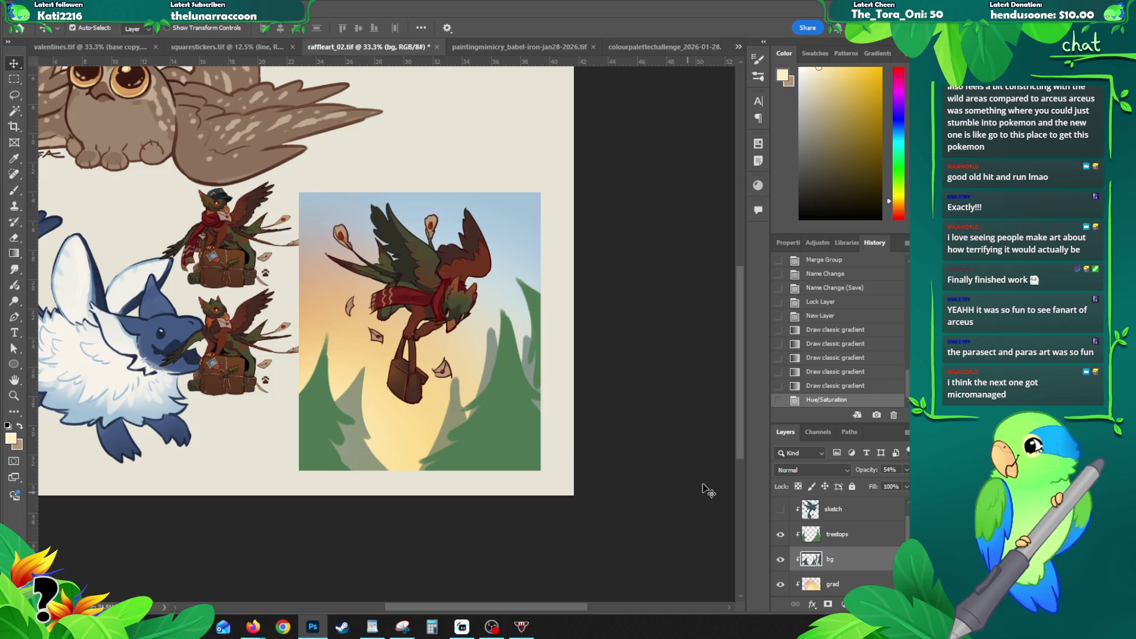
pyautogui.click(815, 472)
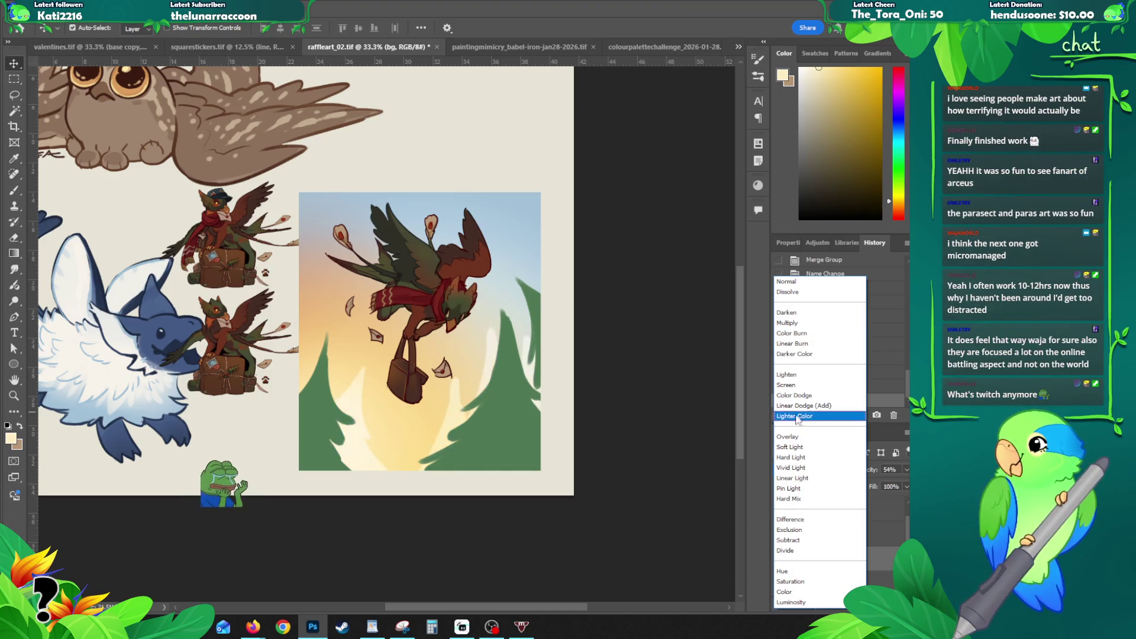
pyautogui.click(794, 334)
pyautogui.click(833, 536)
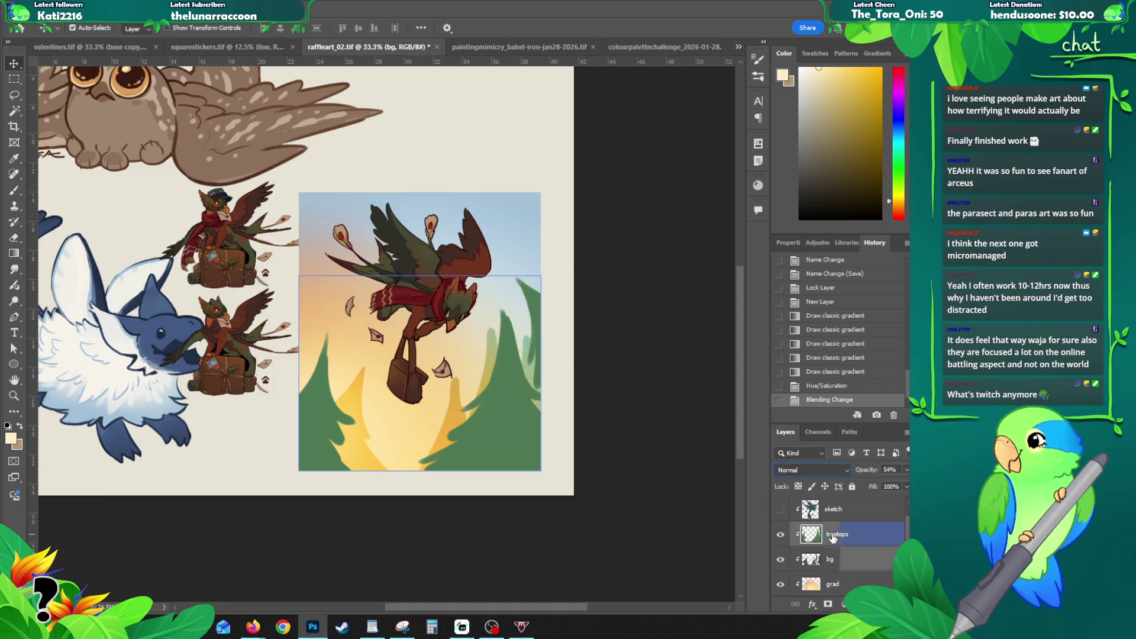
pyautogui.click(782, 535)
pyautogui.click(781, 536)
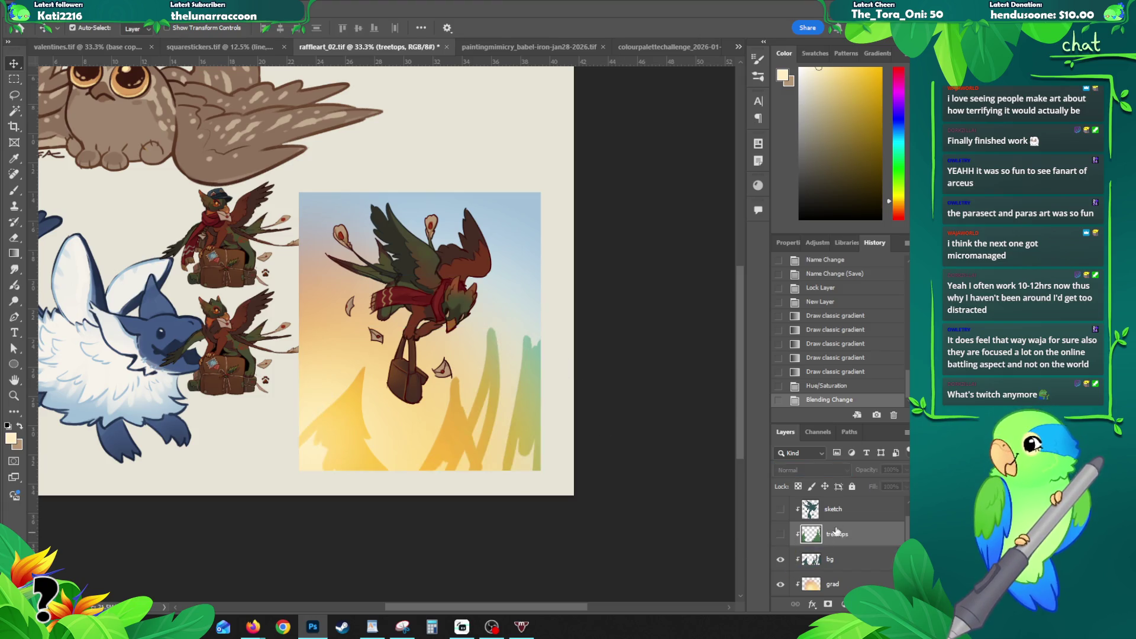
pyautogui.click(781, 536)
# Step: Test the bg layer at full opacity with Normal blending
pyautogui.click(830, 559)
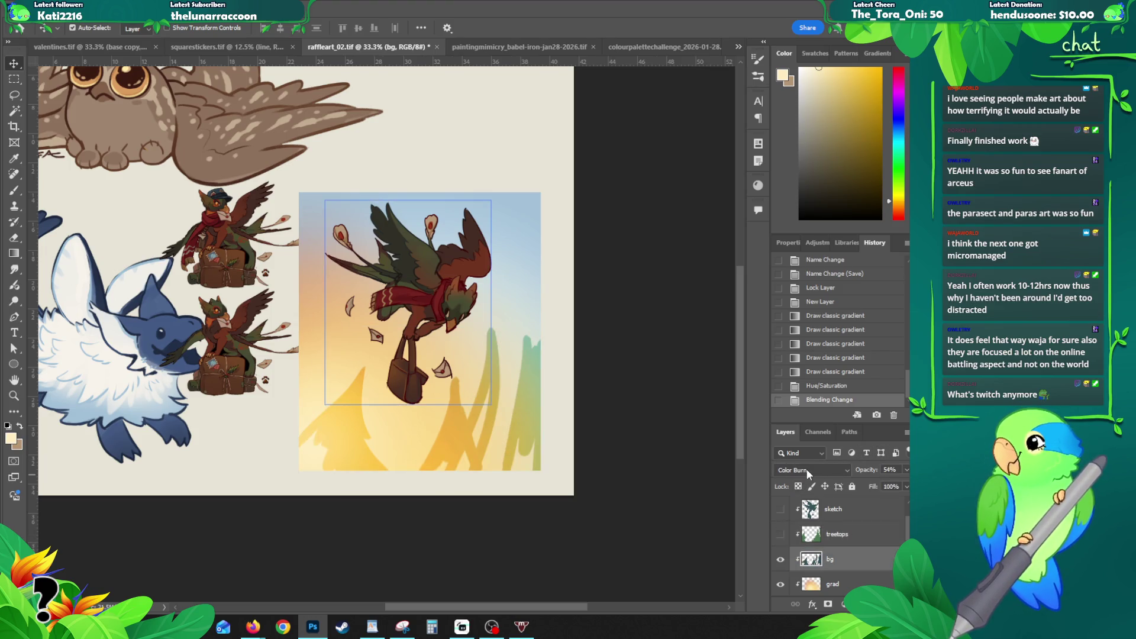
pyautogui.click(903, 472)
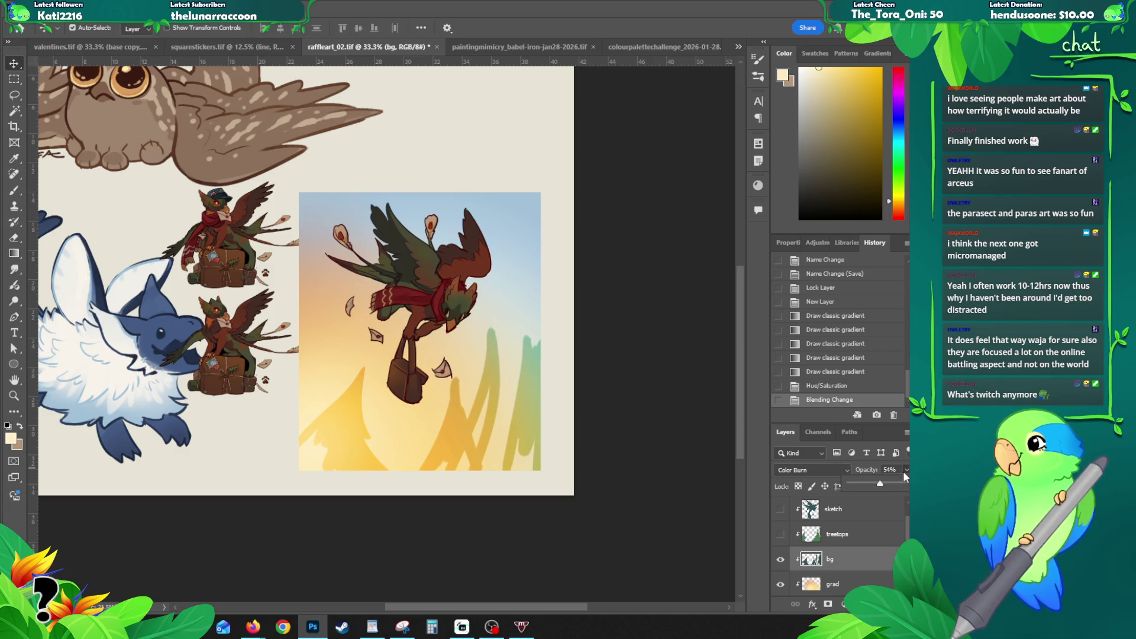
pyautogui.moveTo(888, 484); pyautogui.dragTo(905, 484)
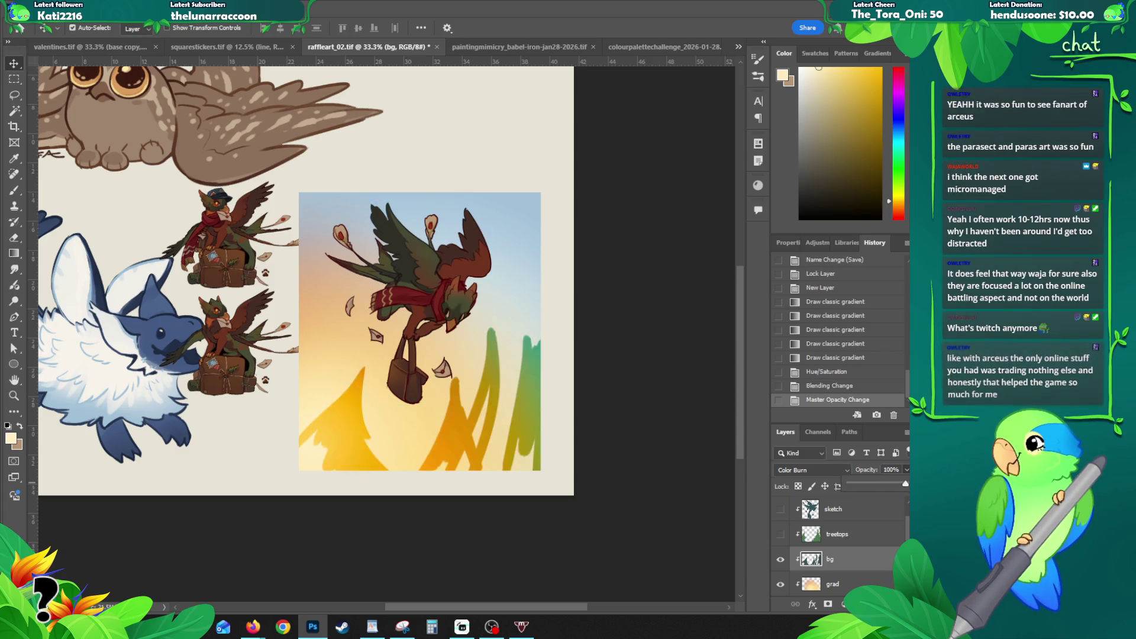
pyautogui.click(814, 471)
pyautogui.click(797, 283)
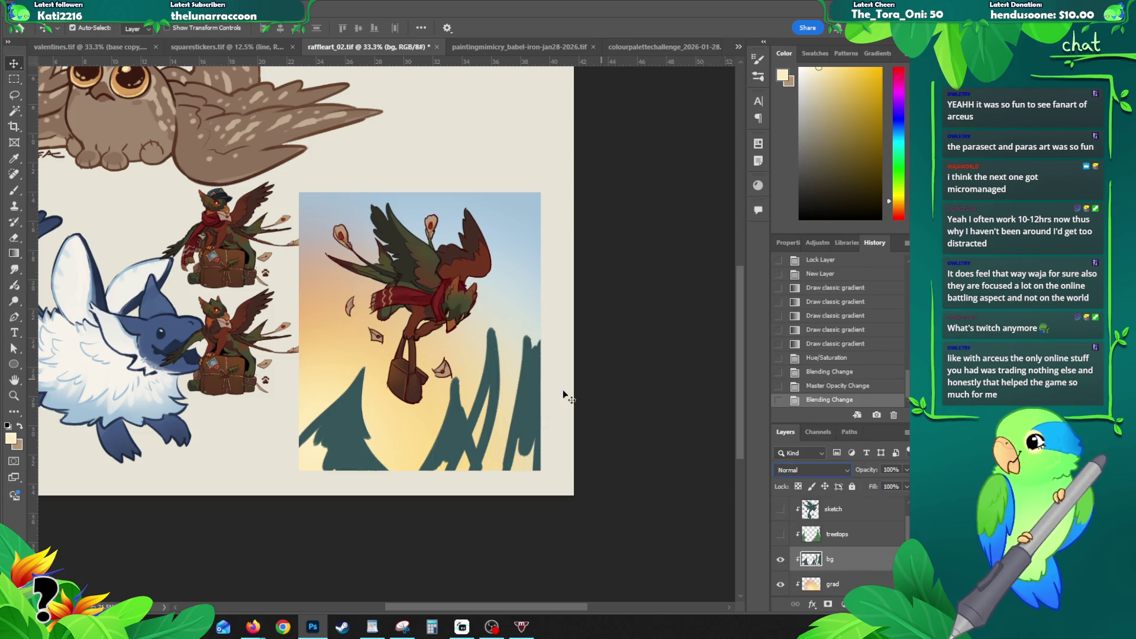
# Step: Compare via History and revert bg to Color Burn at 54% opacity
pyautogui.click(814, 385)
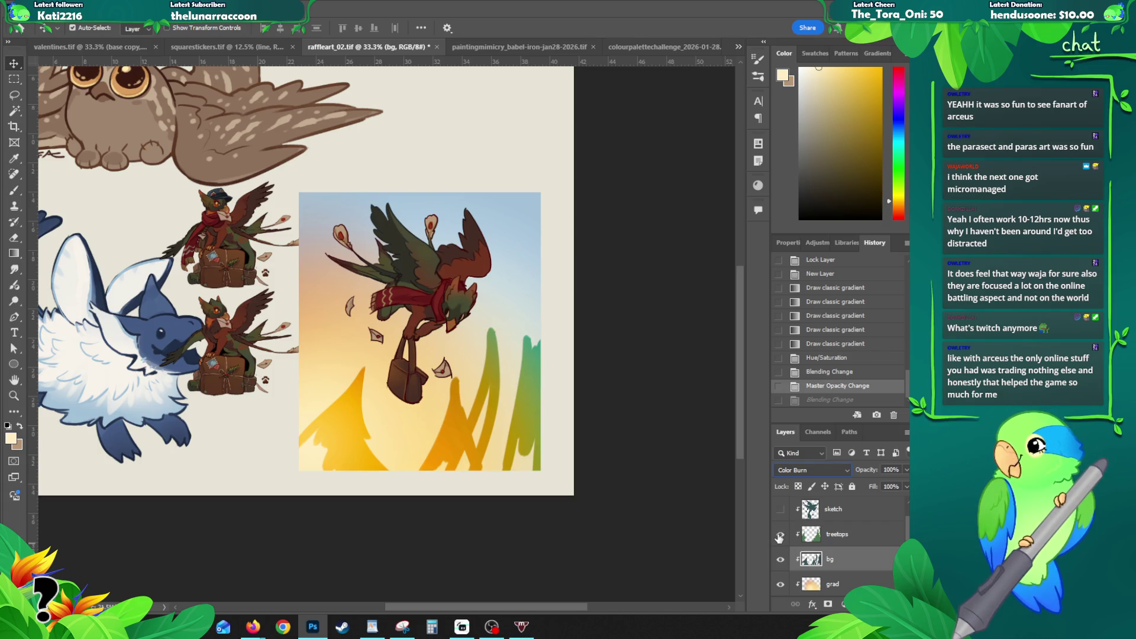
pyautogui.click(781, 534)
pyautogui.click(813, 401)
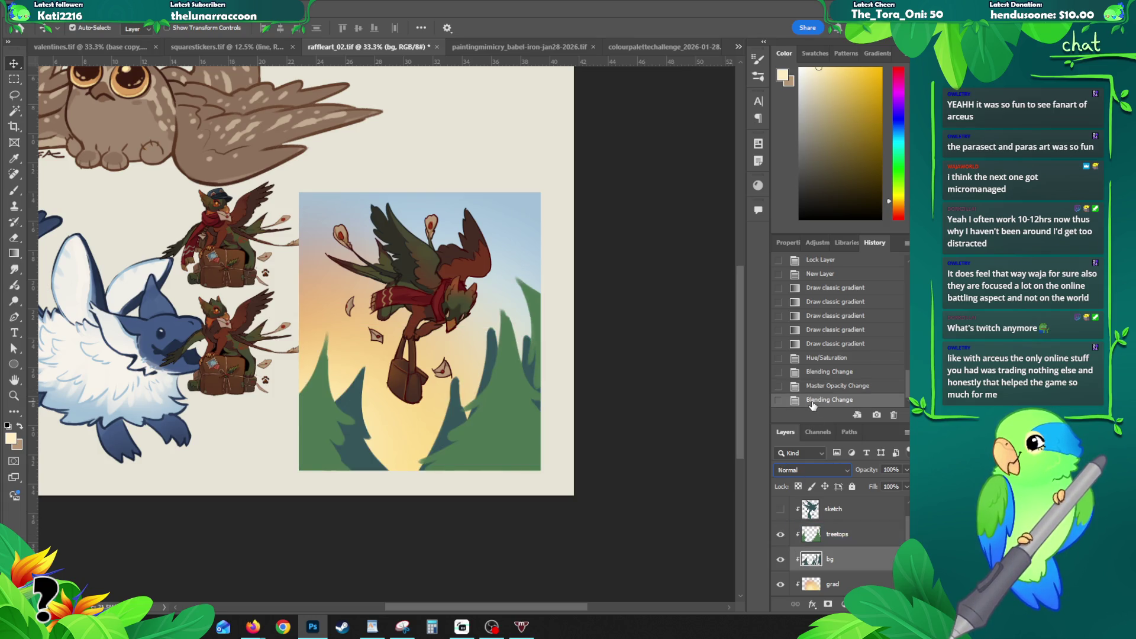
pyautogui.click(835, 387)
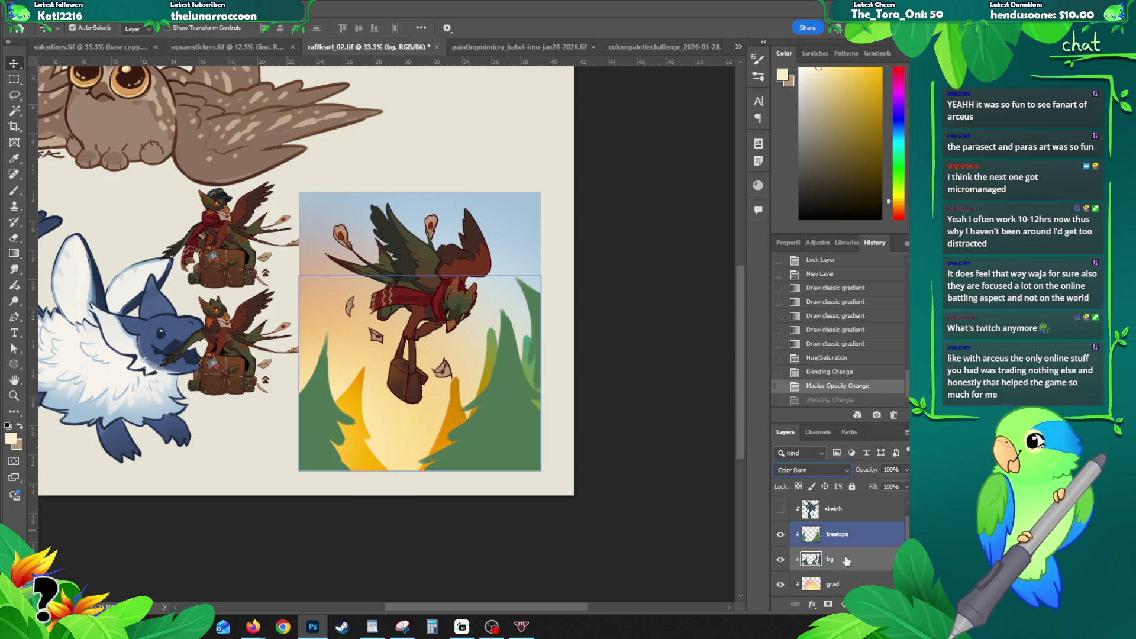
pyautogui.click(855, 373)
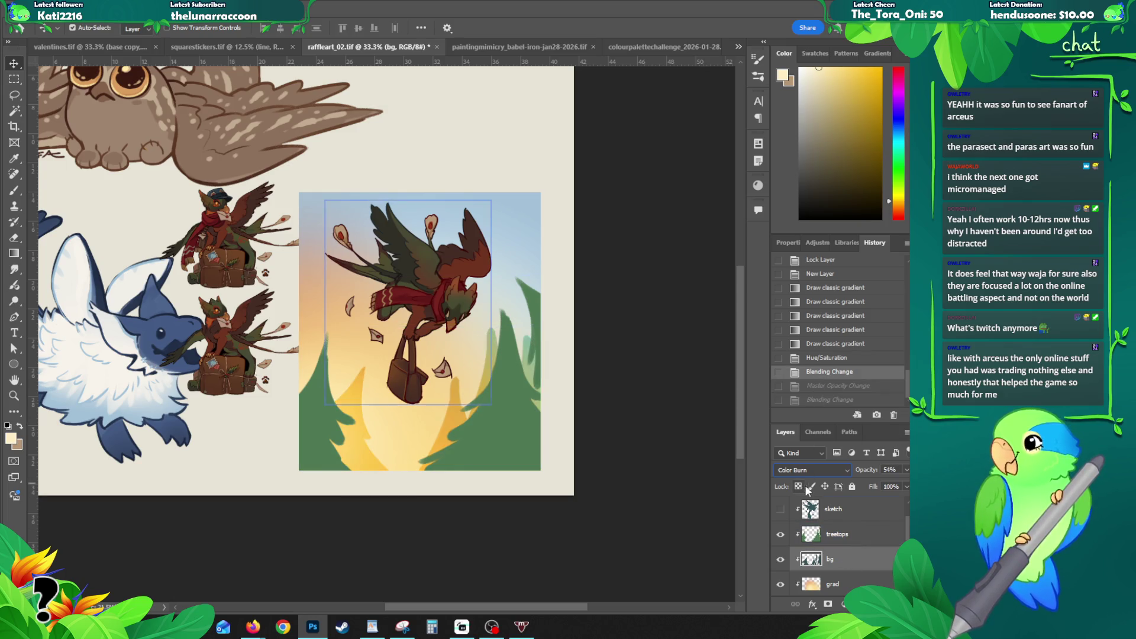
pyautogui.click(833, 583)
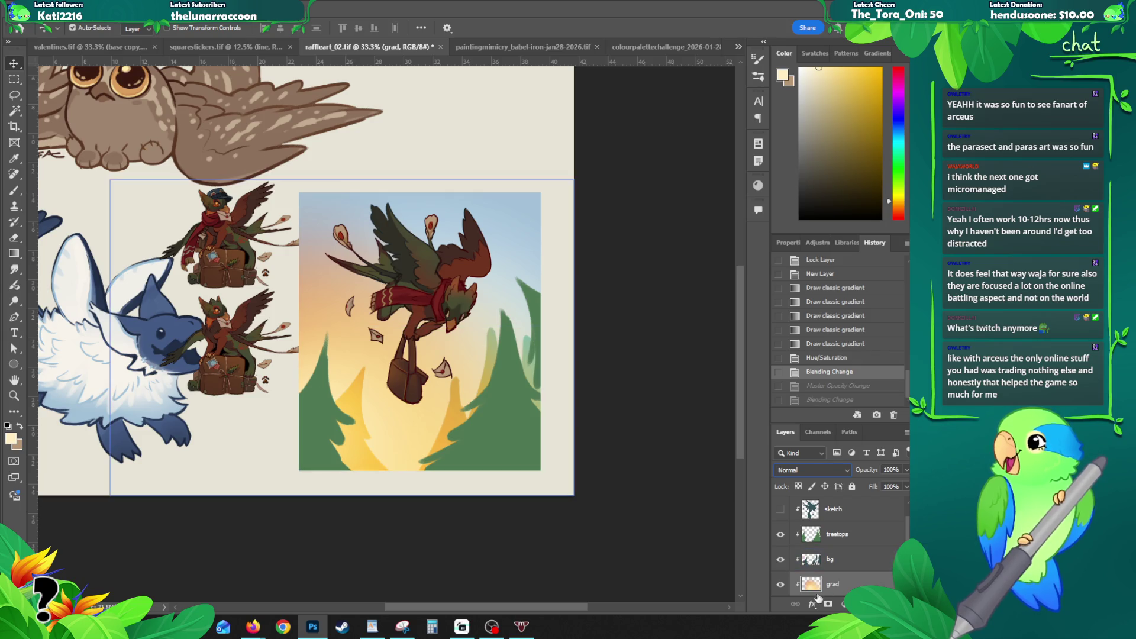
# Step: Add a layer mask to grad and draw gradients fading the glow over both trees
pyautogui.click(828, 604)
pyautogui.press('g')
pyautogui.moveTo(514, 337); pyautogui.dragTo(532, 311)
pyautogui.hotkey('ctrl', 'z')
pyautogui.moveTo(548, 245); pyautogui.dragTo(480, 359)
pyautogui.moveTo(217, 189); pyautogui.dragTo(330, 338)
pyautogui.moveTo(315, 421); pyautogui.dragTo(373, 411)
# Step: Compare, undo and redraw the mask fade until the tree glow sits right
pyautogui.hotkey('ctrl', 'z')
pyautogui.hotkey('ctrl', 'shift', 'z')
pyautogui.hotkey('ctrl', 'z')
pyautogui.hotkey('ctrl', 'shift', 'z')
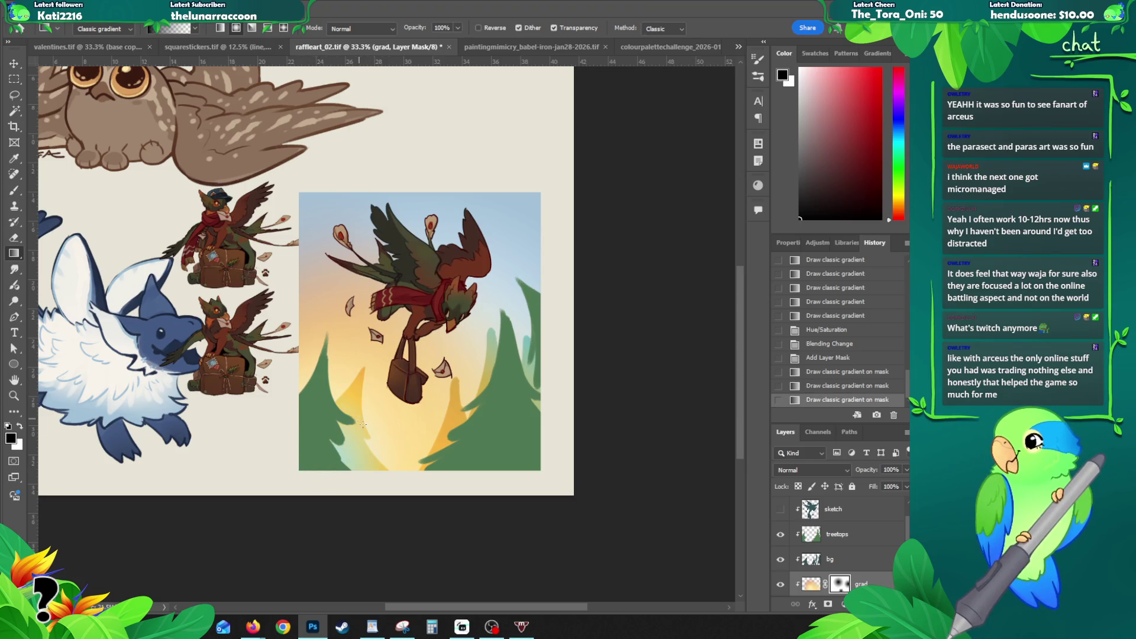
pyautogui.hotkey('ctrl', 'z')
pyautogui.hotkey('ctrl', 'z')
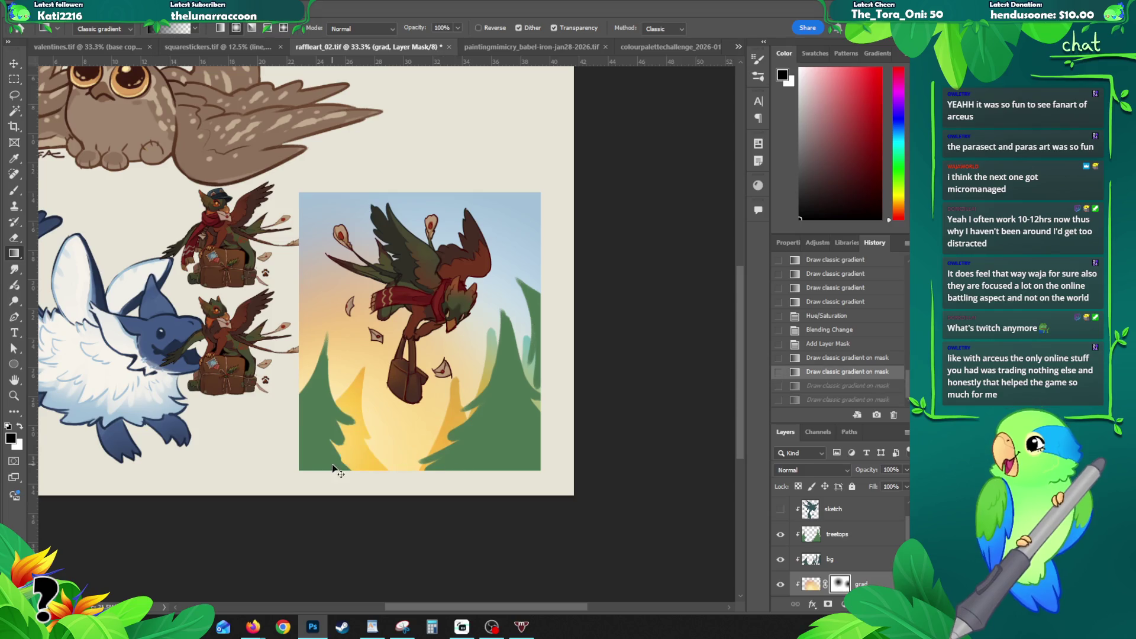
pyautogui.moveTo(301, 452); pyautogui.dragTo(326, 411)
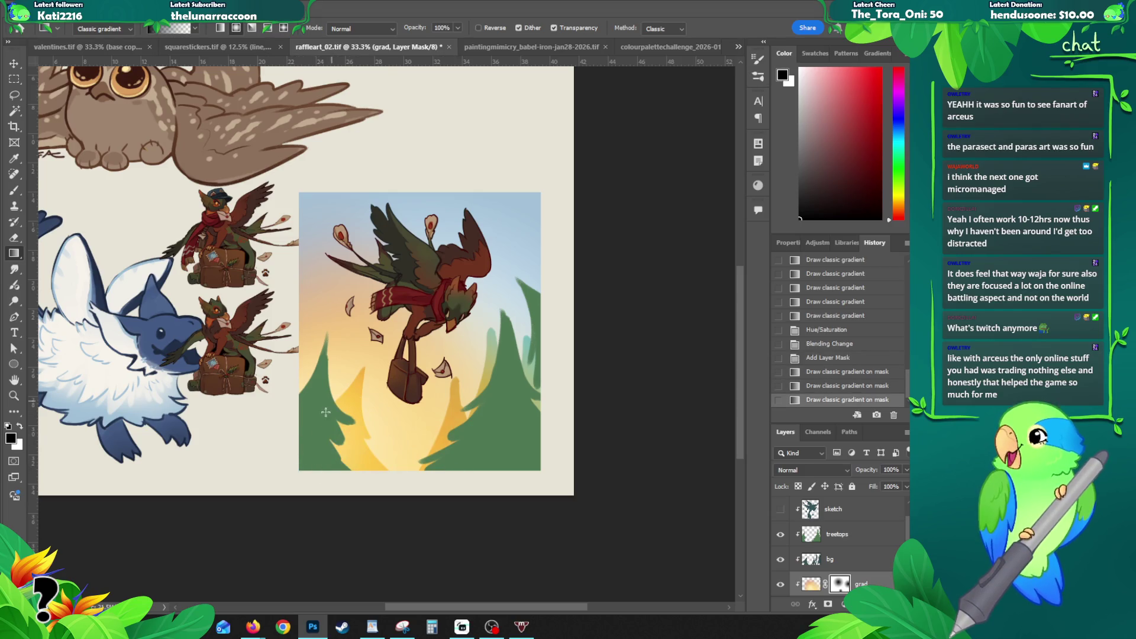
pyautogui.hotkey('ctrl', 'z')
pyautogui.moveTo(297, 462)
pyautogui.mouseDown()
pyautogui.moveTo(495, 456)
pyautogui.moveTo(536, 396)
pyautogui.mouseUp()
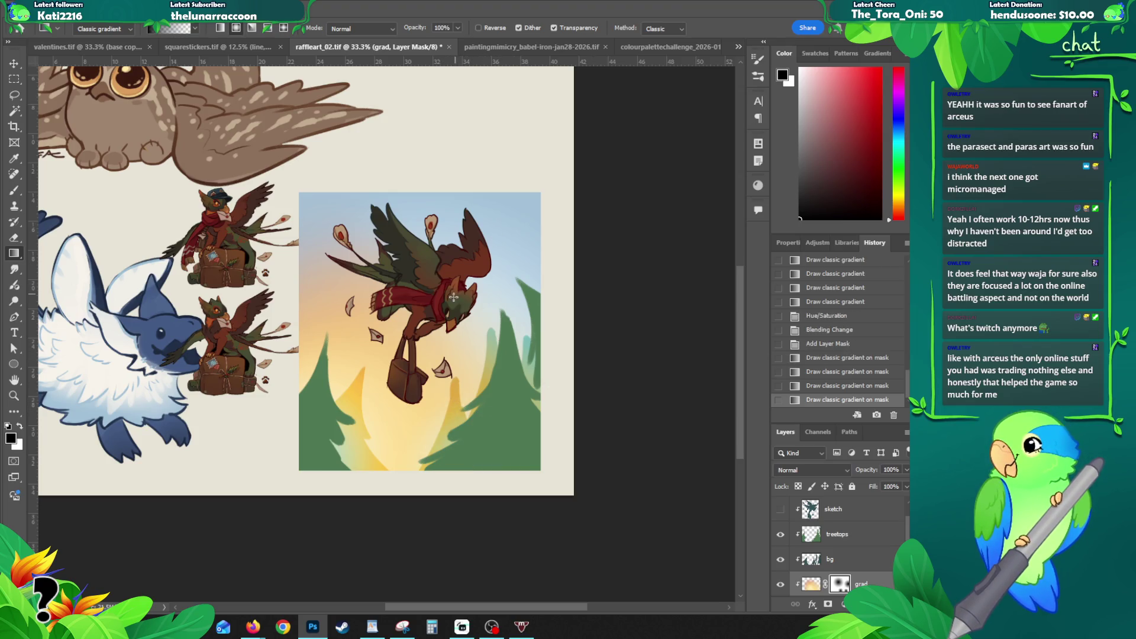
pyautogui.moveTo(464, 340)
pyautogui.mouseDown()
pyautogui.moveTo(467, 312)
pyautogui.moveTo(443, 338)
pyautogui.mouseUp()
pyautogui.press('v')
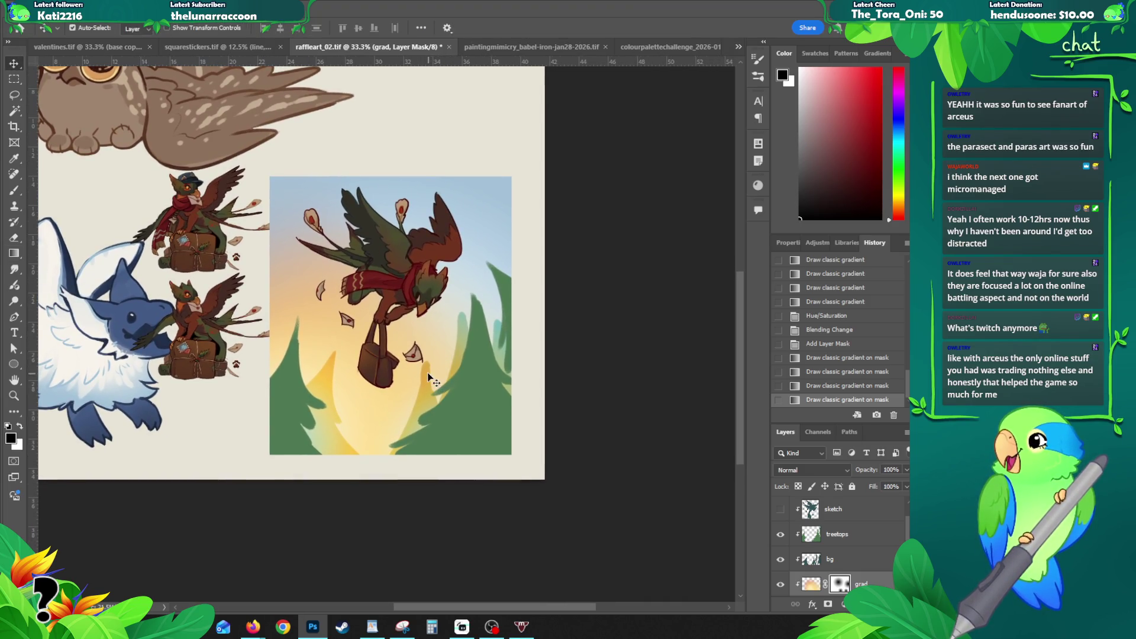
# Step: Try erasing the bg tree edge near the bag, then undo the stroke
pyautogui.click(427, 373)
pyautogui.press('e')
pyautogui.scroll(1, 427, 378)
pyautogui.moveTo(422, 360)
pyautogui.mouseDown()
pyautogui.moveTo(401, 400)
pyautogui.moveTo(431, 393)
pyautogui.mouseUp()
pyautogui.hotkey('ctrl', 'z')
pyautogui.hotkey('ctrl', 'shift', 'z')
pyautogui.hotkey('ctrl', 'z')
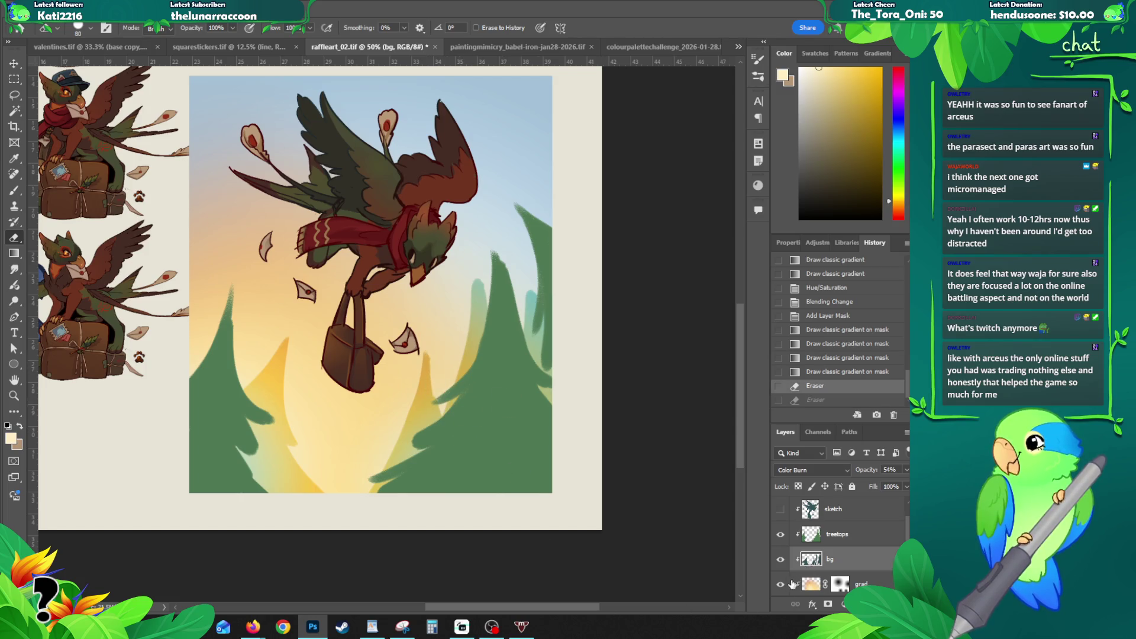
# Step: Return bg to Normal at full opacity and pick a dark teal brush colour
pyautogui.click(907, 471)
pyautogui.moveTo(906, 485); pyautogui.dragTo(911, 486)
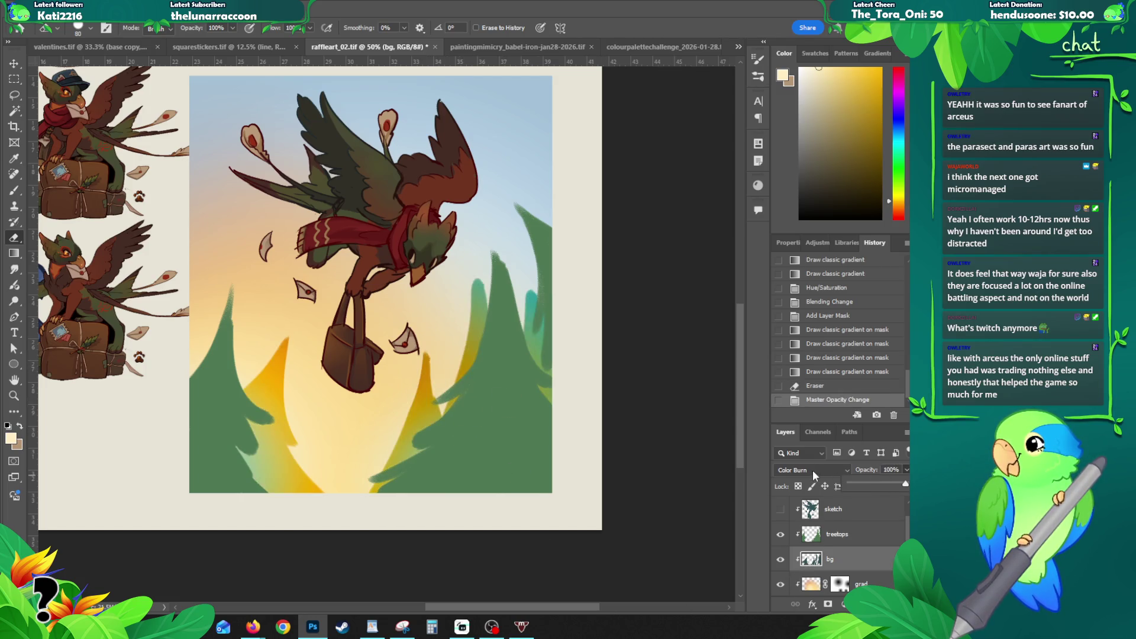
pyautogui.click(813, 470)
pyautogui.click(817, 285)
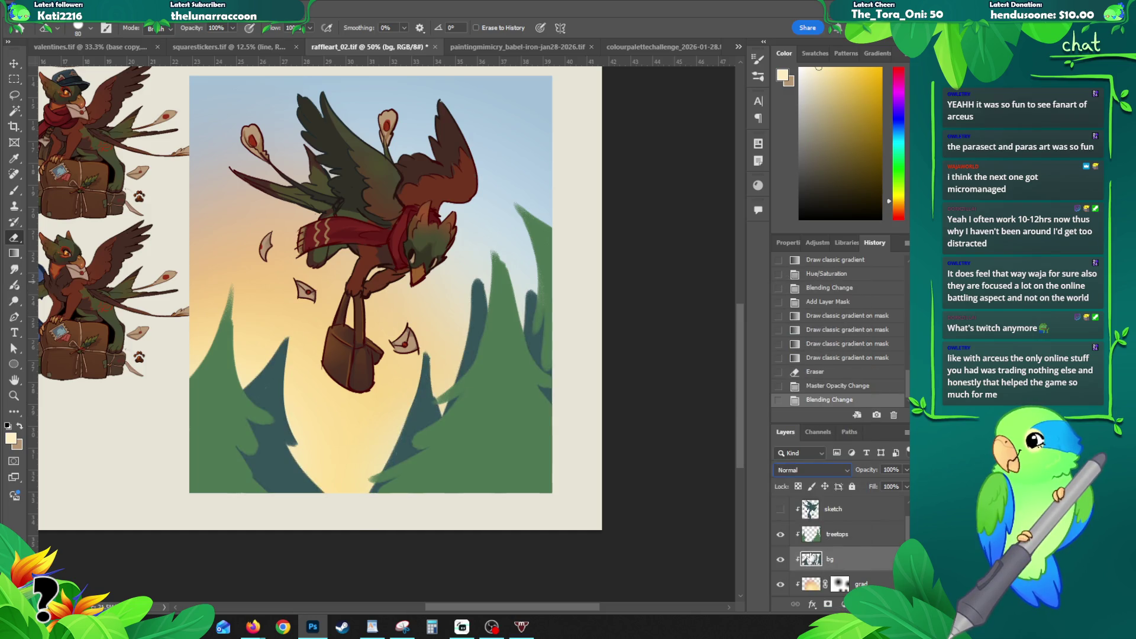
pyautogui.moveTo(424, 394); pyautogui.dragTo(431, 406)
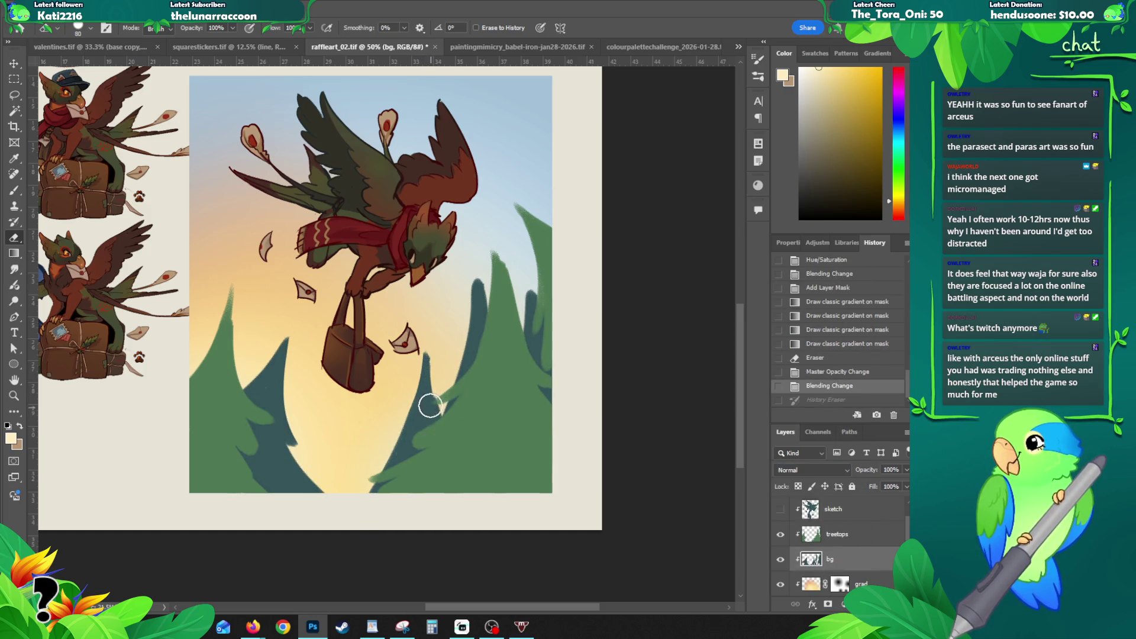
pyautogui.press('b')
pyautogui.keyDown('alt'); pyautogui.click(430, 406); pyautogui.keyUp('alt')
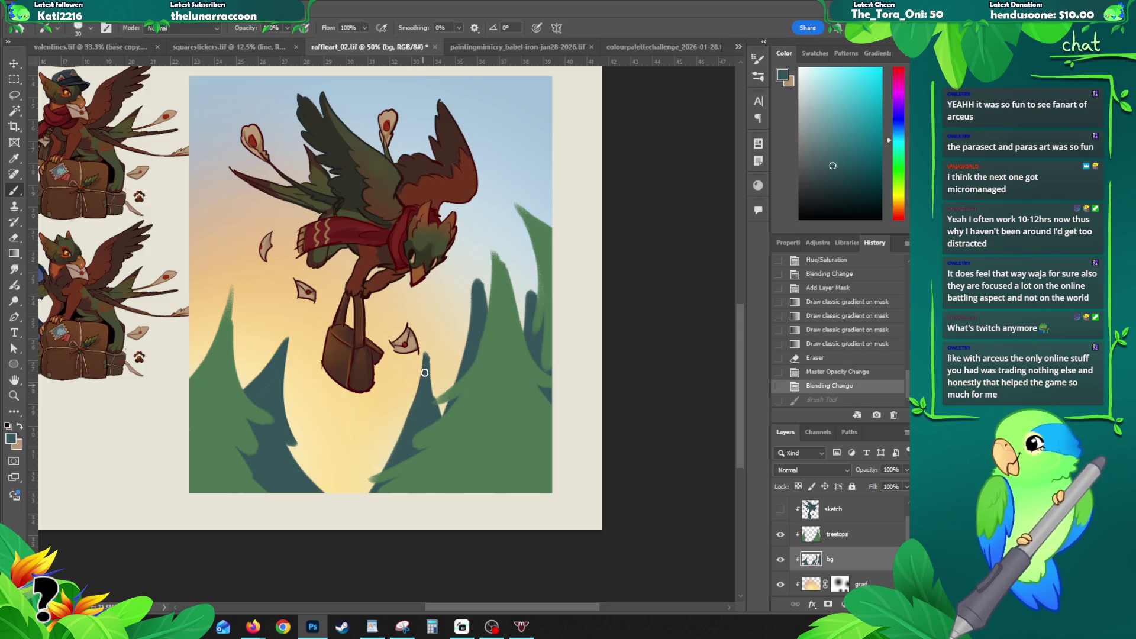
# Step: Paint dark teal along the right background tree's edge near the bag
pyautogui.moveTo(442, 433); pyautogui.dragTo(435, 408)
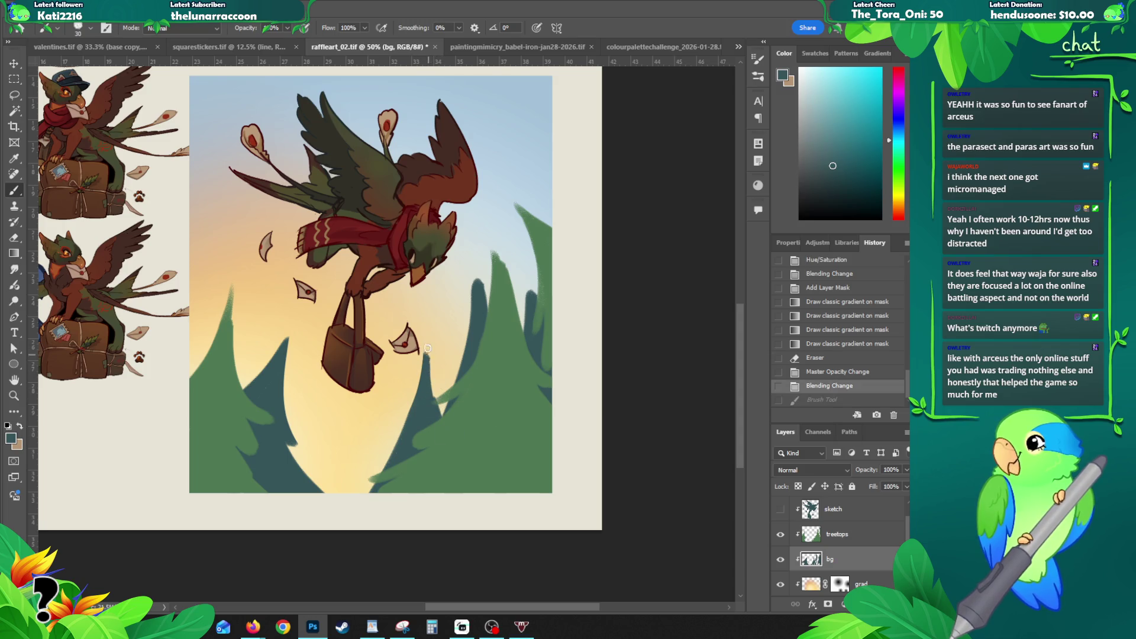
pyautogui.moveTo(429, 348); pyautogui.dragTo(443, 414)
pyautogui.moveTo(425, 358)
pyautogui.mouseDown()
pyautogui.moveTo(426, 348)
pyautogui.moveTo(398, 429)
pyautogui.mouseUp()
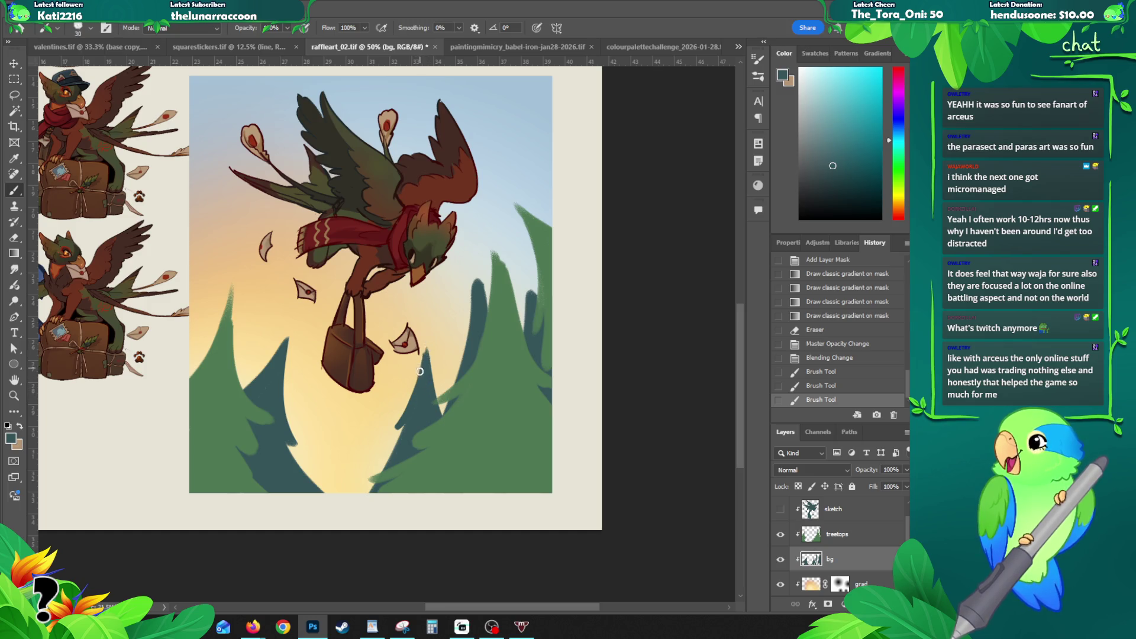
pyautogui.moveTo(396, 428); pyautogui.dragTo(422, 369)
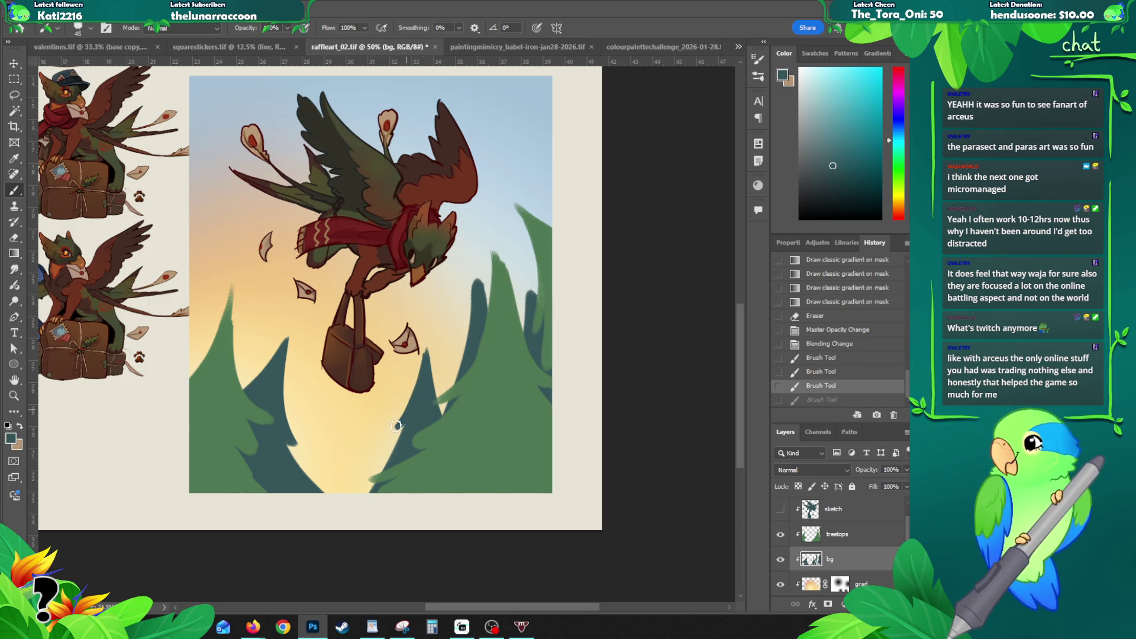
pyautogui.moveTo(393, 448)
pyautogui.mouseDown()
pyautogui.moveTo(438, 400)
pyautogui.moveTo(446, 353)
pyautogui.moveTo(418, 405)
pyautogui.mouseUp()
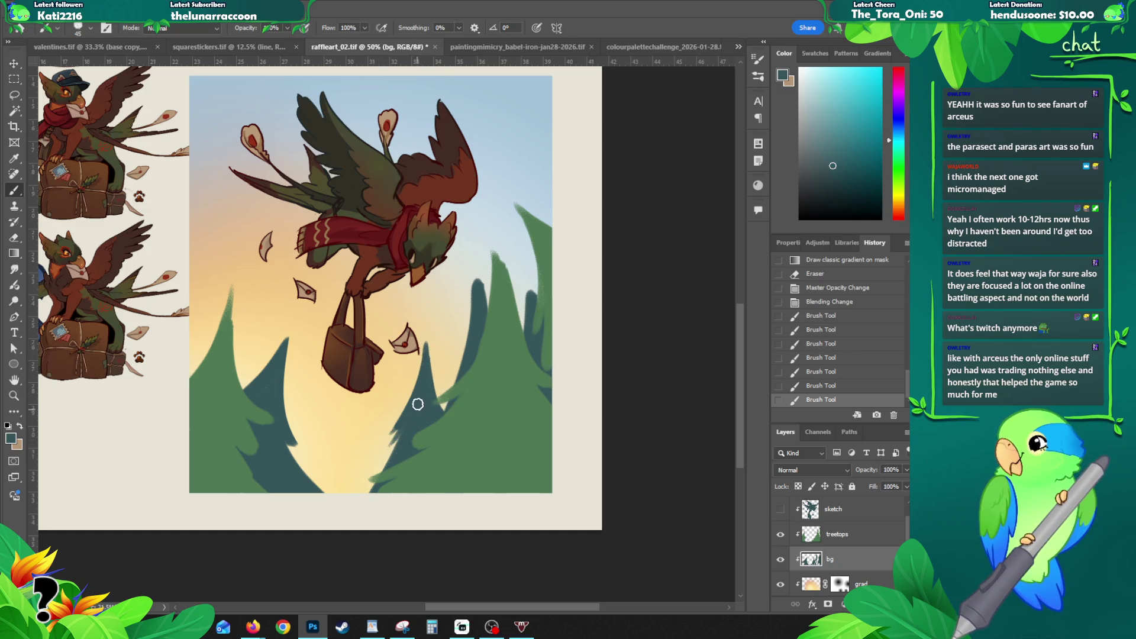
# Step: Shape and smooth the left dark background tree's edge down to its base
pyautogui.moveTo(254, 393); pyautogui.dragTo(278, 349)
pyautogui.moveTo(244, 389)
pyautogui.mouseDown()
pyautogui.moveTo(286, 357)
pyautogui.moveTo(255, 360)
pyautogui.mouseUp()
pyautogui.moveTo(293, 327); pyautogui.dragTo(287, 380)
pyautogui.hotkey('ctrl', 'z')
pyautogui.moveTo(288, 338); pyautogui.dragTo(291, 374)
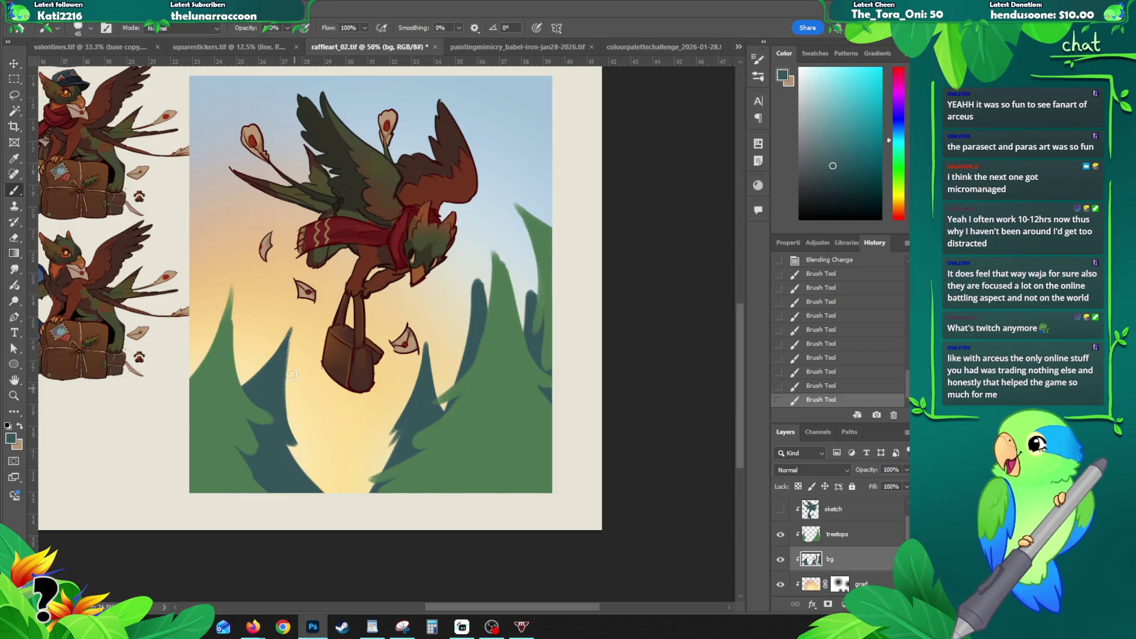
pyautogui.moveTo(303, 454); pyautogui.dragTo(286, 410)
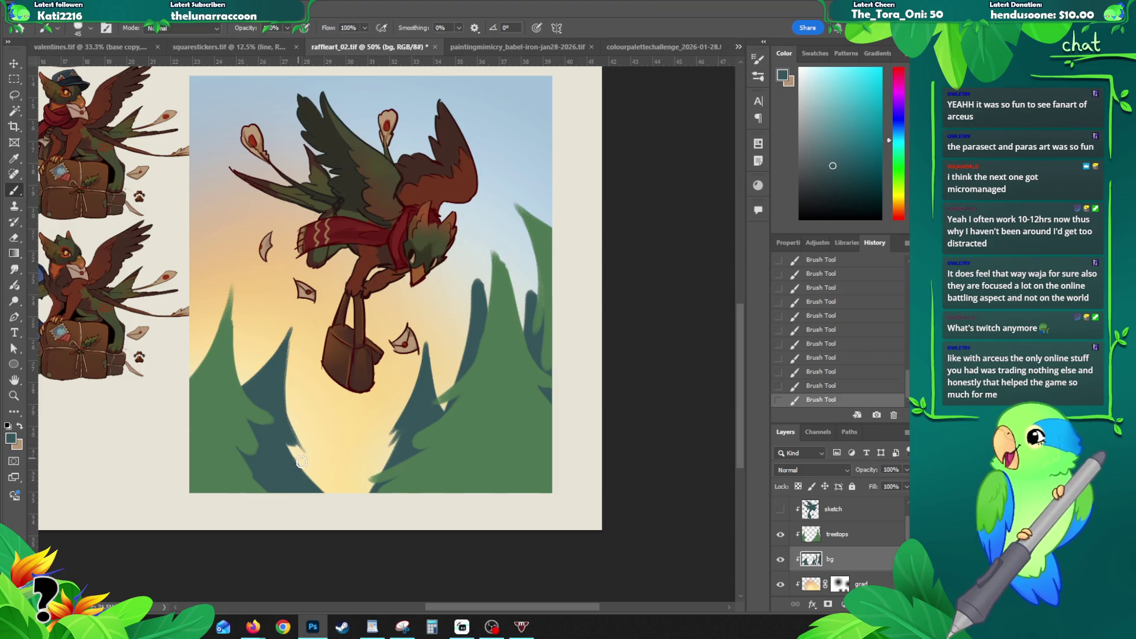
# Step: Repaint the right tree's tip and edge, reshape the left tree, then move to treetops
pyautogui.moveTo(472, 296)
pyautogui.mouseDown()
pyautogui.moveTo(473, 261)
pyautogui.moveTo(473, 306)
pyautogui.mouseUp()
pyautogui.hotkey('ctrl', 'z')
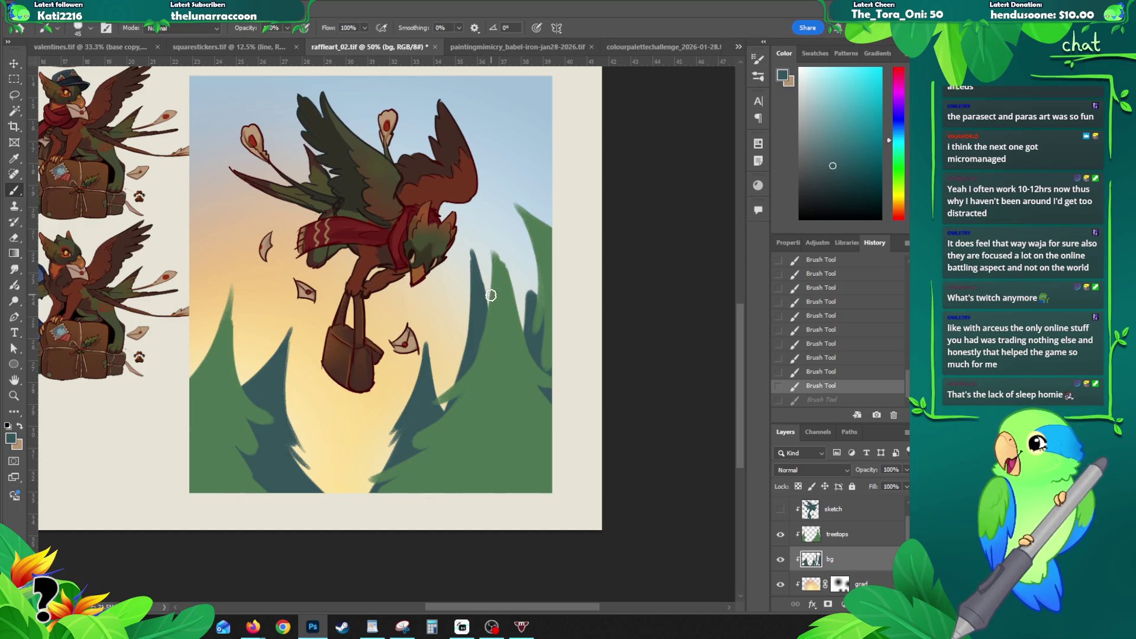
pyautogui.moveTo(473, 262)
pyautogui.mouseDown()
pyautogui.moveTo(495, 329)
pyautogui.moveTo(529, 283)
pyautogui.moveTo(535, 321)
pyautogui.mouseUp()
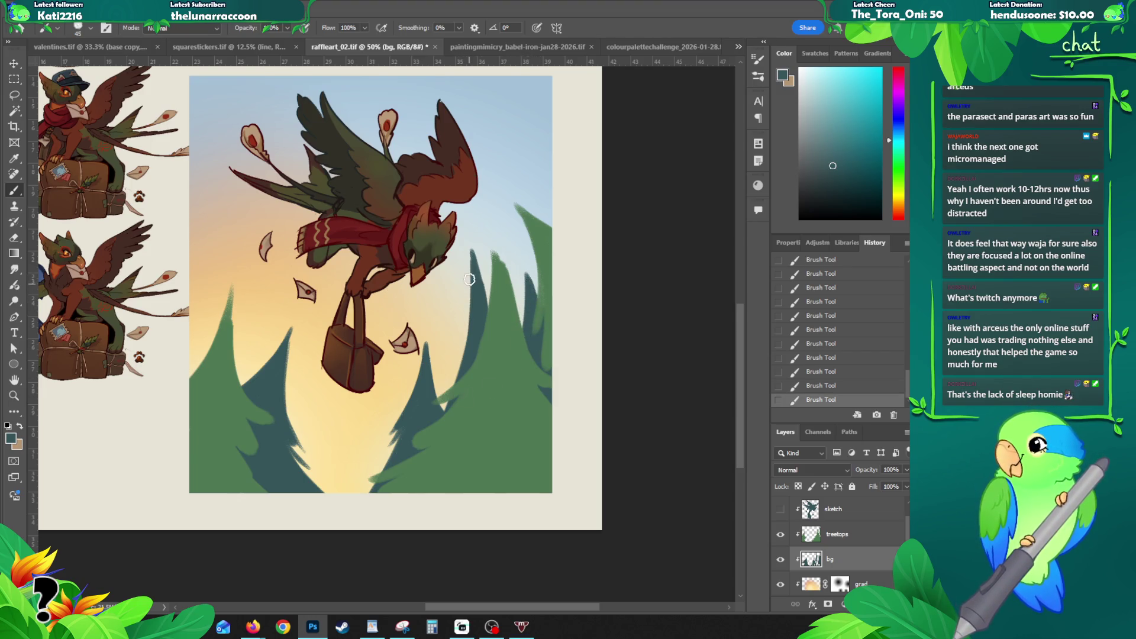
pyautogui.moveTo(470, 284); pyautogui.dragTo(448, 377)
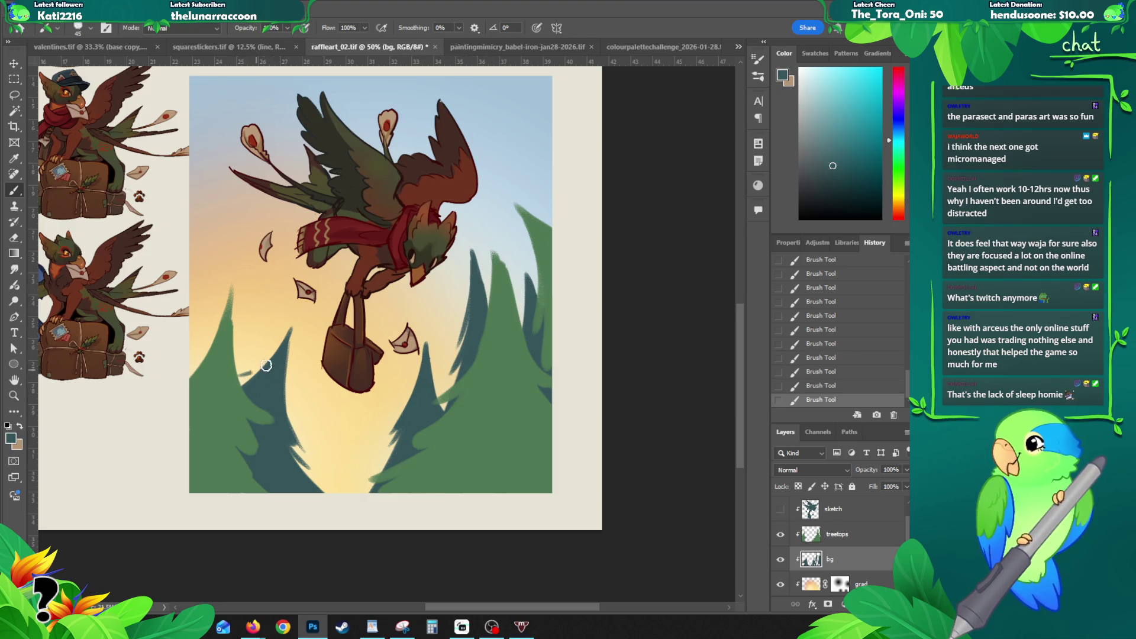
pyautogui.moveTo(237, 384); pyautogui.dragTo(276, 351)
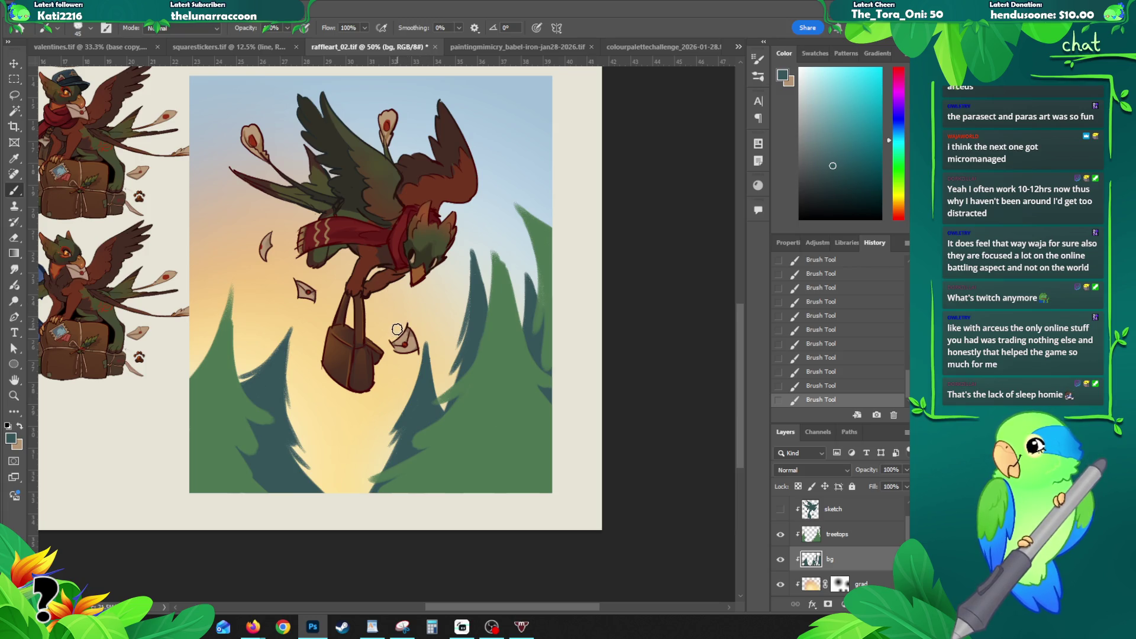
pyautogui.moveTo(465, 329); pyautogui.dragTo(463, 335)
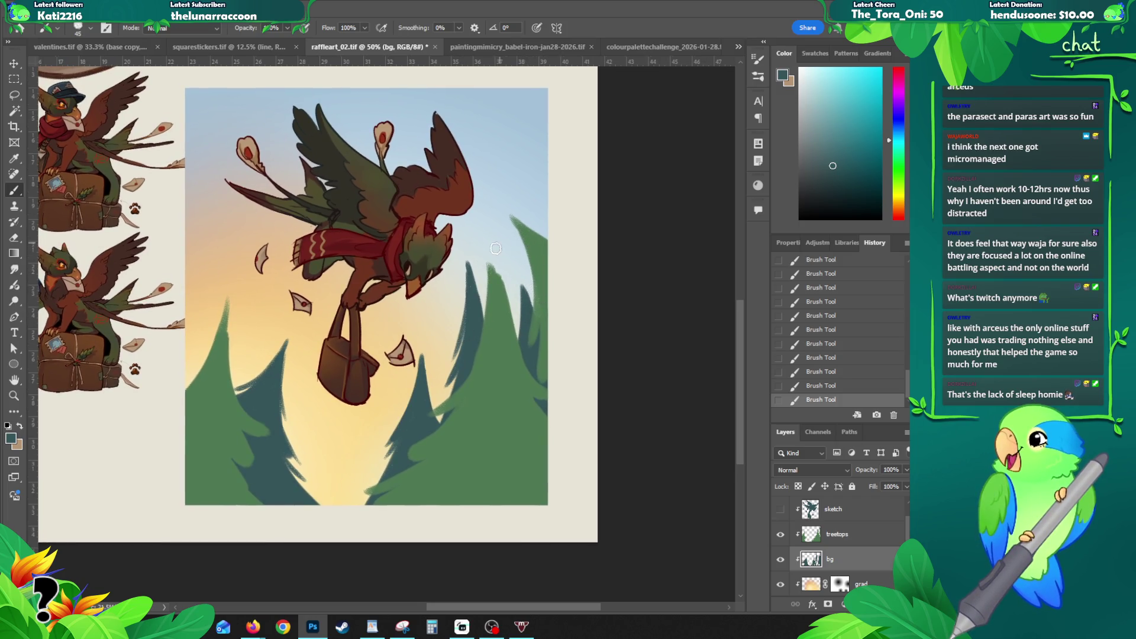
pyautogui.hotkey('alt', ']')
pyautogui.keyDown('alt'); pyautogui.click(497, 303); pyautogui.keyUp('alt')
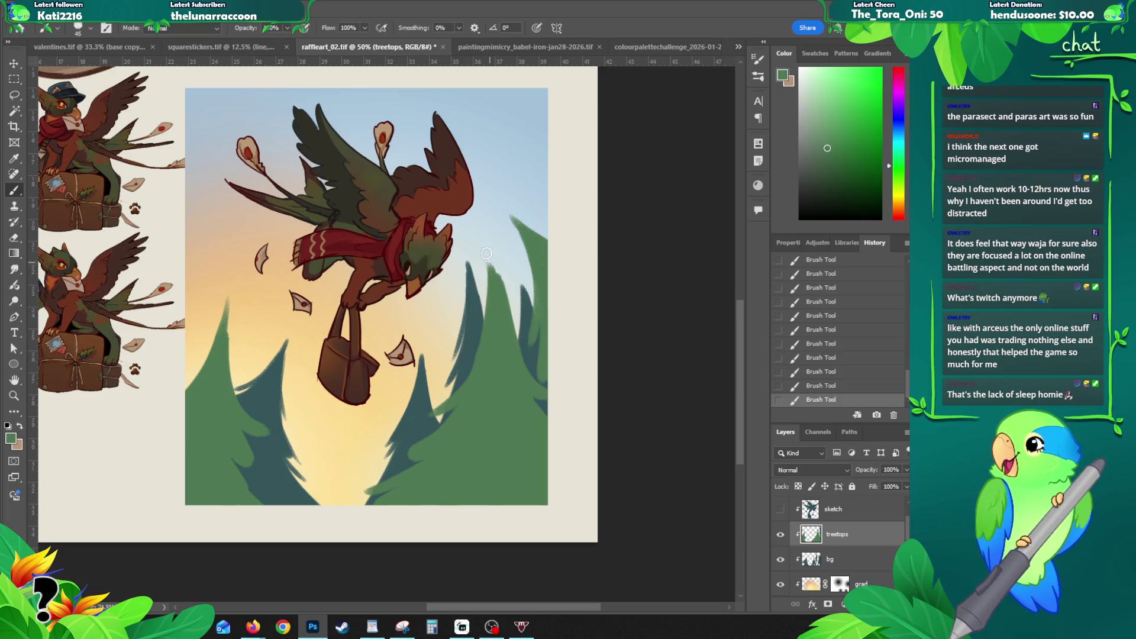
# Step: Refine the right green pine's edge and the left pine's lower edge in green
pyautogui.moveTo(487, 249); pyautogui.dragTo(496, 306)
pyautogui.moveTo(487, 253)
pyautogui.mouseDown()
pyautogui.moveTo(497, 327)
pyautogui.moveTo(492, 264)
pyautogui.moveTo(493, 304)
pyautogui.mouseUp()
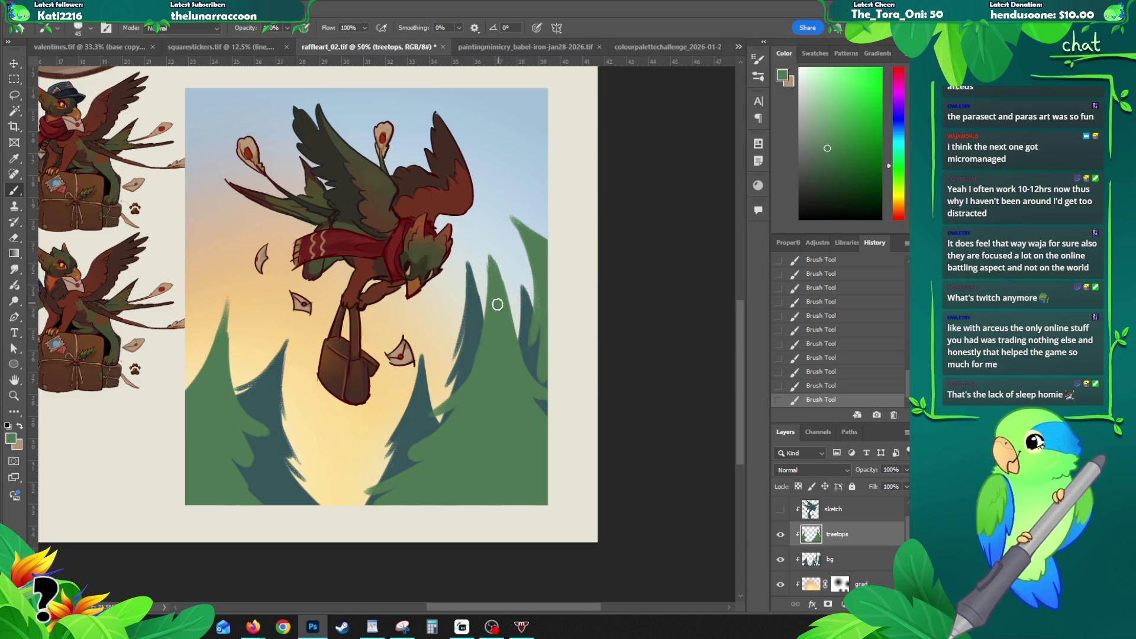
pyautogui.moveTo(226, 302)
pyautogui.mouseDown()
pyautogui.moveTo(225, 350)
pyautogui.moveTo(187, 377)
pyautogui.moveTo(205, 364)
pyautogui.mouseUp()
pyautogui.hotkey('ctrl', 'z')
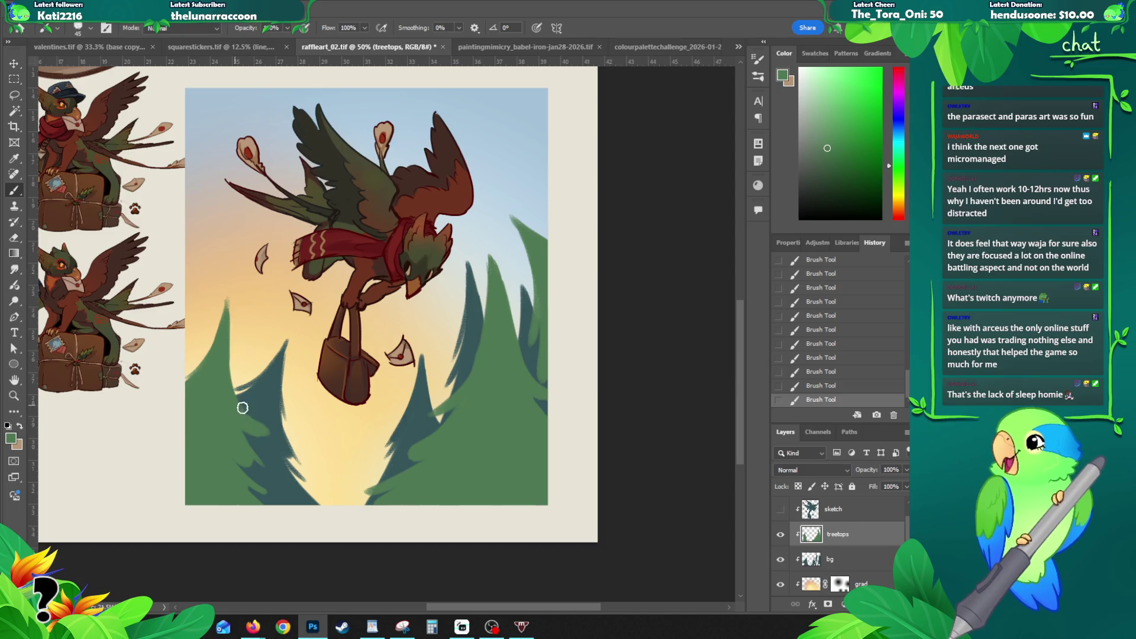
pyautogui.moveTo(244, 403); pyautogui.dragTo(230, 325)
pyautogui.moveTo(240, 380); pyautogui.dragTo(232, 313)
# Step: Sharpen the right tree's peak and touch up the left tree's edge
pyautogui.moveTo(468, 359); pyautogui.dragTo(499, 260)
pyautogui.moveTo(471, 388); pyautogui.dragTo(507, 208)
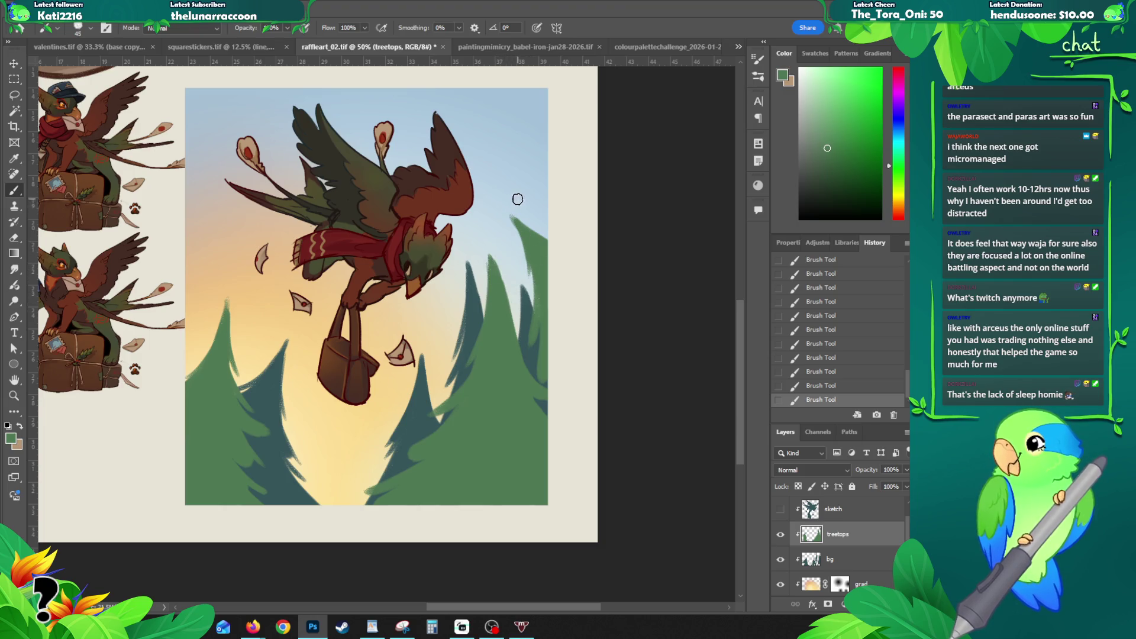
pyautogui.moveTo(542, 250)
pyautogui.mouseDown()
pyautogui.moveTo(504, 211)
pyautogui.moveTo(528, 226)
pyautogui.mouseUp()
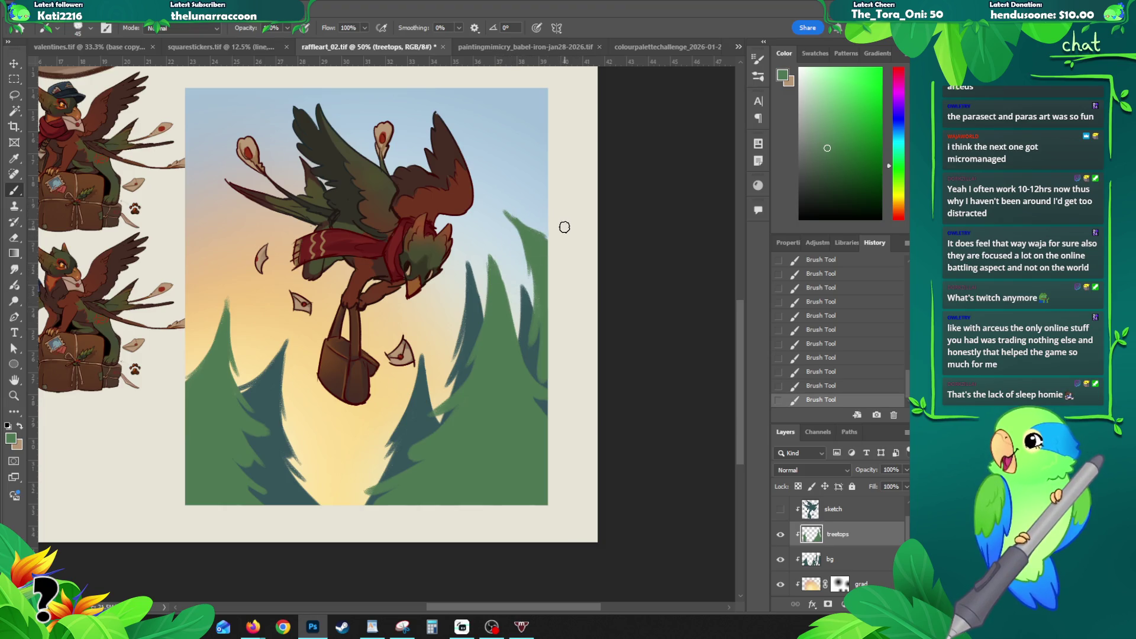
pyautogui.moveTo(531, 309); pyautogui.dragTo(575, 335)
pyautogui.moveTo(207, 354)
pyautogui.mouseDown()
pyautogui.moveTo(227, 301)
pyautogui.moveTo(198, 337)
pyautogui.moveTo(222, 364)
pyautogui.moveTo(228, 295)
pyautogui.mouseUp()
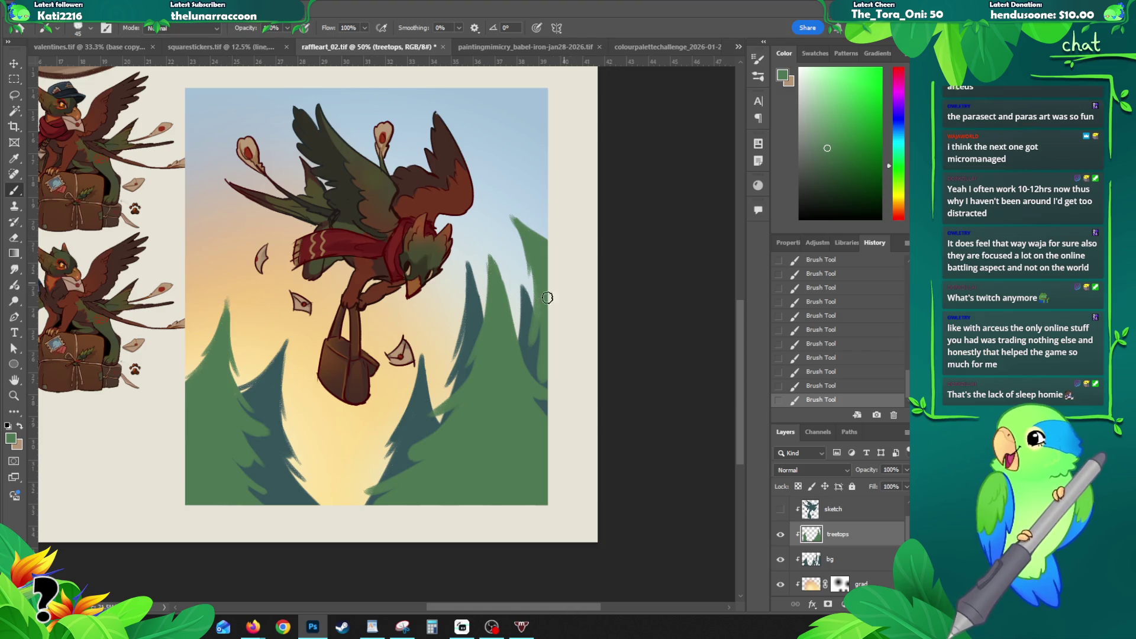
# Step: Zoom out to the whole painting and select the bg layer for blending
pyautogui.press('z')
pyautogui.press('b')
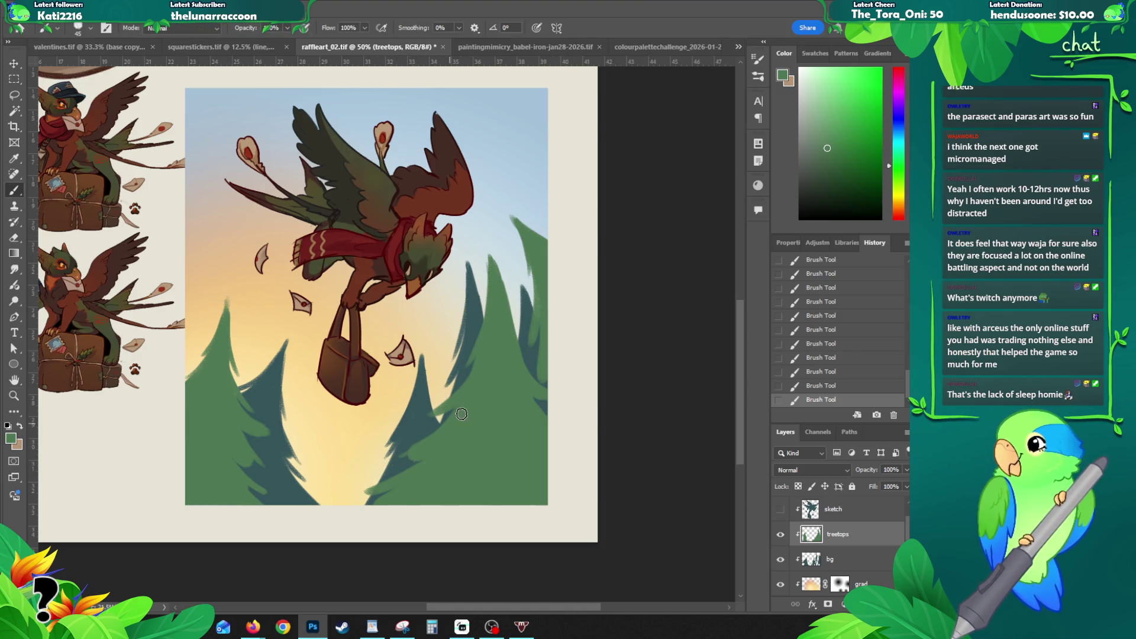
pyautogui.press('z')
pyautogui.keyDown('alt'); pyautogui.click(471, 415); pyautogui.keyUp('alt')
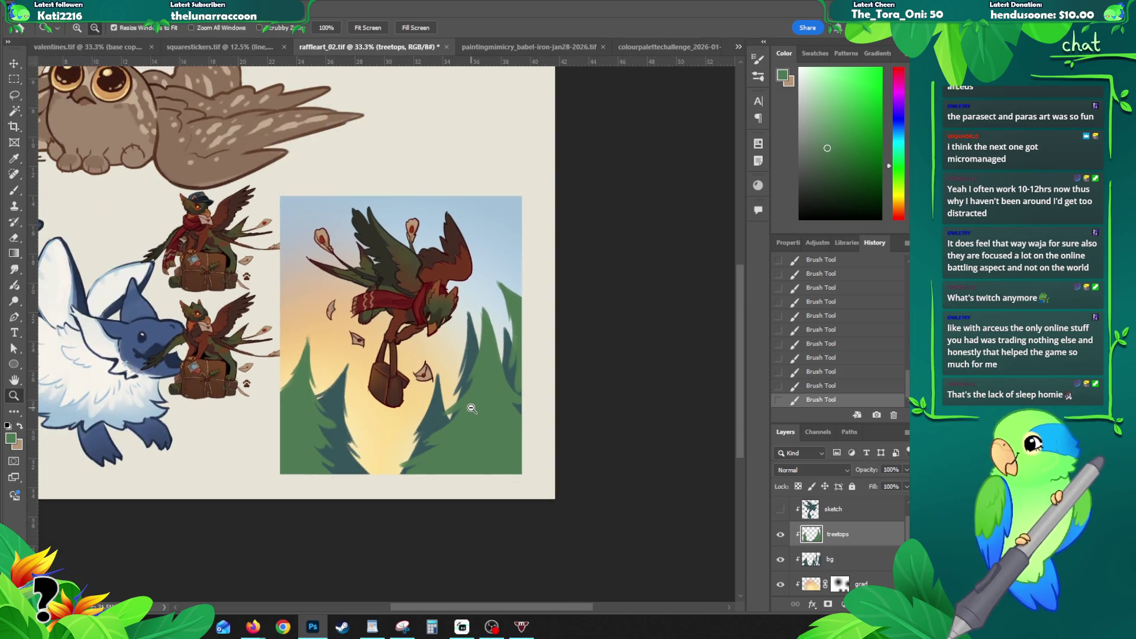
pyautogui.click(844, 559)
pyautogui.click(812, 470)
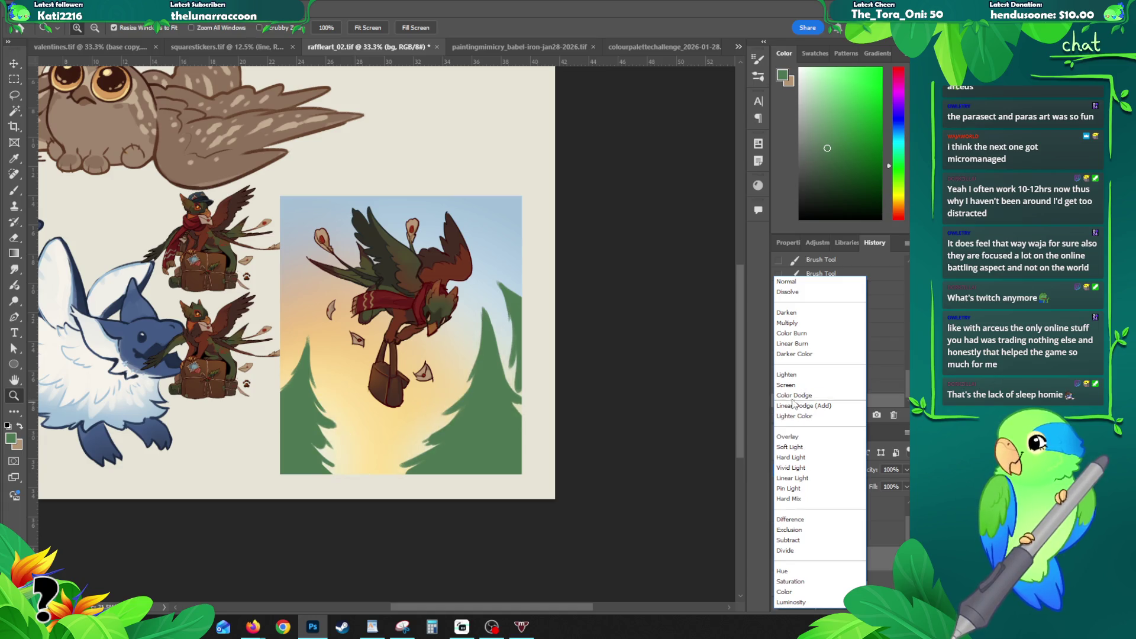
# Step: Set bg to Color Burn at lowered opacity and lock treetops' transparent pixels
pyautogui.click(799, 332)
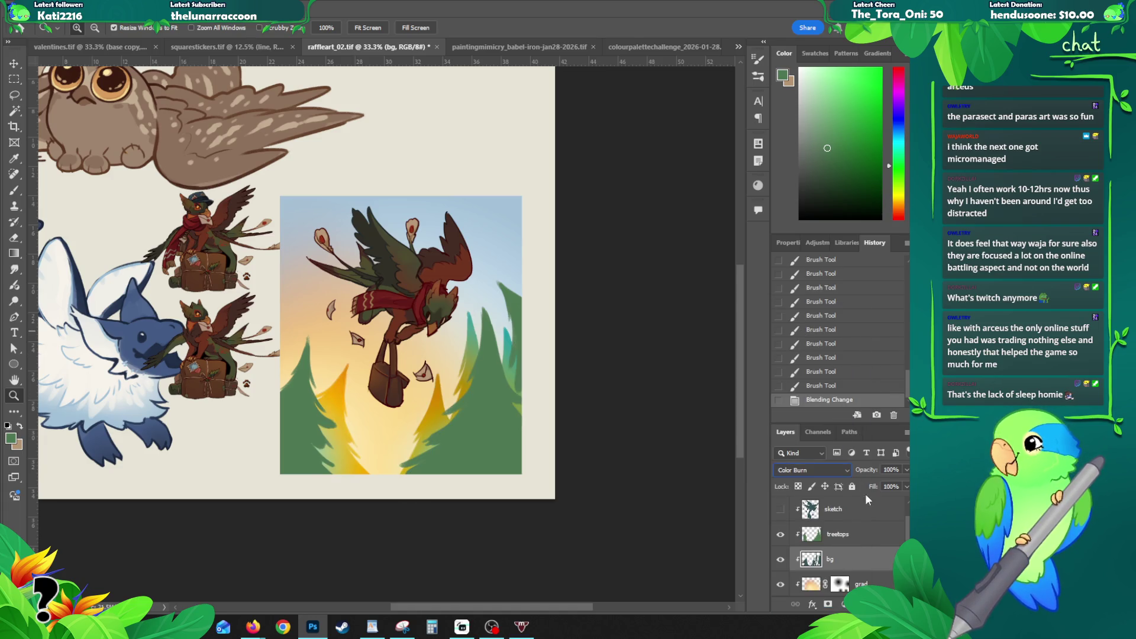
pyautogui.moveTo(905, 470); pyautogui.dragTo(882, 484)
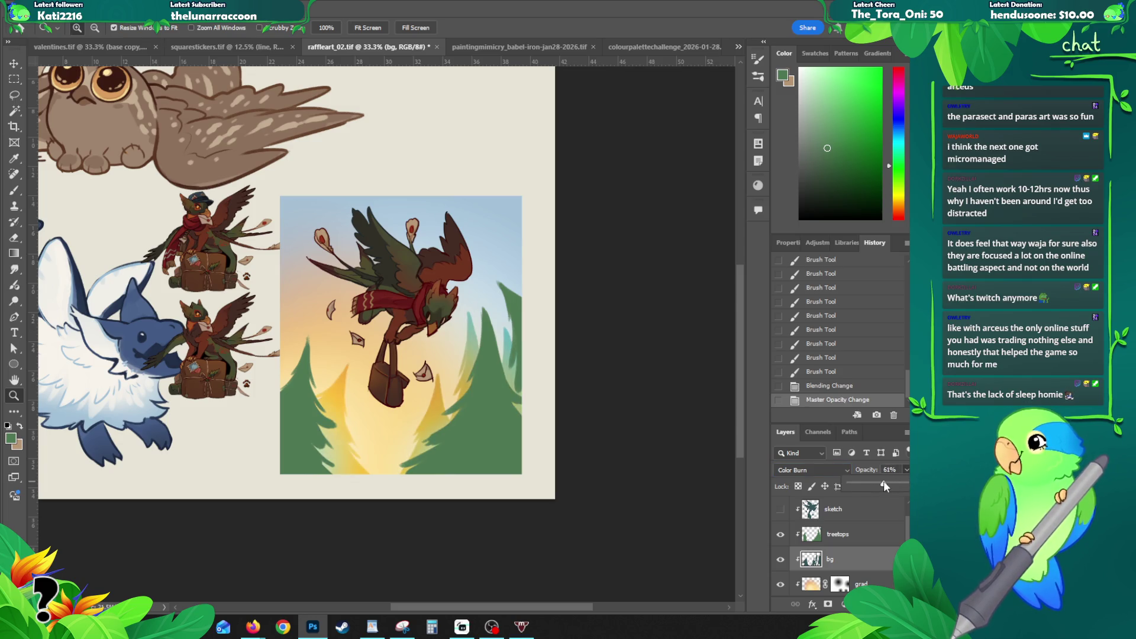
pyautogui.click(847, 534)
pyautogui.click(798, 487)
pyautogui.press('b')
# Step: Try a peach gradient over the lower pines, undo it and sample a warmer orange
pyautogui.keyDown('alt'); pyautogui.click(337, 359); pyautogui.keyUp('alt')
pyautogui.press('g')
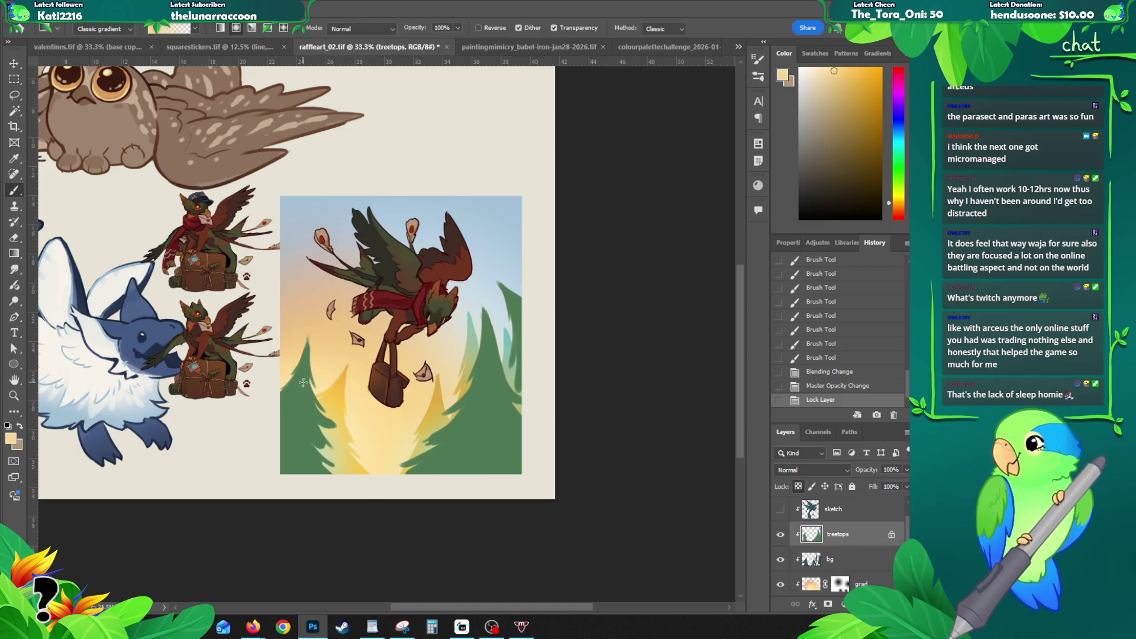
pyautogui.moveTo(338, 359); pyautogui.dragTo(311, 435)
pyautogui.hotkey('ctrl', 'z')
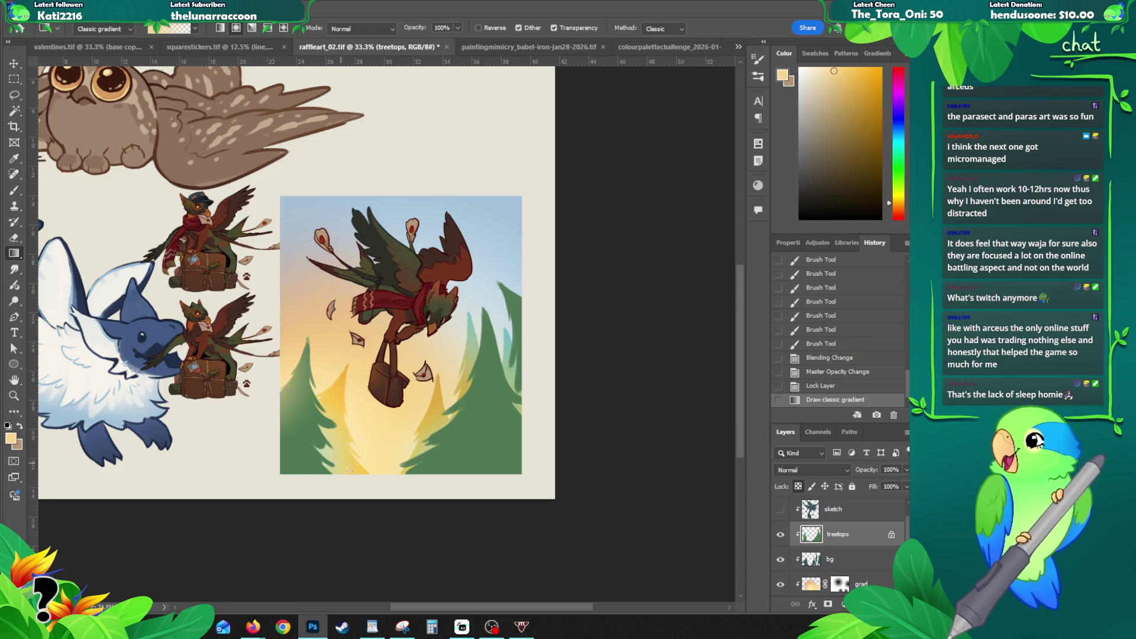
pyautogui.press('b')
pyautogui.keyDown('alt'); pyautogui.click(348, 372); pyautogui.keyUp('alt')
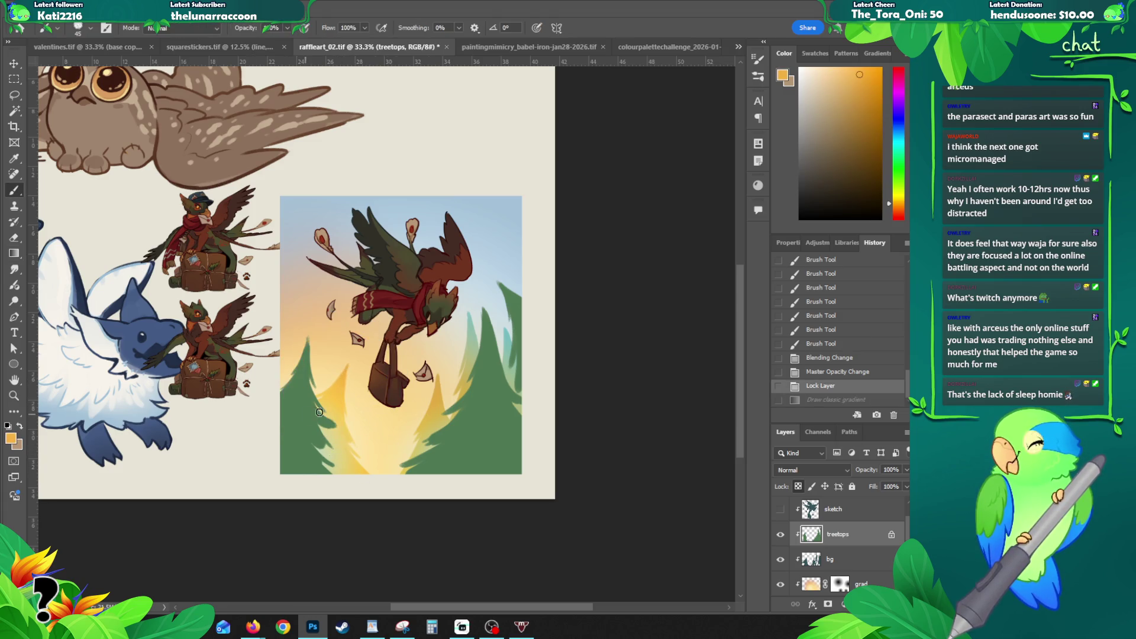
# Step: Draw two orange gradients up from the pines' bases for a golden glow
pyautogui.press('g')
pyautogui.moveTo(319, 413); pyautogui.dragTo(316, 455)
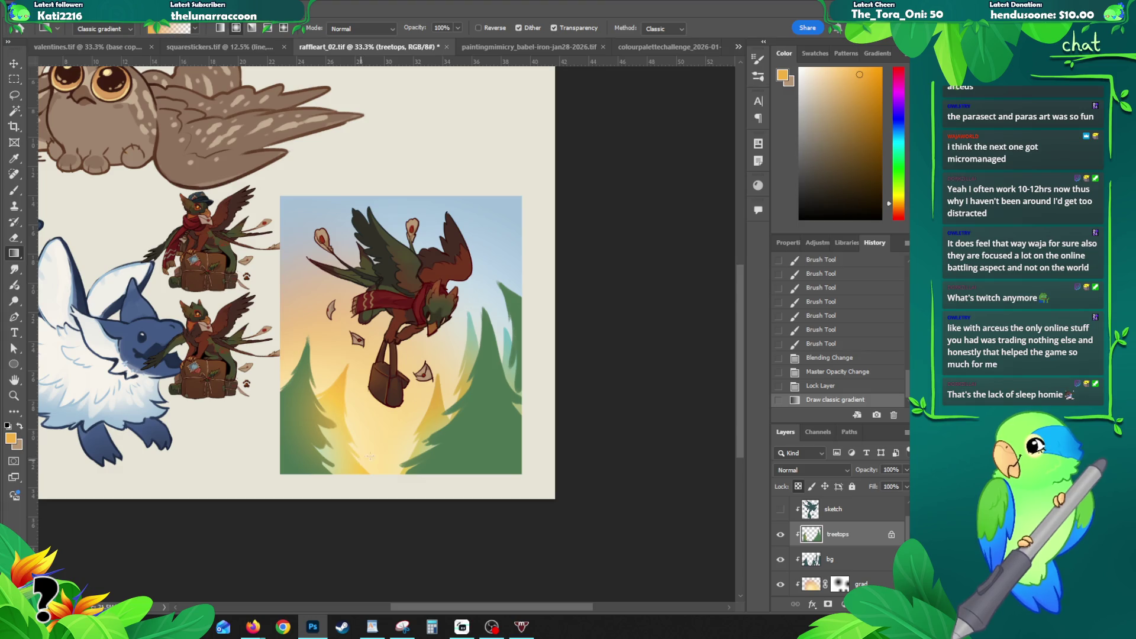
pyautogui.moveTo(504, 464); pyautogui.dragTo(441, 481)
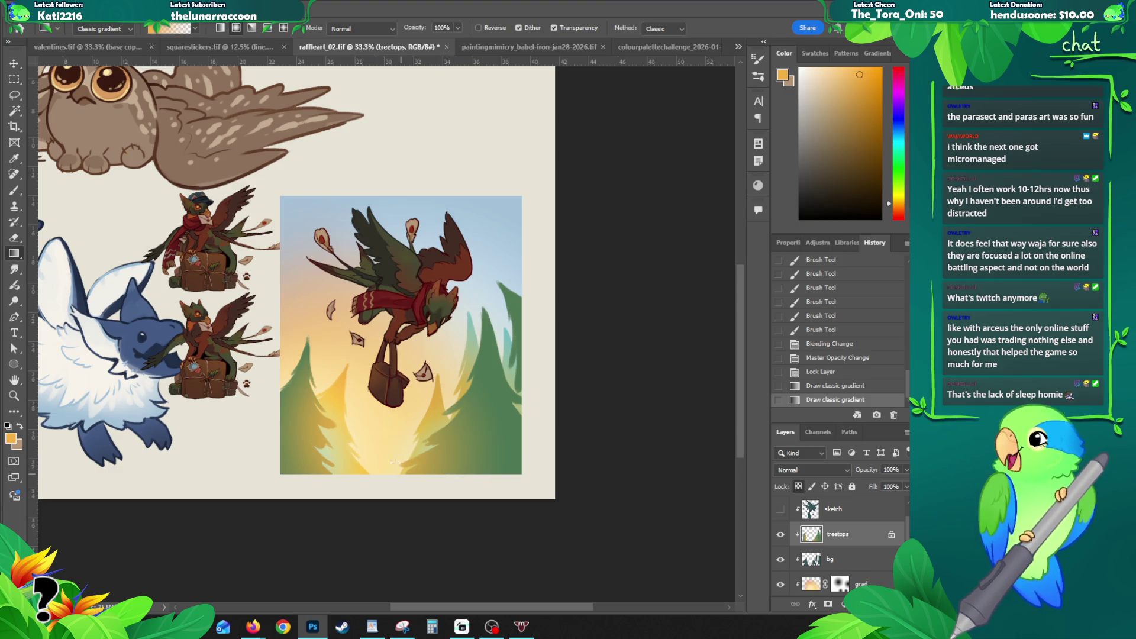
pyautogui.scroll(1, 421, 311)
pyautogui.scroll(1, 404, 285)
pyautogui.press('z')
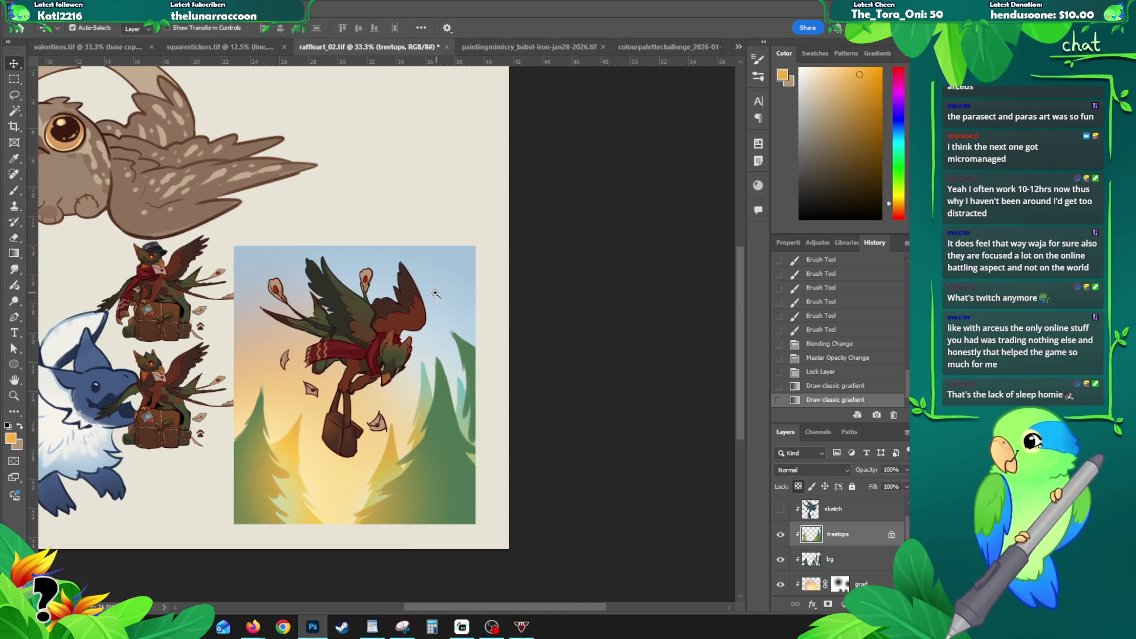
pyautogui.click(363, 271)
# Step: Zoom to the gryphon's head and erase stray bits beside the beak with a fine eraser
pyautogui.click(344, 347)
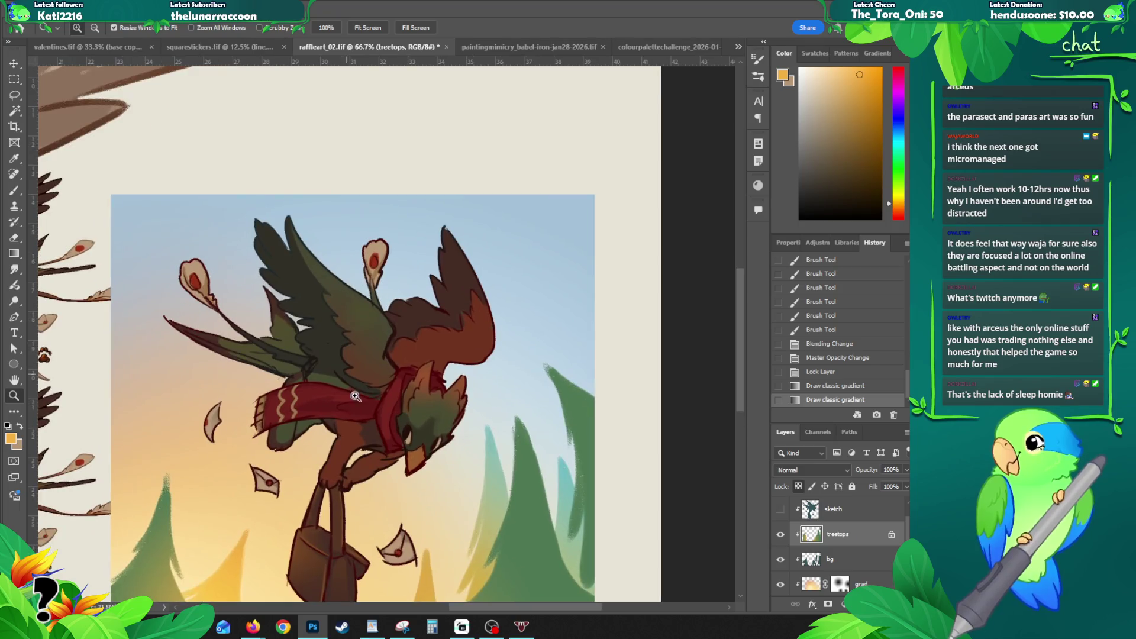
pyautogui.click(403, 427)
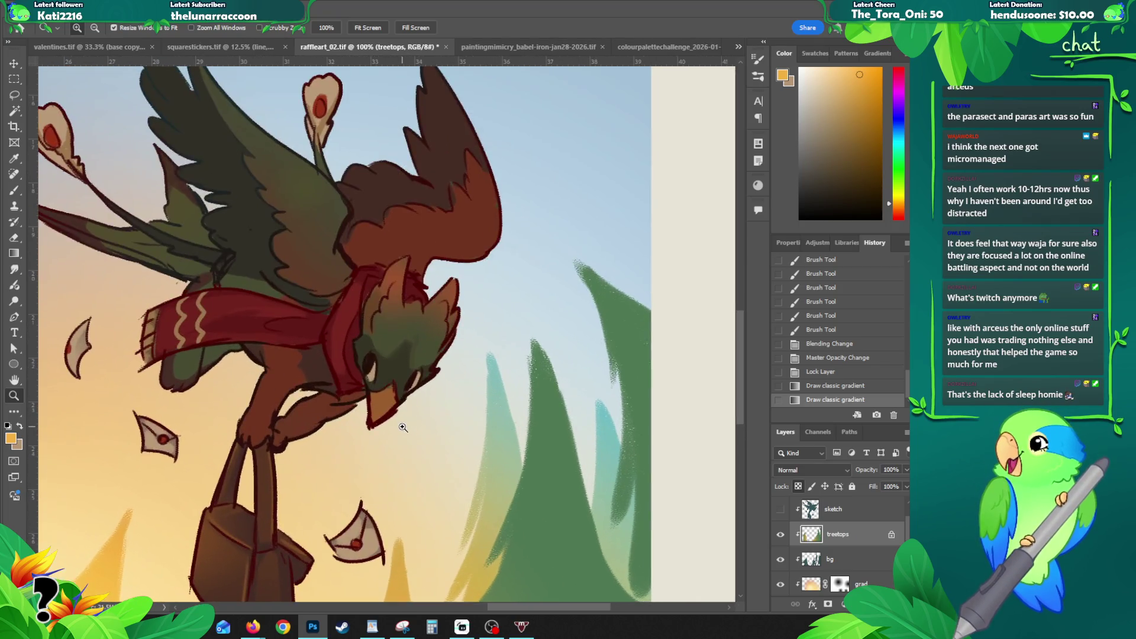
pyautogui.press('e')
pyautogui.keyDown('ctrl'); pyautogui.click(381, 386); pyautogui.keyUp('ctrl')
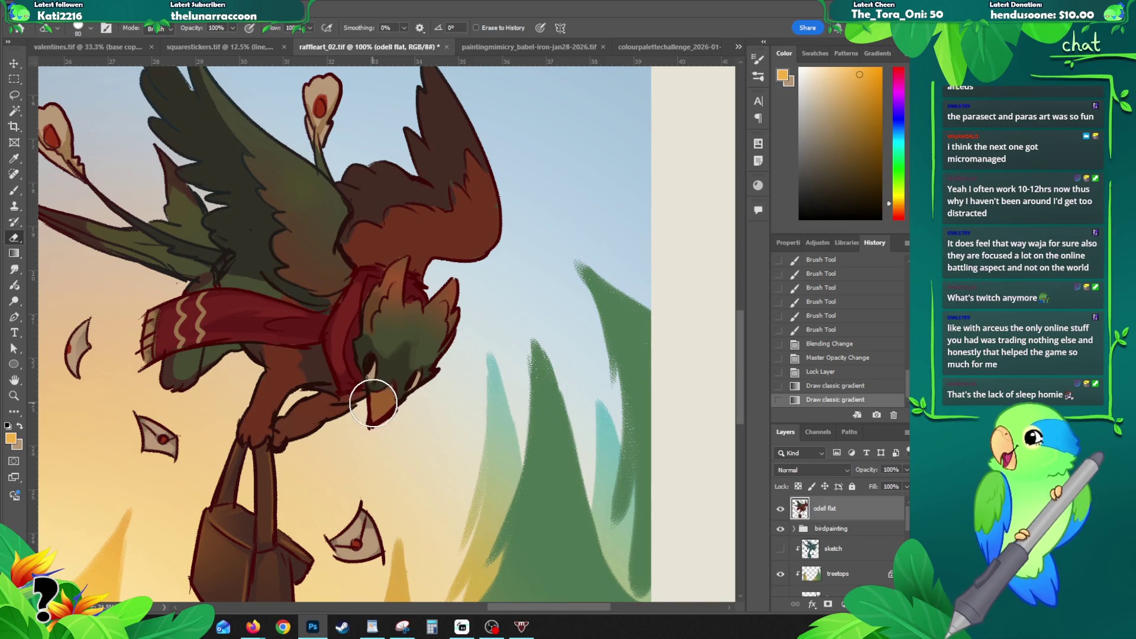
pyautogui.press('[')
pyautogui.press('[')
pyautogui.press('[')
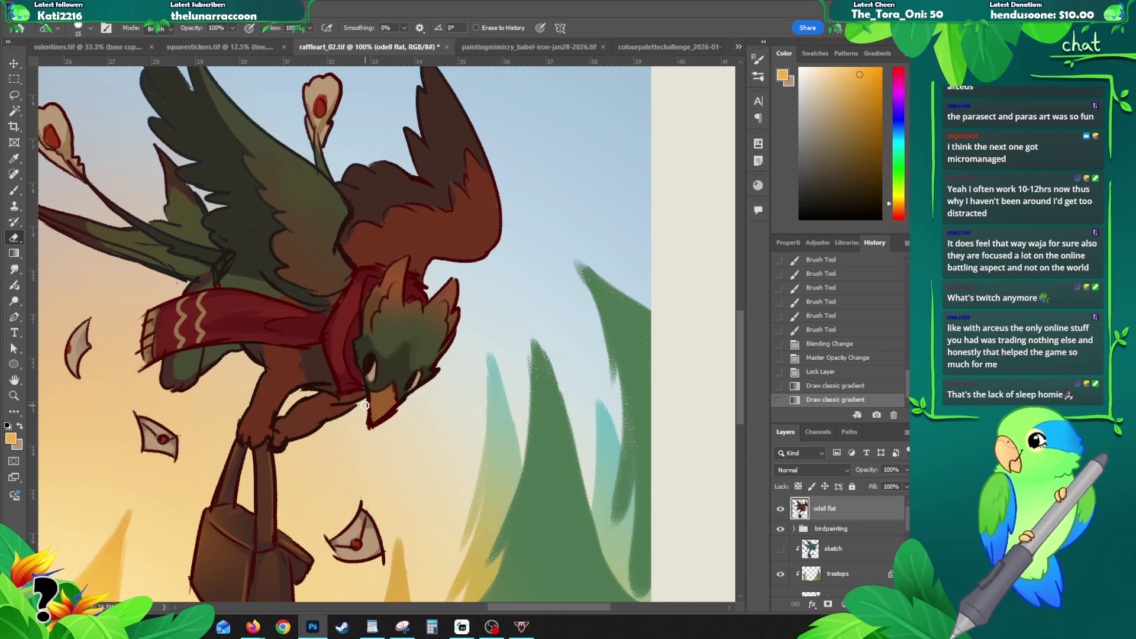
pyautogui.moveTo(374, 427); pyautogui.dragTo(455, 487)
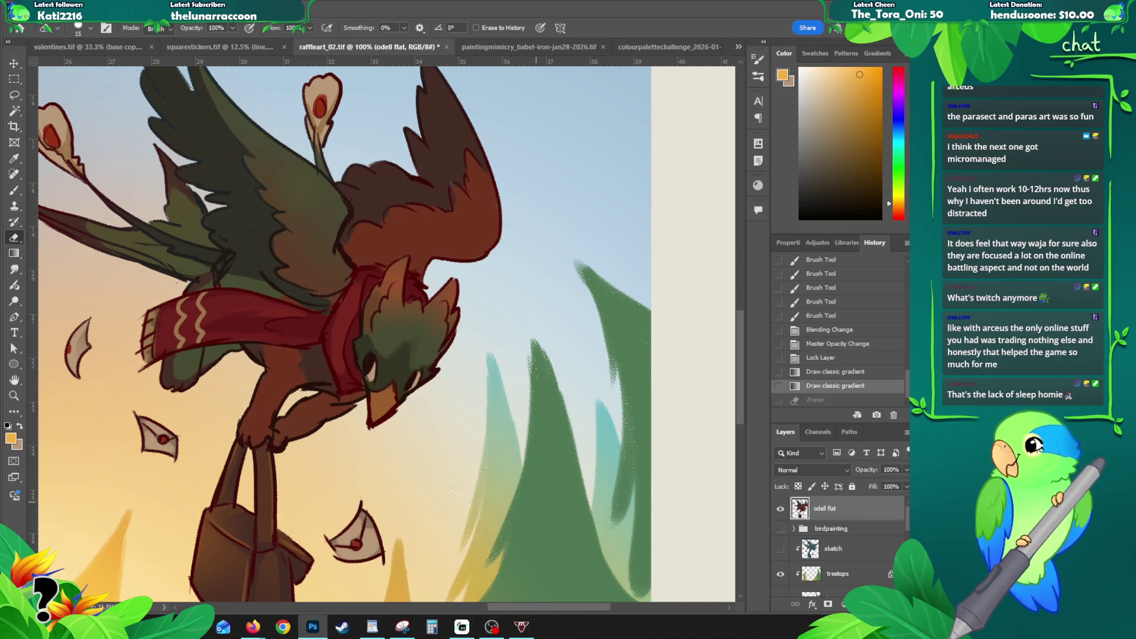
pyautogui.moveTo(362, 407)
pyautogui.mouseDown()
pyautogui.moveTo(377, 425)
pyautogui.moveTo(426, 383)
pyautogui.mouseUp()
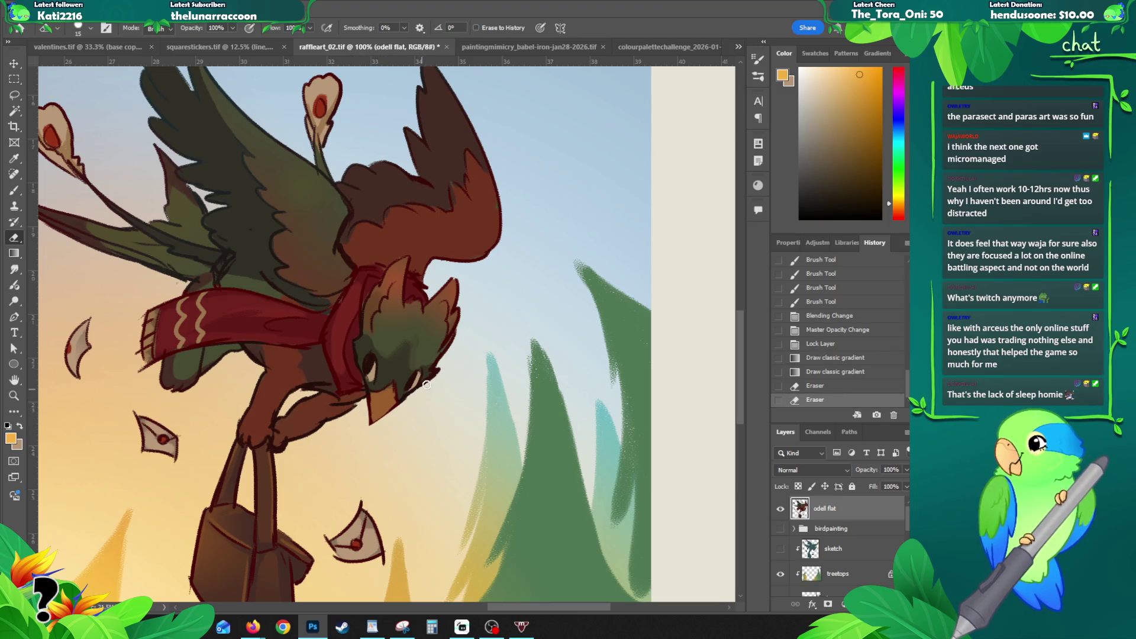
pyautogui.click(405, 410)
# Step: Mirror-check the drawing, then paint dark olive shading over the head and zoom out
pyautogui.hotkey('ctrl', 'h')
pyautogui.hotkey('ctrl', 'z')
pyautogui.press('b')
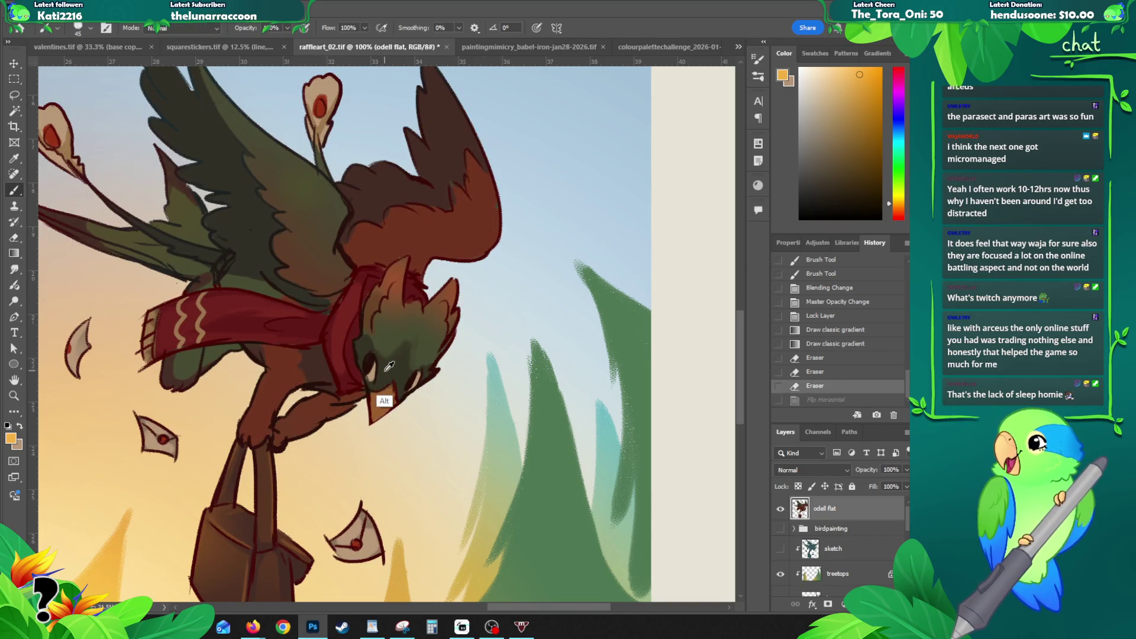
pyautogui.keyDown('alt'); pyautogui.click(383, 317); pyautogui.keyUp('alt')
pyautogui.moveTo(383, 317)
pyautogui.mouseDown()
pyautogui.moveTo(418, 371)
pyautogui.moveTo(429, 367)
pyautogui.mouseUp()
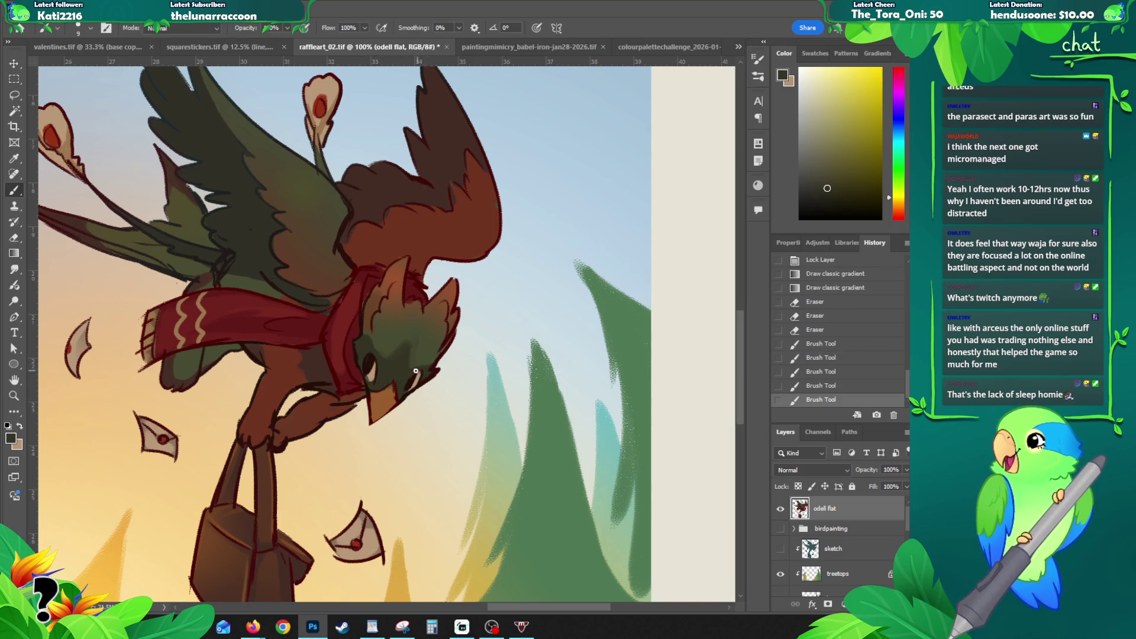
pyautogui.keyDown('alt'); pyautogui.click(371, 395); pyautogui.keyUp('alt')
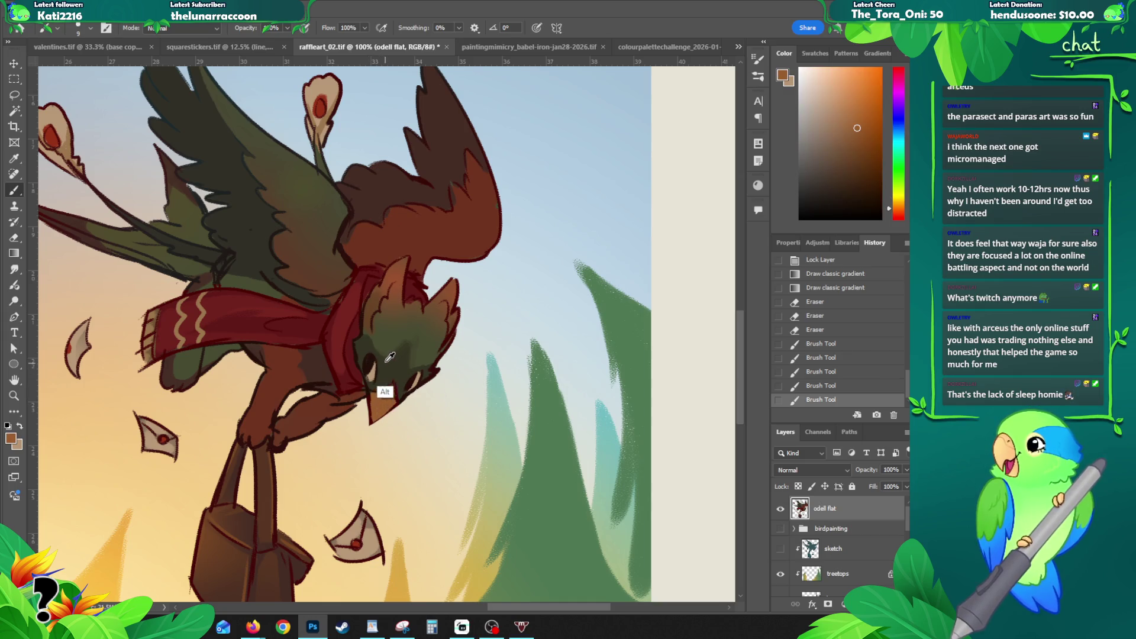
pyautogui.moveTo(381, 348); pyautogui.dragTo(425, 342)
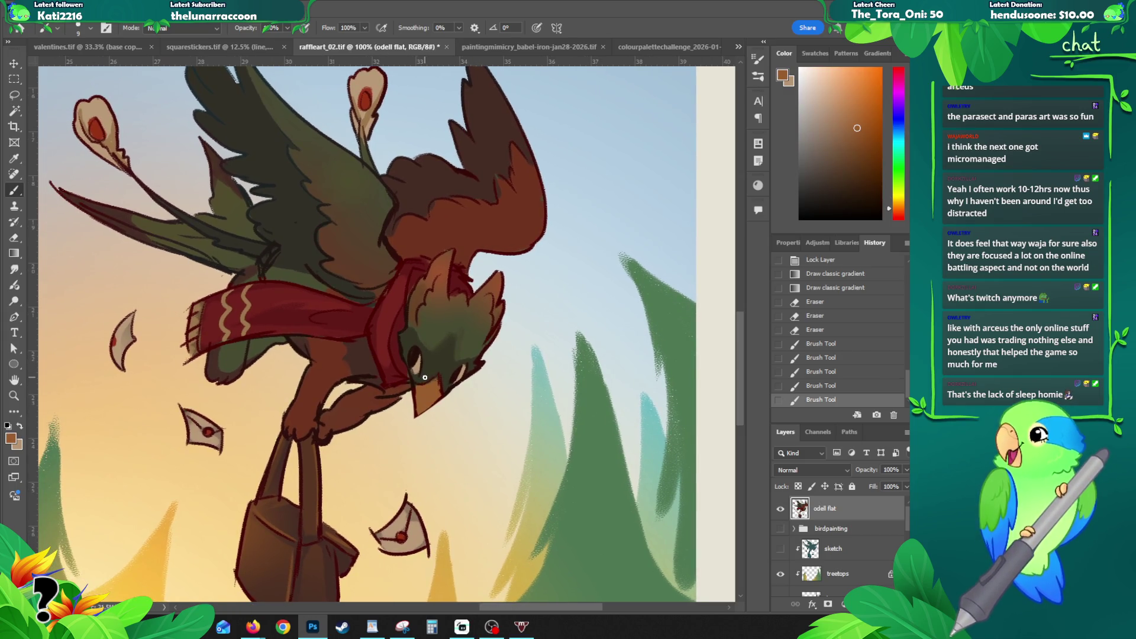
pyautogui.press('z')
pyautogui.keyDown('alt'); pyautogui.click(415, 362); pyautogui.keyUp('alt')
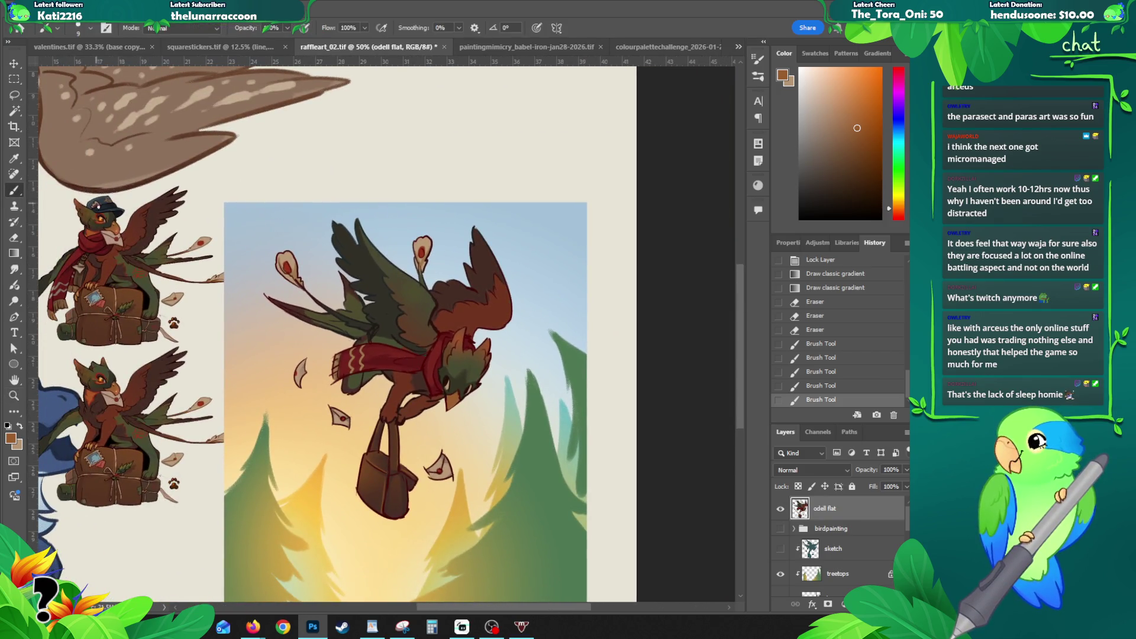
# Step: Sample the dark red-brown from the reference gryphon's head, zooming in to resample
pyautogui.keyDown('alt'); pyautogui.click(97, 213); pyautogui.keyUp('alt')
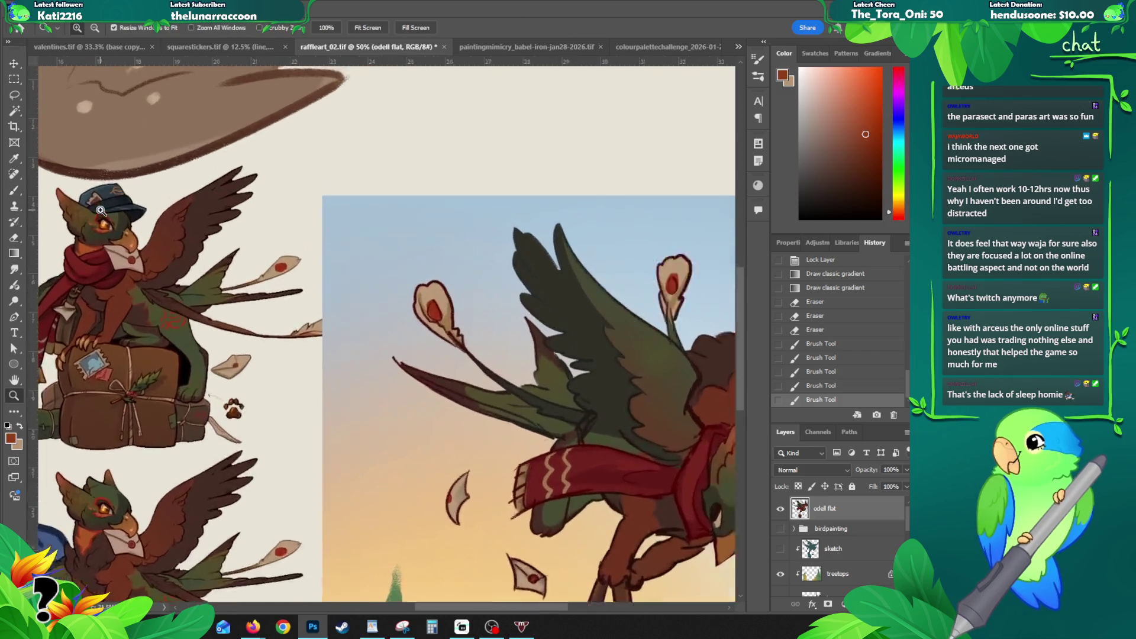
pyautogui.press('b')
pyautogui.keyDown('alt'); pyautogui.click(111, 225); pyautogui.keyUp('alt')
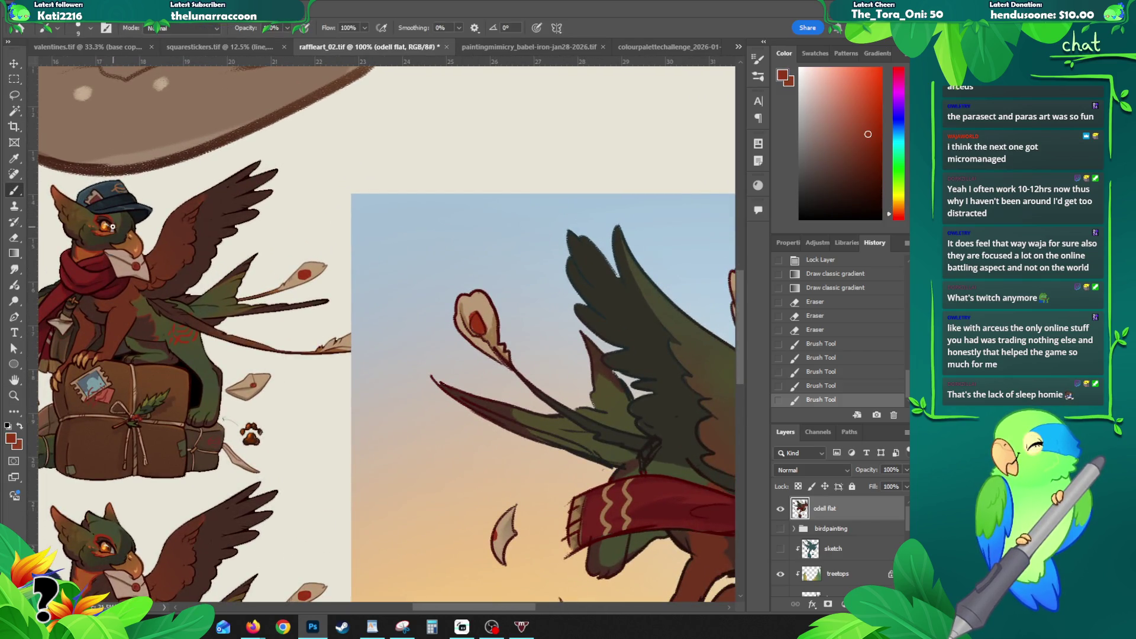
pyautogui.keyDown('alt'); pyautogui.click(107, 217); pyautogui.keyUp('alt')
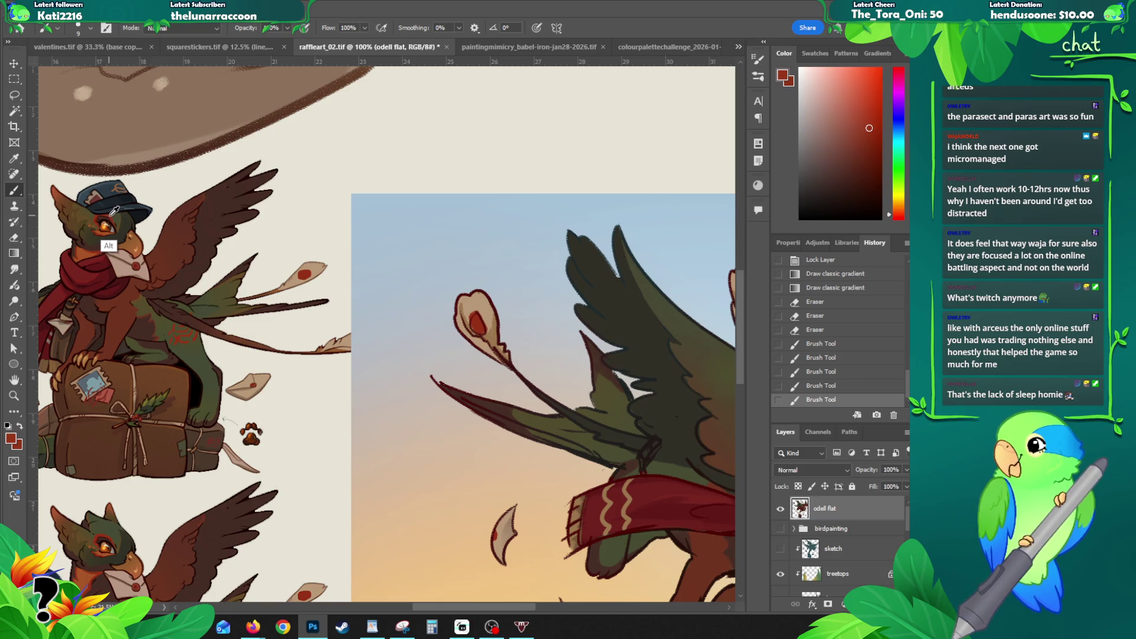
# Step: Zoom back out and in on the painted gryphon's head and eye
pyautogui.press('z')
pyautogui.moveTo(405, 395); pyautogui.dragTo(359, 279)
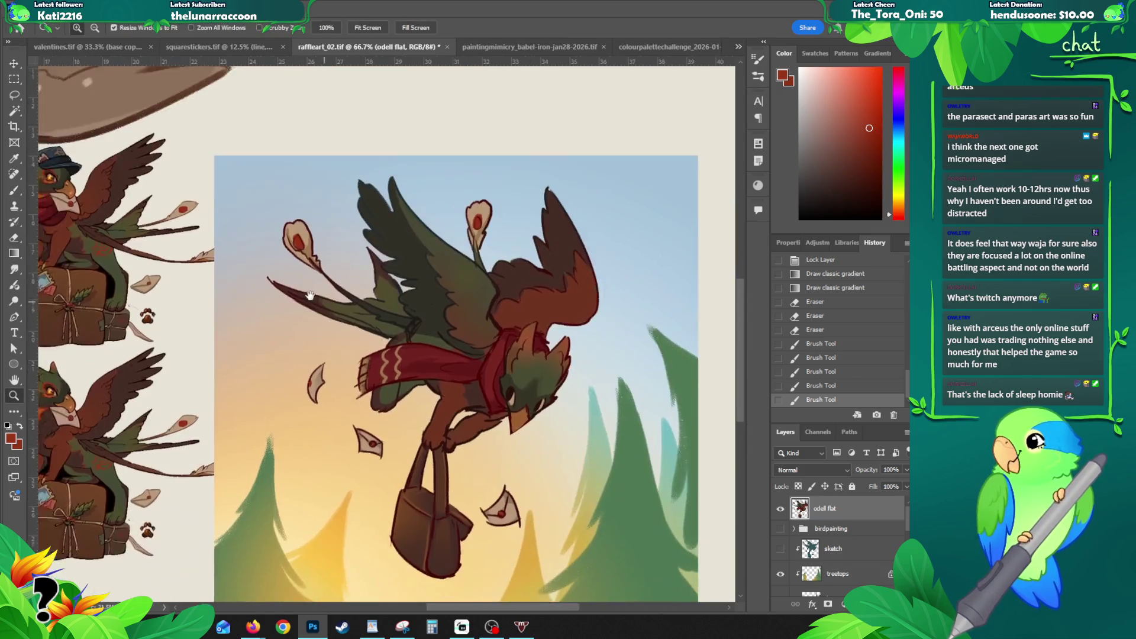
pyautogui.moveTo(375, 341); pyautogui.dragTo(301, 299)
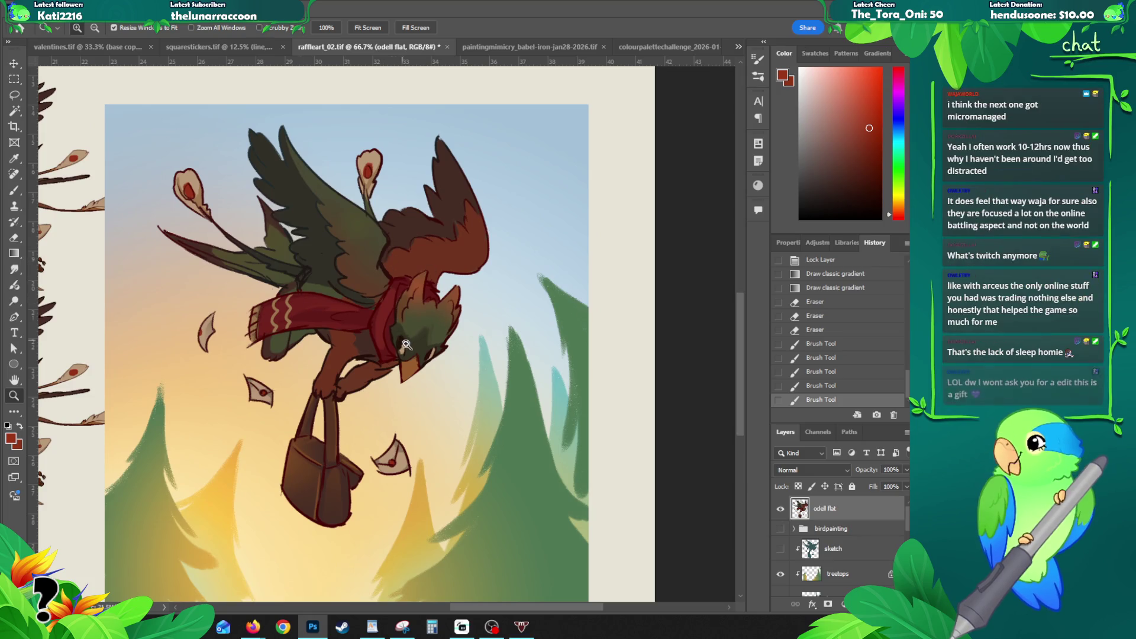
pyautogui.click(411, 345)
pyautogui.press('b')
# Step: Paint a red line along the gryphon's left eye, redrawing it once after an undo
pyautogui.moveTo(389, 316); pyautogui.dragTo(406, 333)
pyautogui.hotkey('ctrl', 'z')
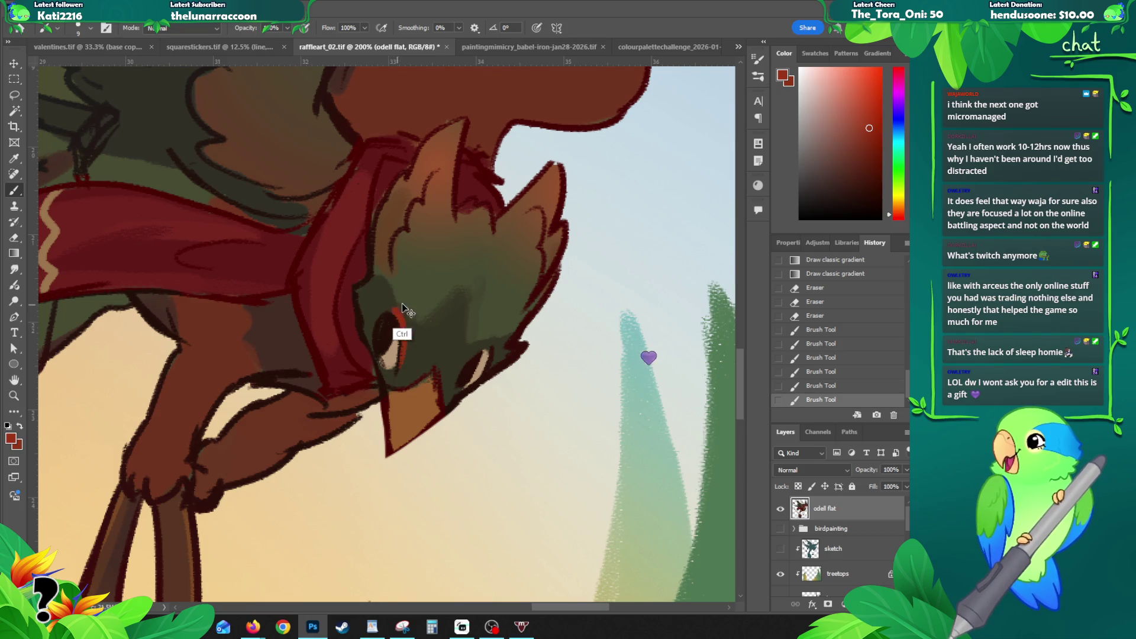
pyautogui.hotkey('ctrl', 'z')
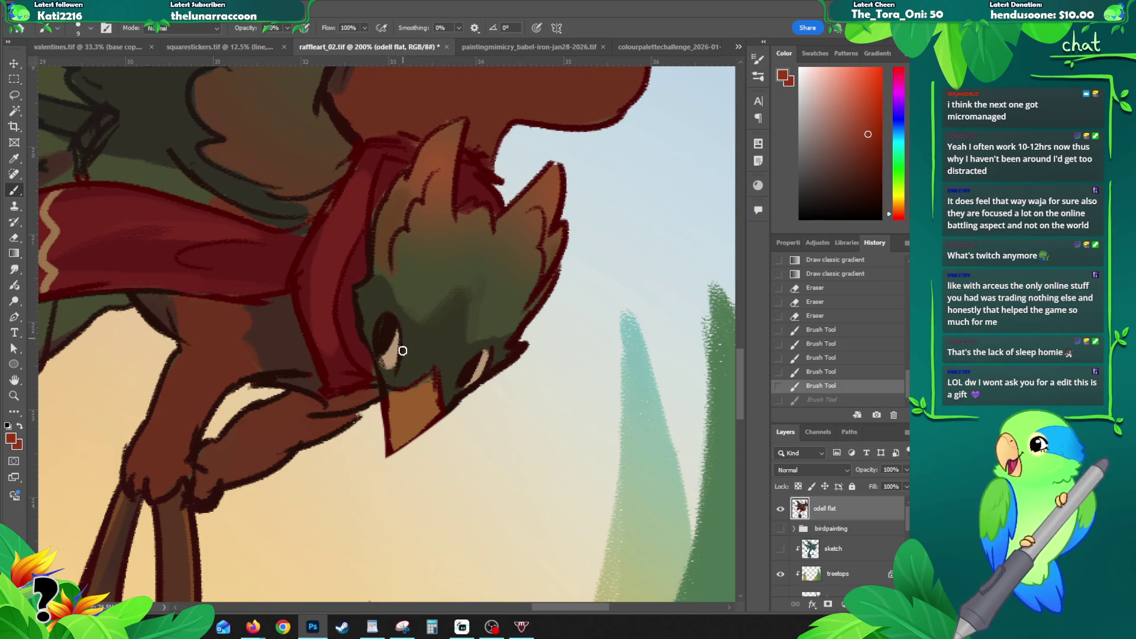
pyautogui.moveTo(395, 312)
pyautogui.mouseDown()
pyautogui.moveTo(406, 336)
pyautogui.moveTo(375, 310)
pyautogui.moveTo(401, 303)
pyautogui.moveTo(385, 304)
pyautogui.mouseUp()
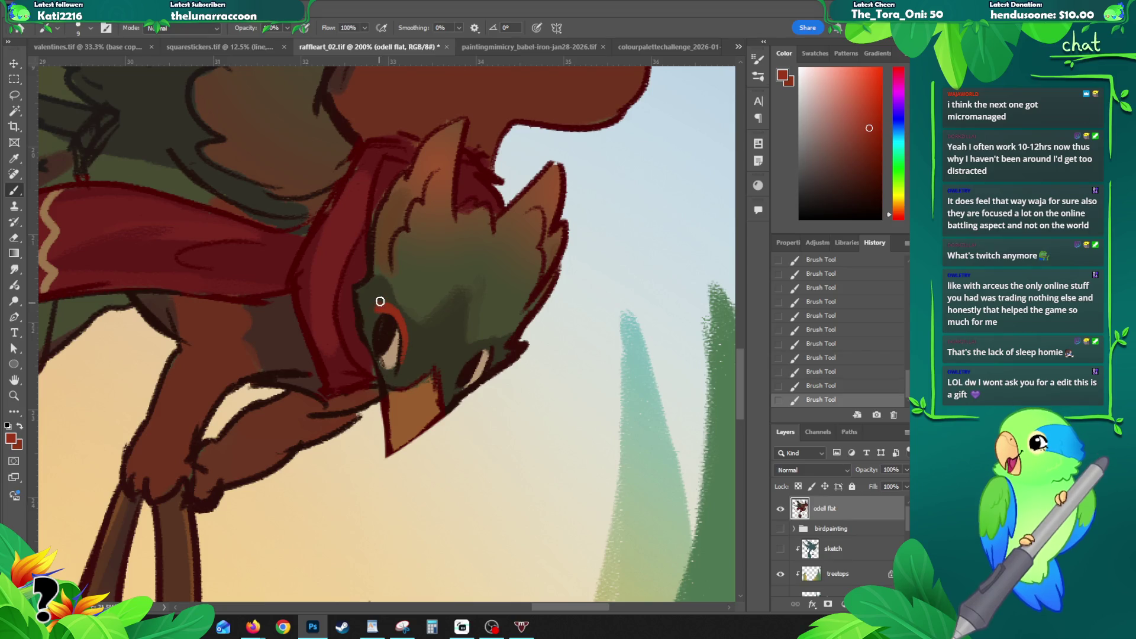
# Step: Check the eye from afar, then outline the top of the right eye in red
pyautogui.press('z')
pyautogui.keyDown('alt'); pyautogui.click(430, 311); pyautogui.keyUp('alt')
pyautogui.moveTo(431, 311); pyautogui.dragTo(436, 318)
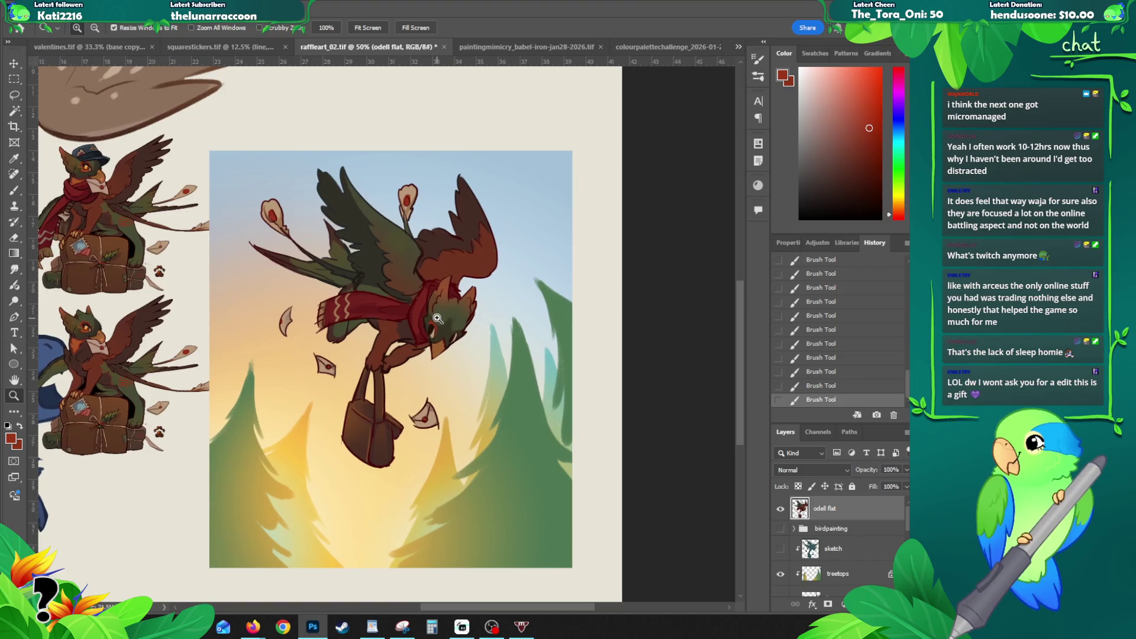
pyautogui.click(437, 328)
pyautogui.press('b')
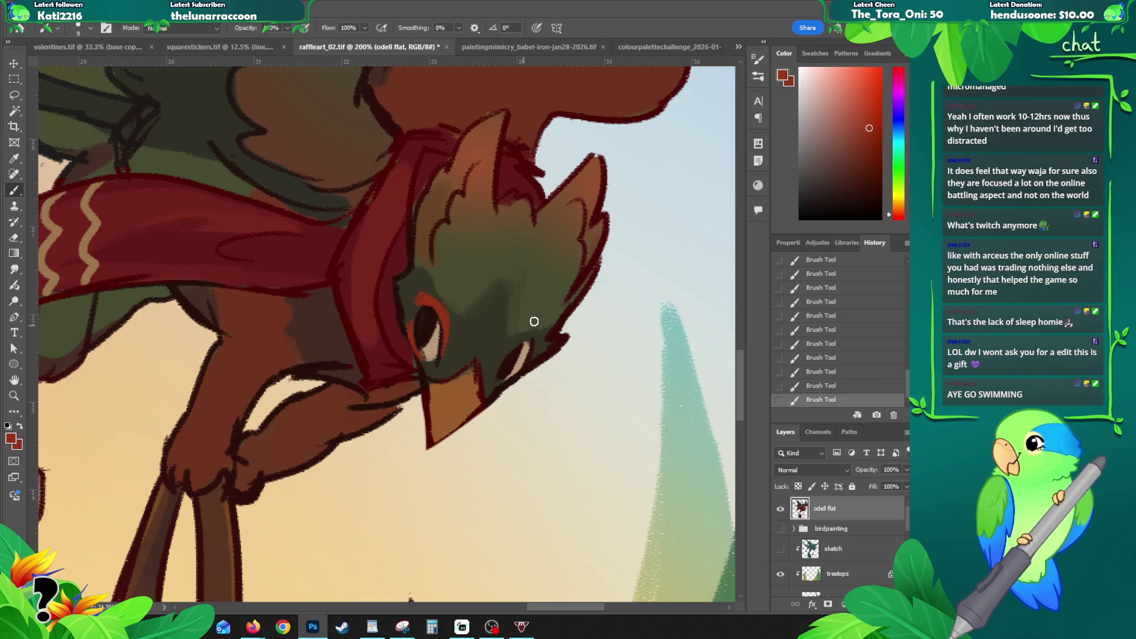
pyautogui.moveTo(501, 363); pyautogui.dragTo(532, 336)
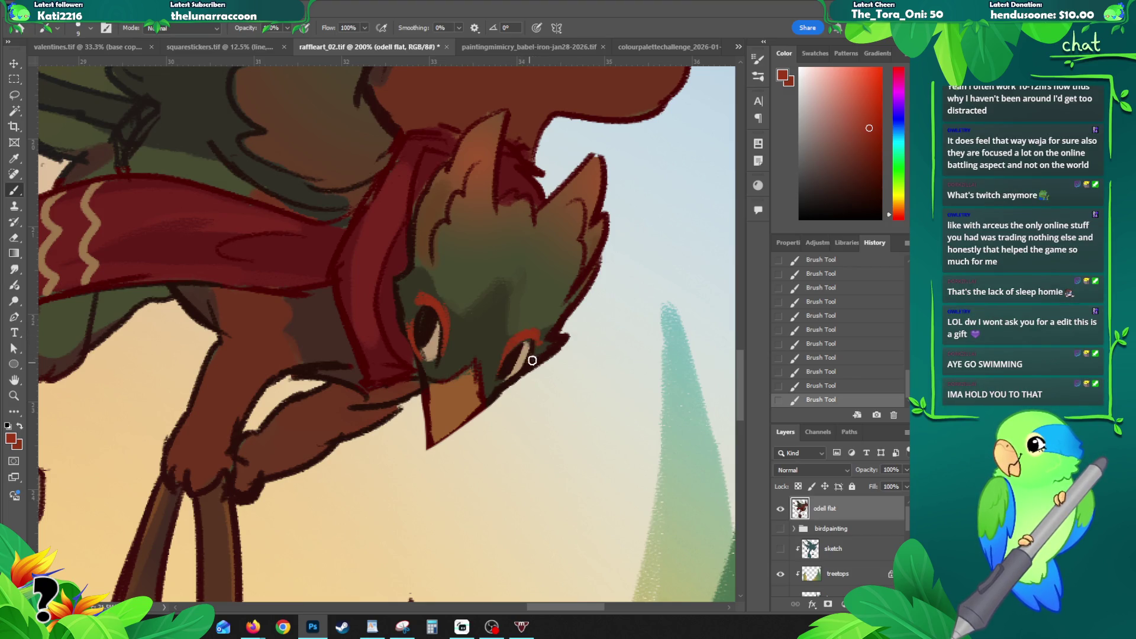
# Step: Review the eyes, toggling the latest stroke off and on to compare, and keep it
pyautogui.keyDown('alt'); pyautogui.click(512, 389); pyautogui.keyUp('alt')
pyautogui.keyDown('alt'); pyautogui.click(531, 372); pyautogui.keyUp('alt')
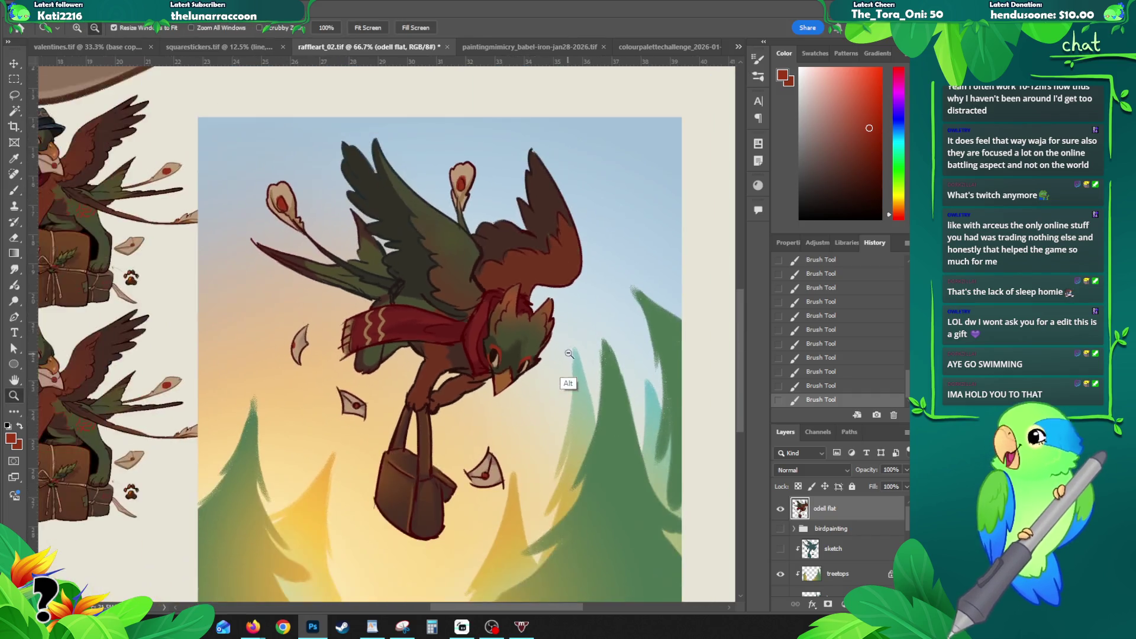
pyautogui.moveTo(531, 372); pyautogui.dragTo(507, 344)
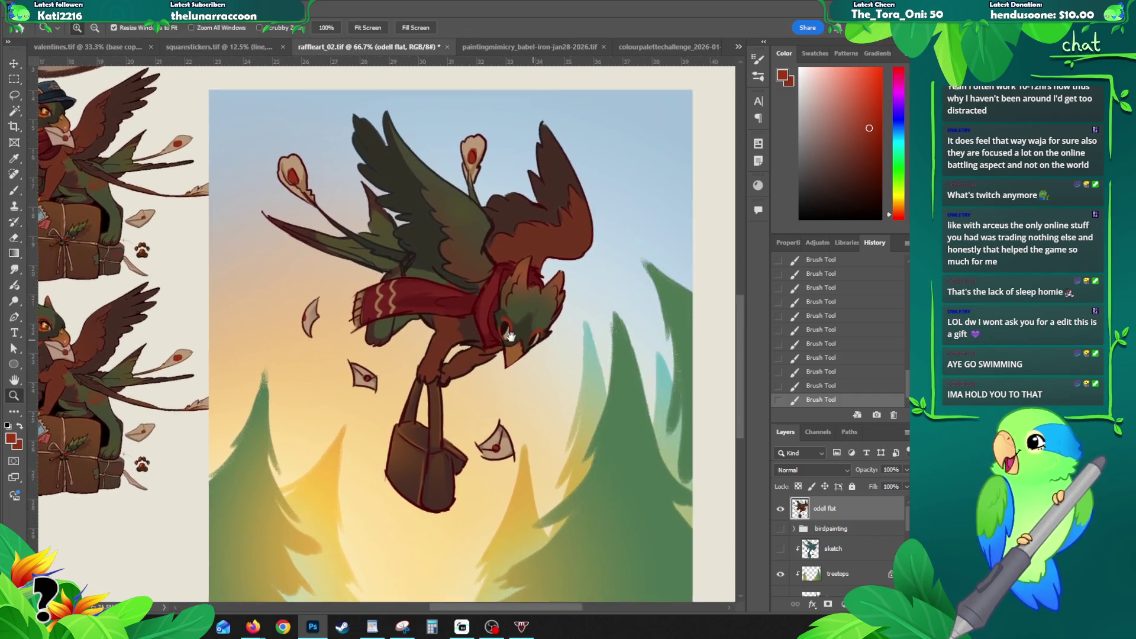
pyautogui.click(507, 343)
pyautogui.press('b')
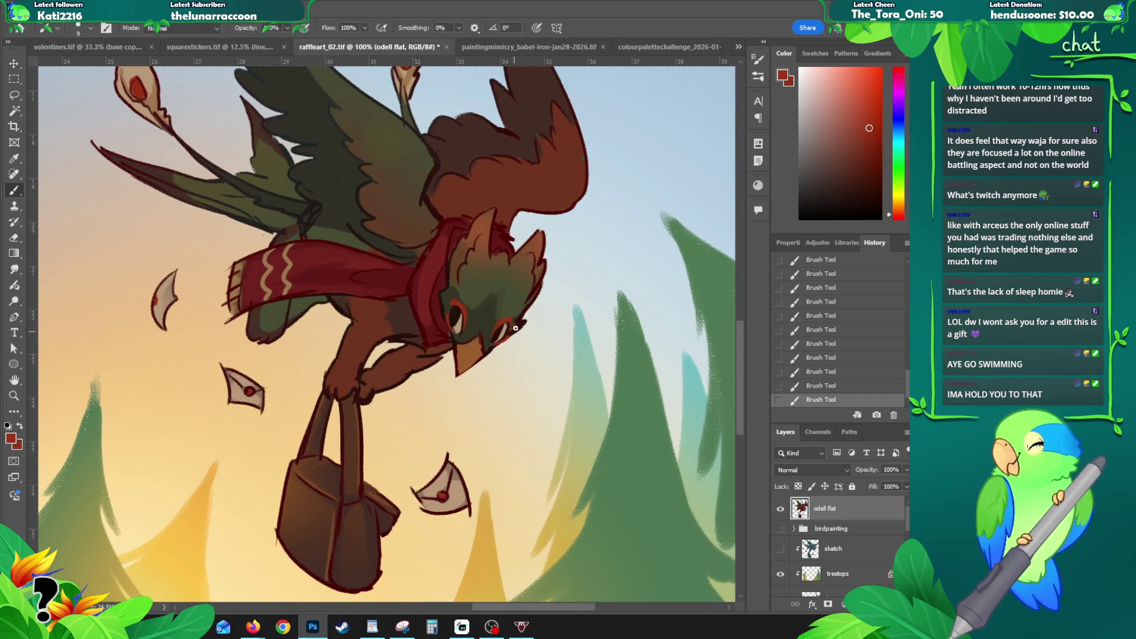
pyautogui.hotkey('ctrl', 'z')
pyautogui.hotkey('ctrl', 'shift', 'z')
pyautogui.hotkey('ctrl', 'z')
pyautogui.hotkey('ctrl', 'shift', 'z')
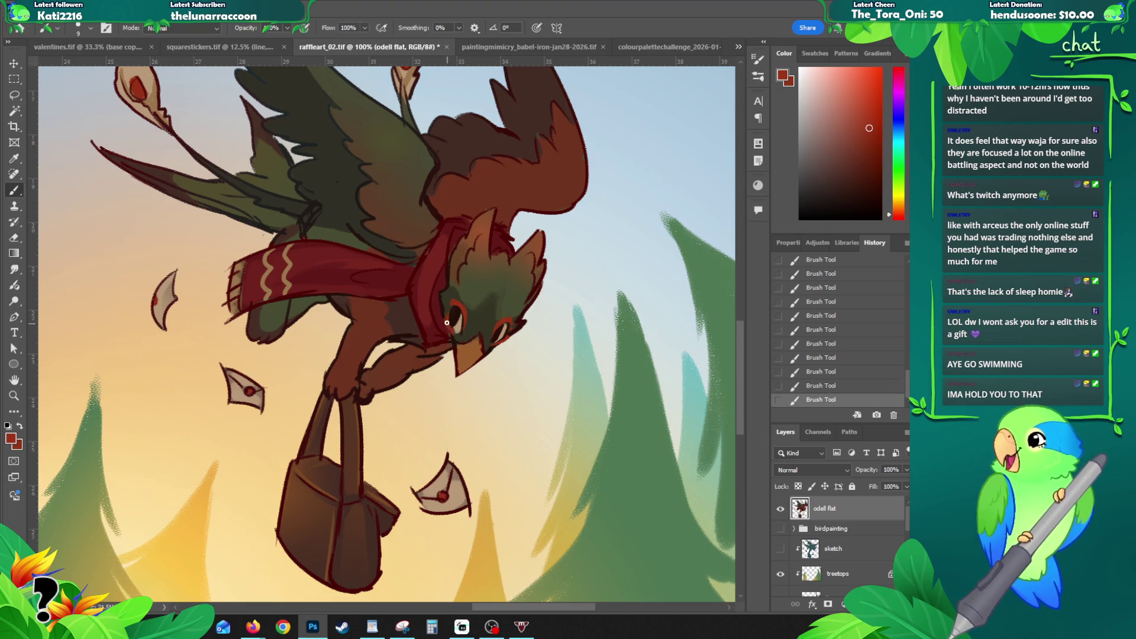
pyautogui.press('z')
pyautogui.keyDown('alt'); pyautogui.click(498, 311); pyautogui.keyUp('alt')
pyautogui.keyDown('alt'); pyautogui.click(528, 297); pyautogui.keyUp('alt')
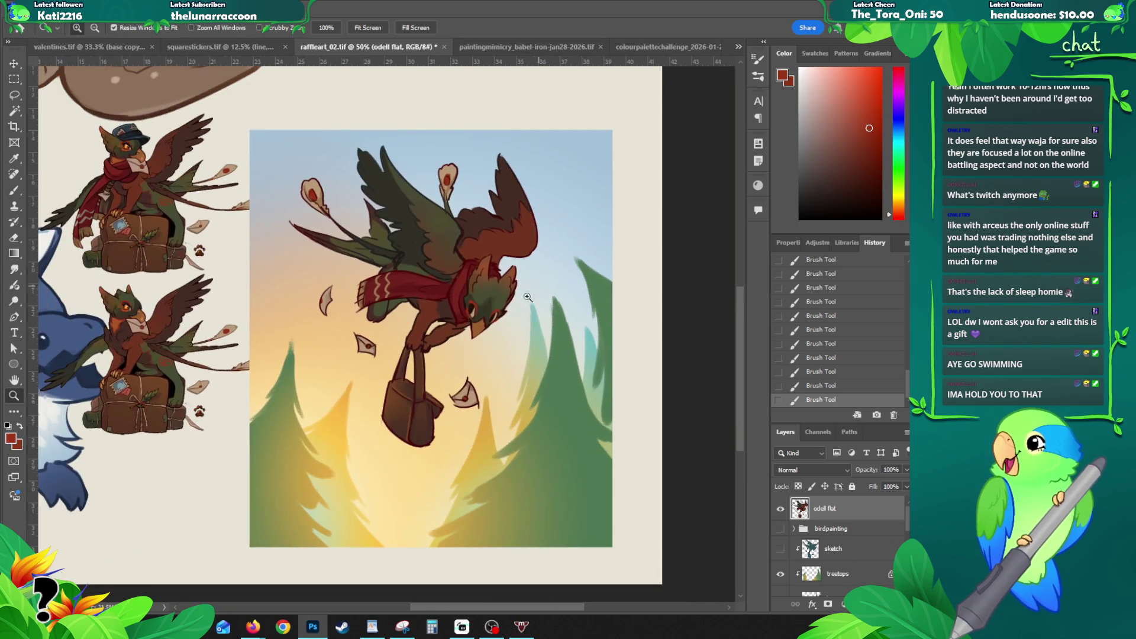
pyautogui.hscroll(-1, 528, 296)
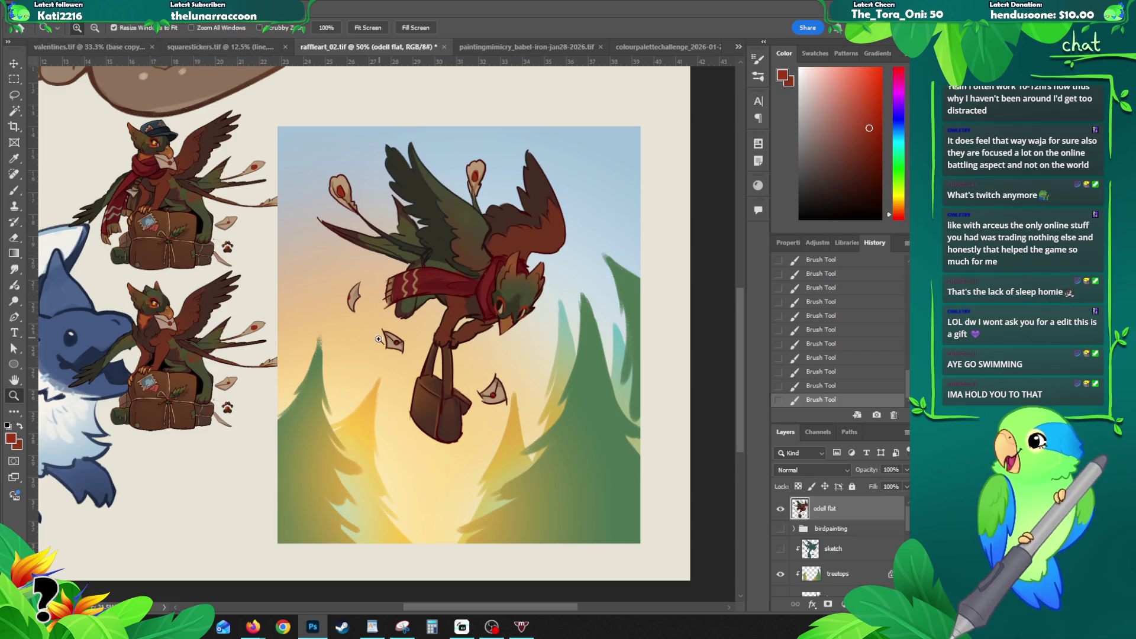
# Step: Sample the golden orange from the reference gryphon's eye and return to the flying gryphon
pyautogui.moveTo(515, 297); pyautogui.dragTo(612, 259)
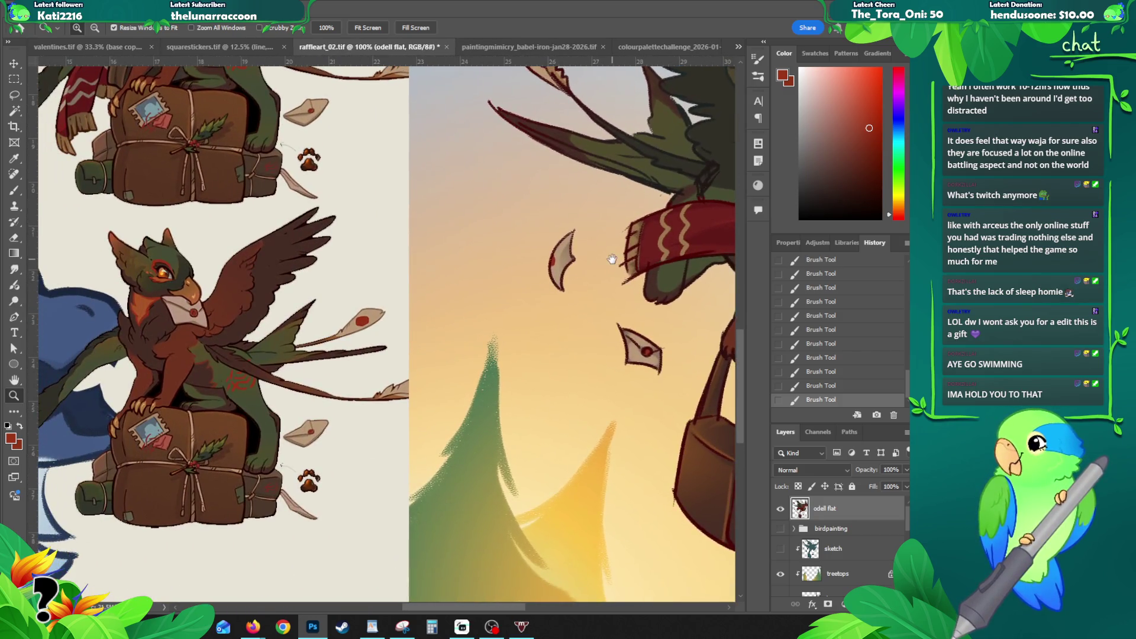
pyautogui.press('b')
pyautogui.keyDown('alt'); pyautogui.click(171, 265); pyautogui.keyUp('alt')
pyautogui.keyDown('alt'); pyautogui.click(160, 301); pyautogui.keyUp('alt')
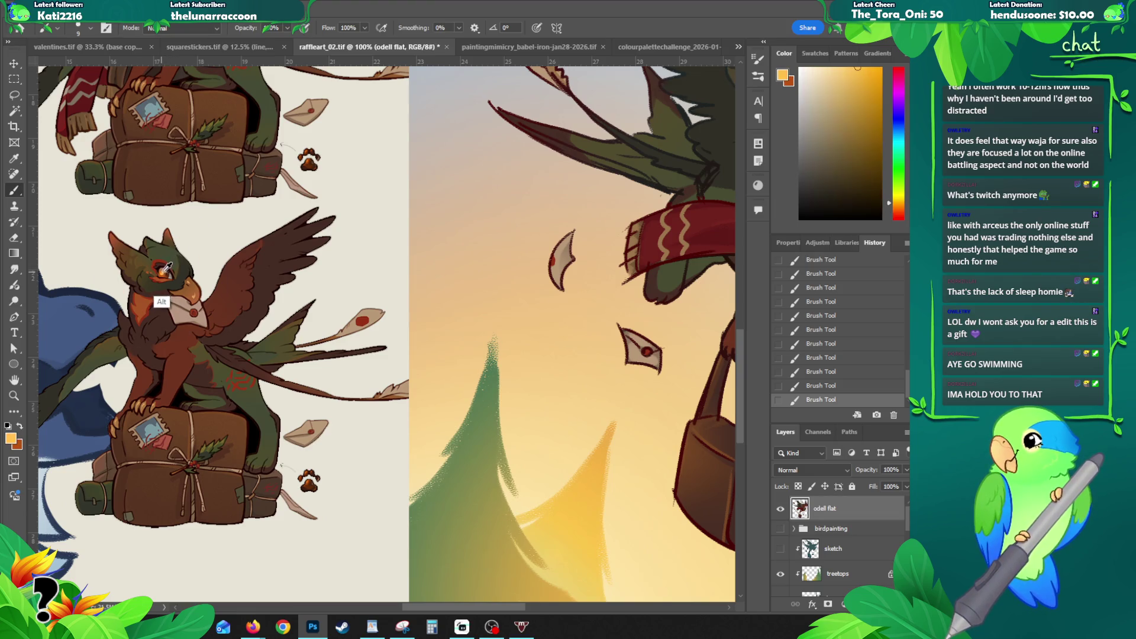
pyautogui.moveTo(426, 272); pyautogui.dragTo(209, 286)
pyautogui.moveTo(480, 337); pyautogui.dragTo(312, 335)
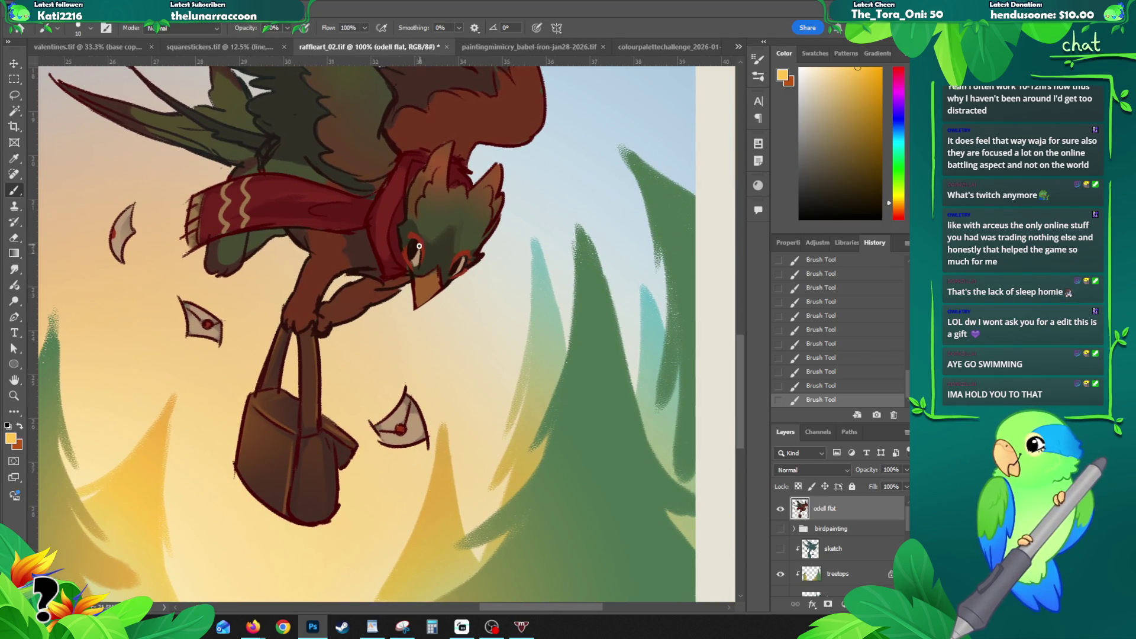
pyautogui.scroll(1, 426, 230)
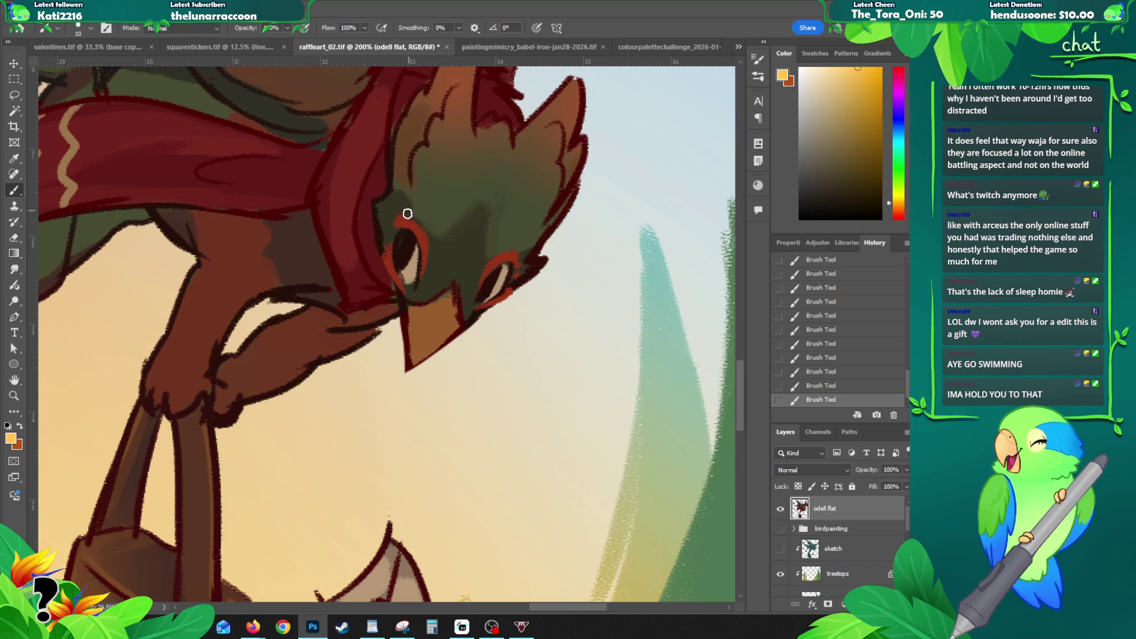
# Step: Paint both irises in darker orange, then lighten them with yellow-orange
pyautogui.keyDown('alt'); pyautogui.click(406, 235); pyautogui.keyUp('alt')
pyautogui.moveTo(401, 236)
pyautogui.mouseDown()
pyautogui.moveTo(407, 269)
pyautogui.moveTo(408, 242)
pyautogui.mouseUp()
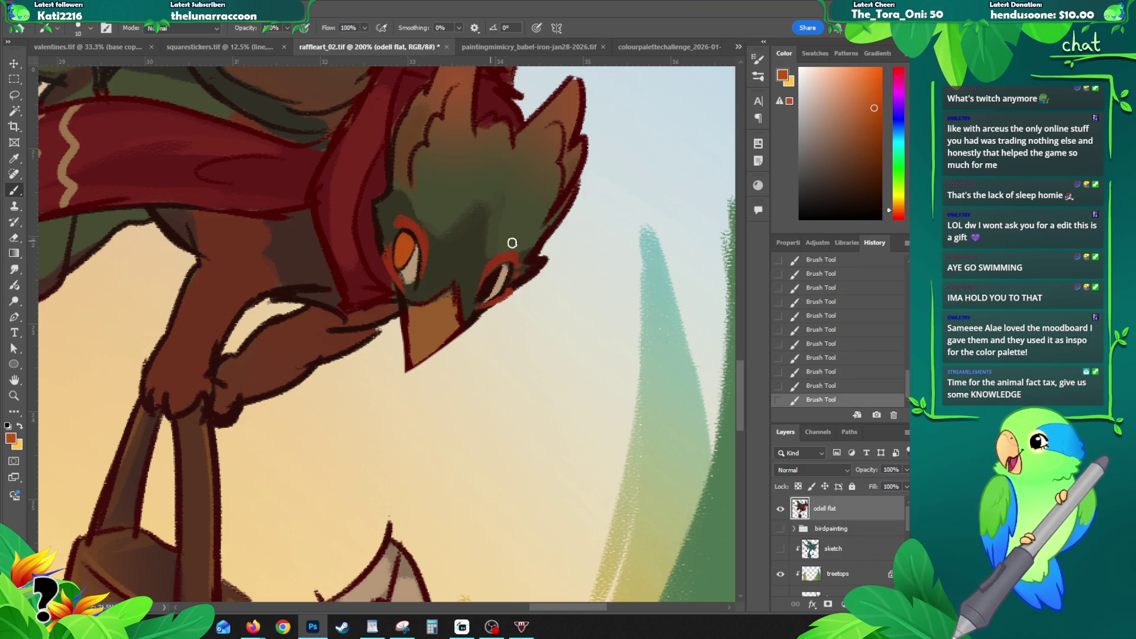
pyautogui.moveTo(491, 280)
pyautogui.mouseDown()
pyautogui.moveTo(487, 298)
pyautogui.moveTo(487, 286)
pyautogui.mouseUp()
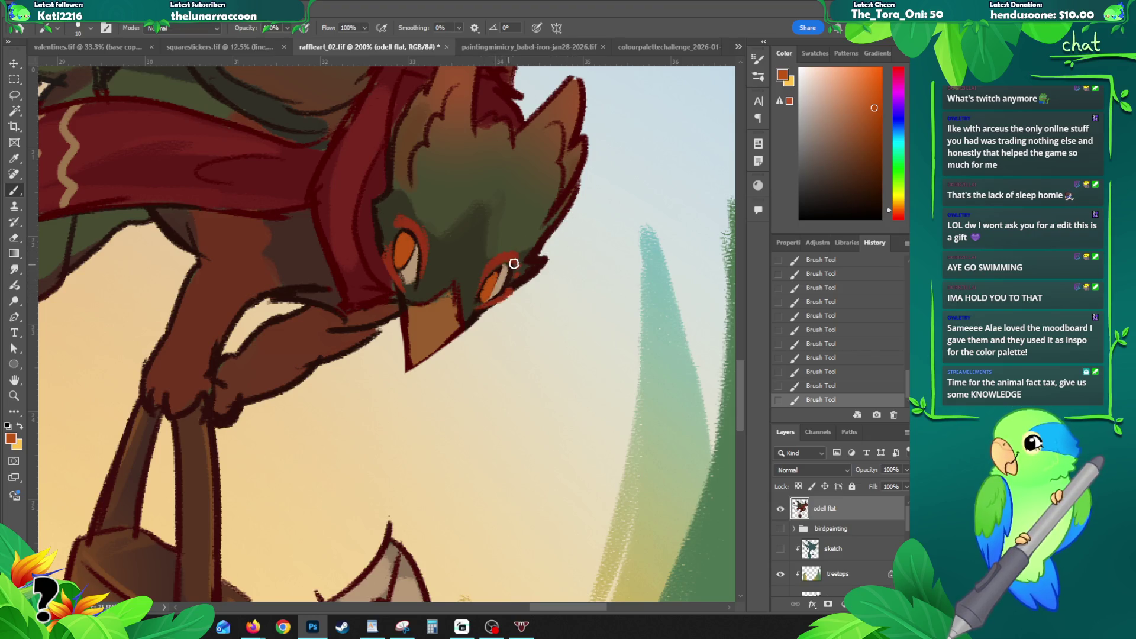
pyautogui.keyDown('alt'); pyautogui.click(405, 240); pyautogui.keyUp('alt')
pyautogui.moveTo(405, 254); pyautogui.dragTo(417, 227)
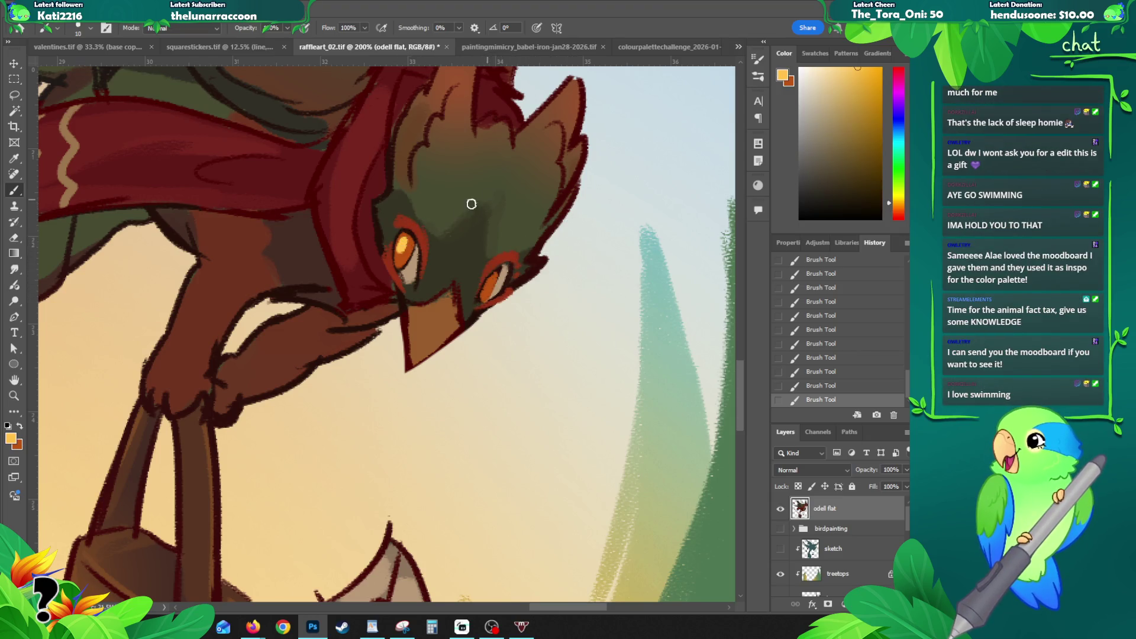
pyautogui.hotkey('ctrl', 'z')
pyautogui.hotkey('ctrl', 'shift', 'z')
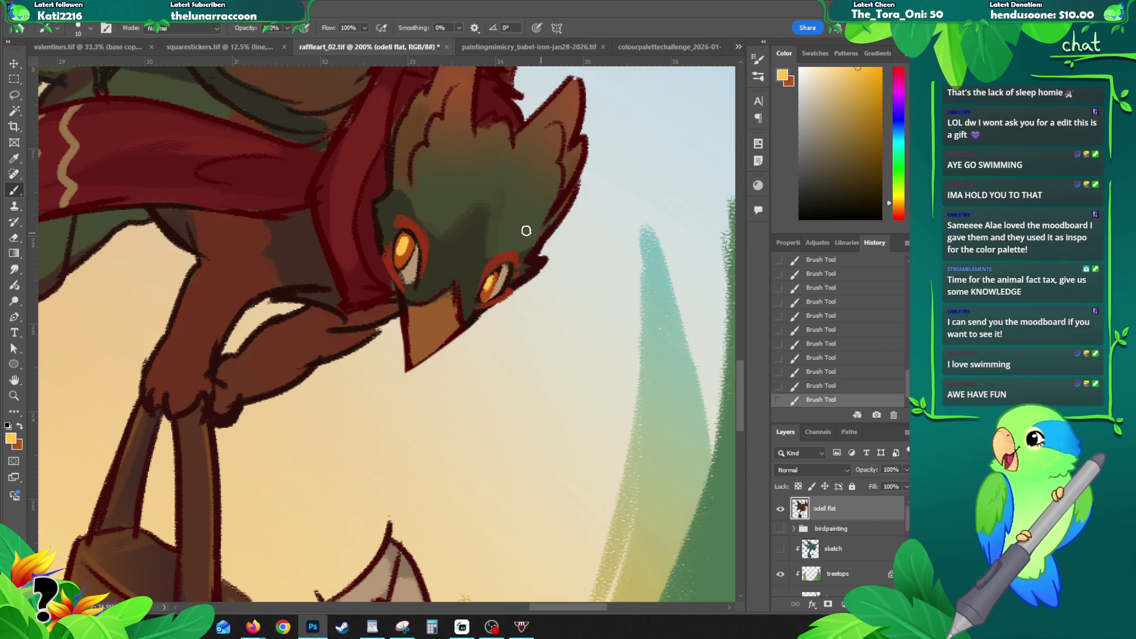
# Step: Review the whole gryphon, return to the face and sample the outline's dark red
pyautogui.press('z')
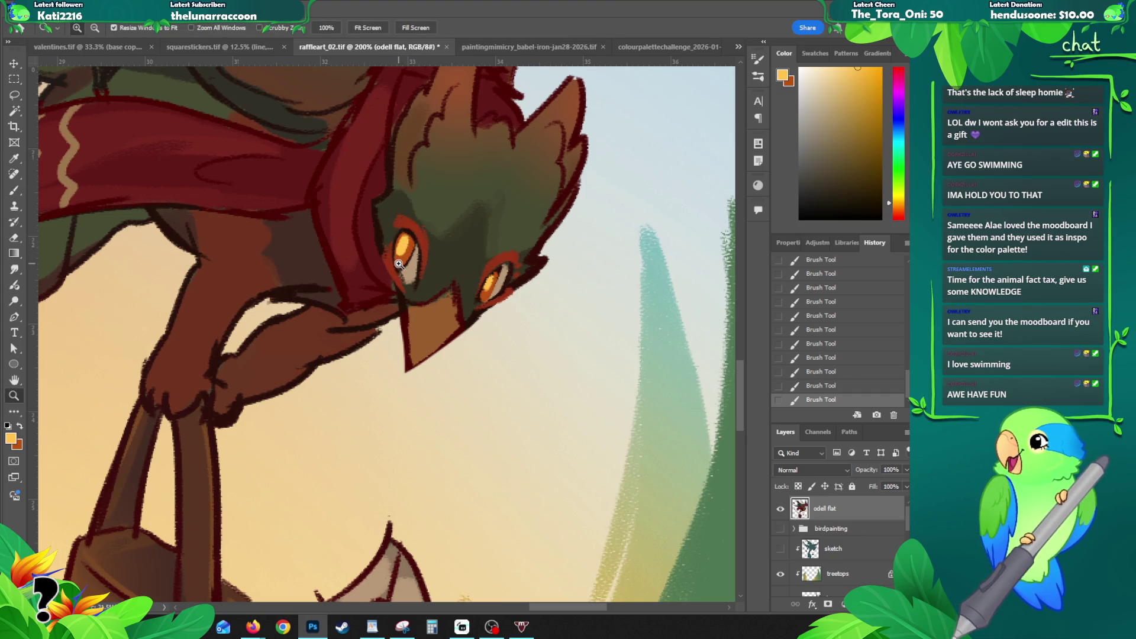
pyautogui.keyDown('alt'); pyautogui.click(400, 296); pyautogui.keyUp('alt')
pyautogui.moveTo(416, 297); pyautogui.dragTo(404, 308)
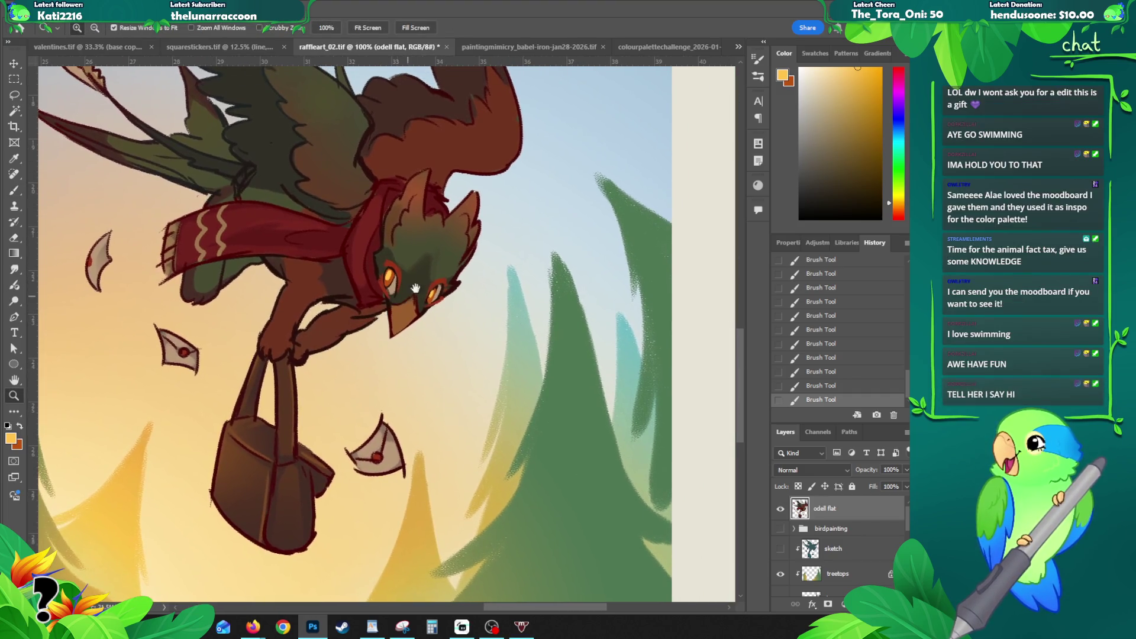
pyautogui.click(408, 270)
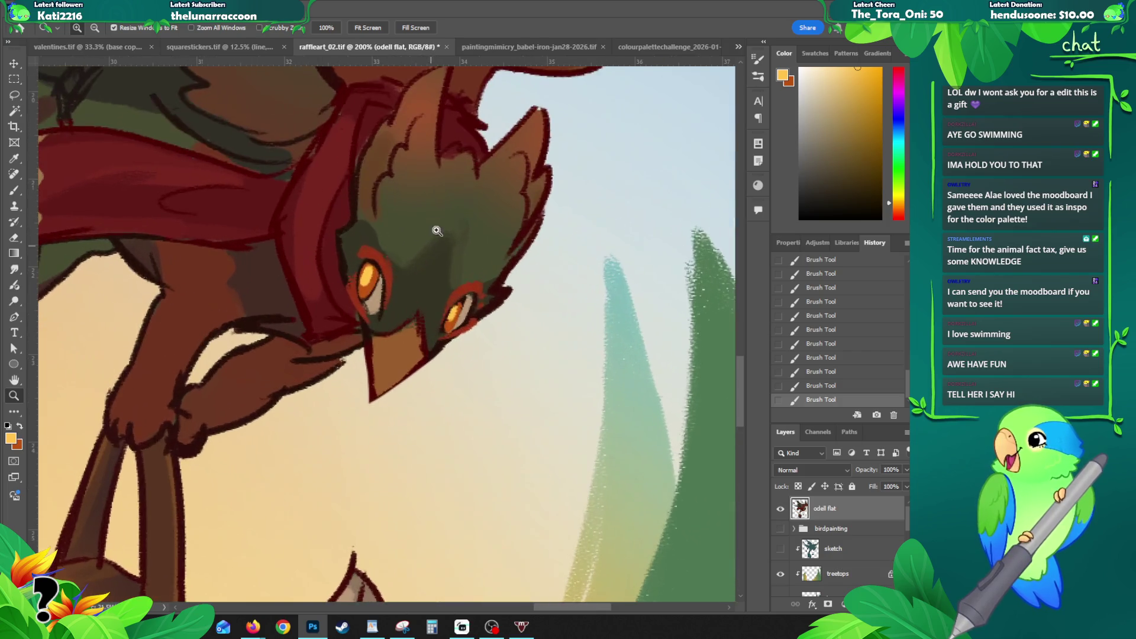
pyautogui.press('b')
pyautogui.keyDown('alt'); pyautogui.click(463, 297); pyautogui.keyUp('alt')
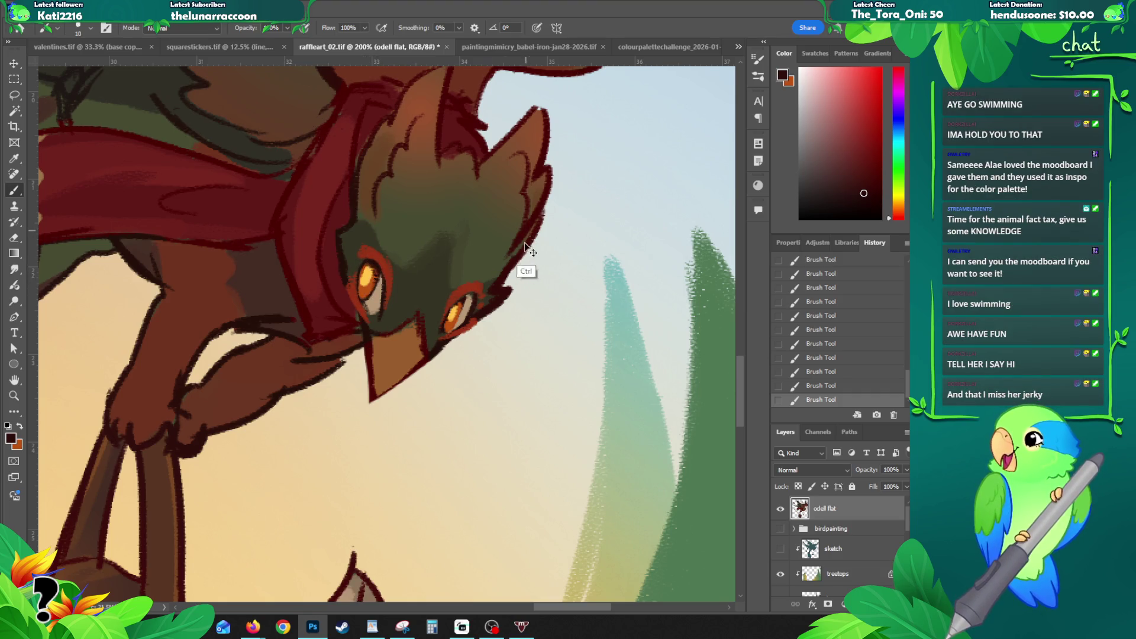
# Step: Dab small dark reddish-brown strokes beside the eyes, undoing the stray ones
pyautogui.hotkey('ctrl', 'z')
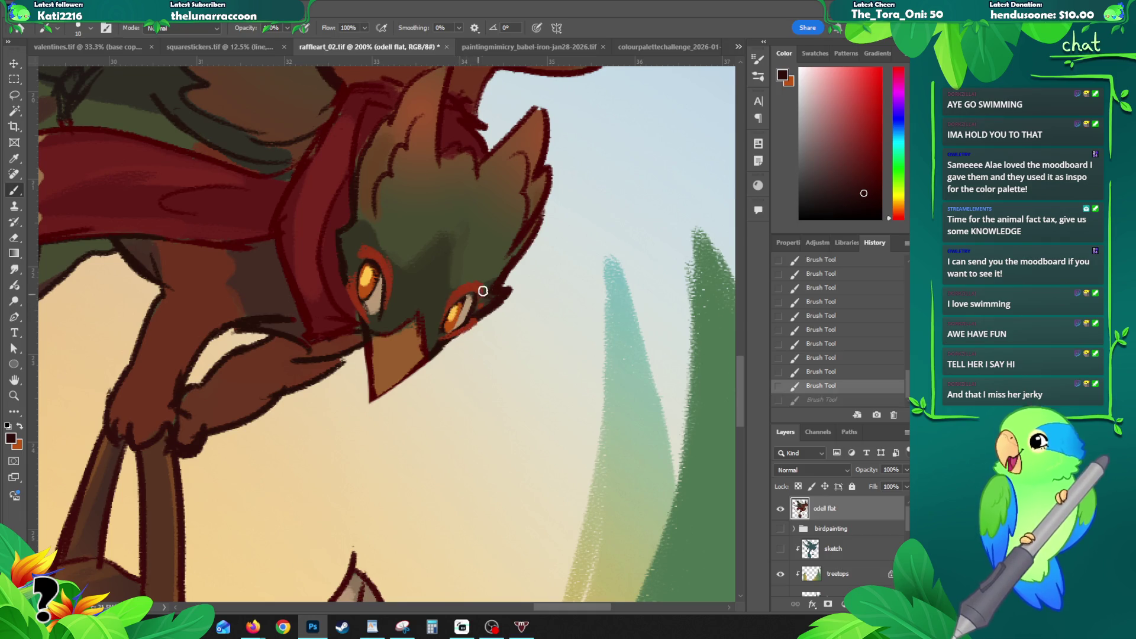
pyautogui.keyDown('alt'); pyautogui.click(376, 300); pyautogui.keyUp('alt')
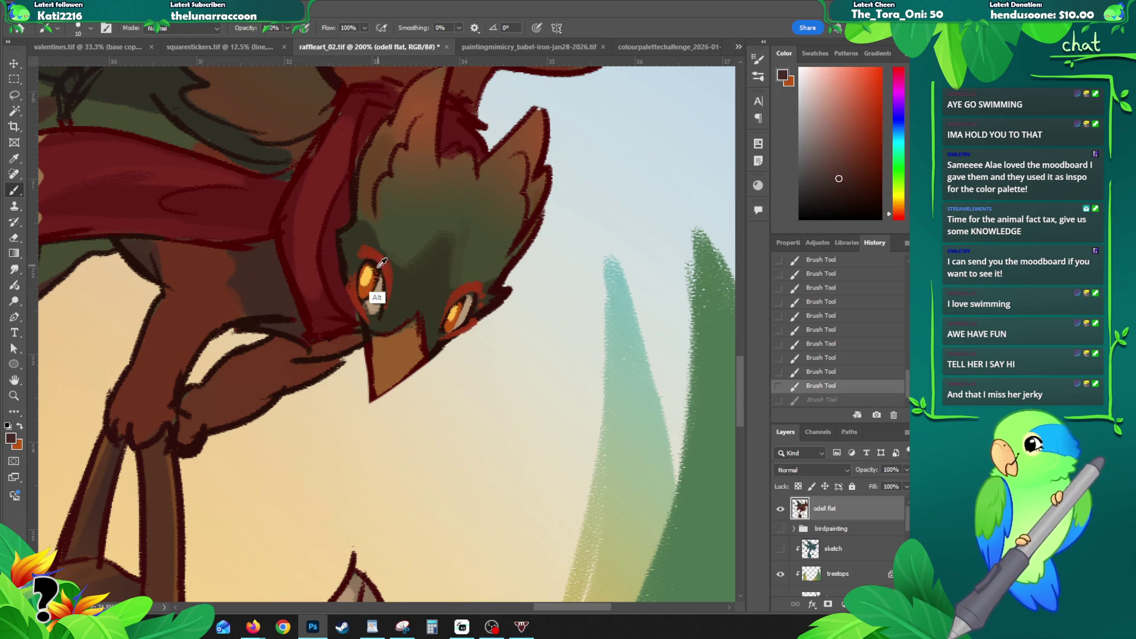
pyautogui.click(371, 285)
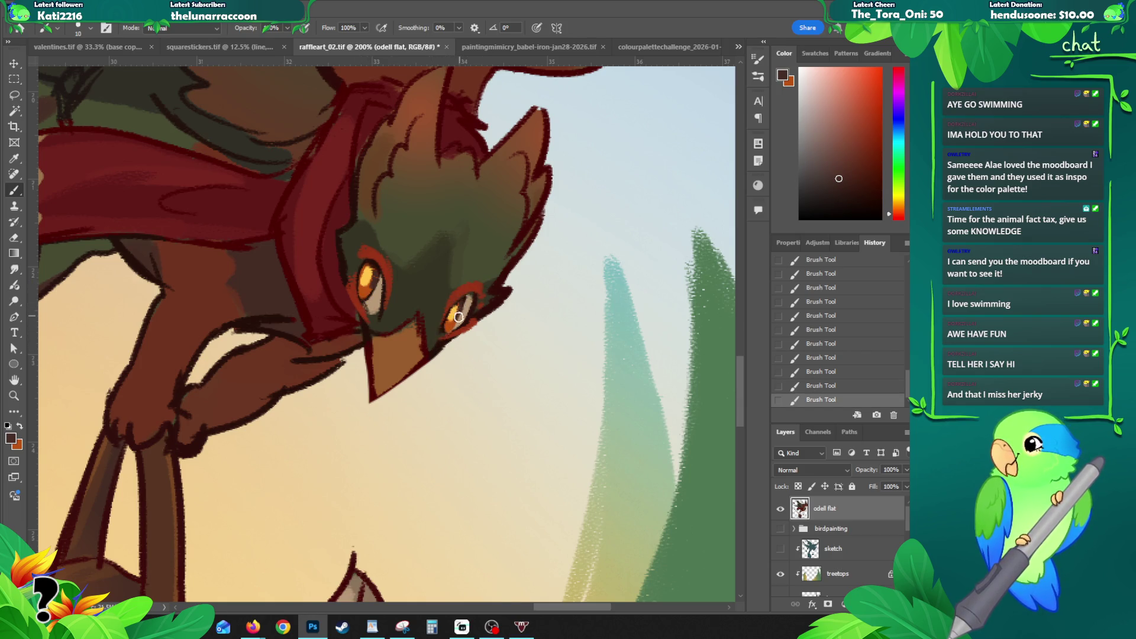
pyautogui.hotkey('ctrl', 'z')
pyautogui.click(459, 310)
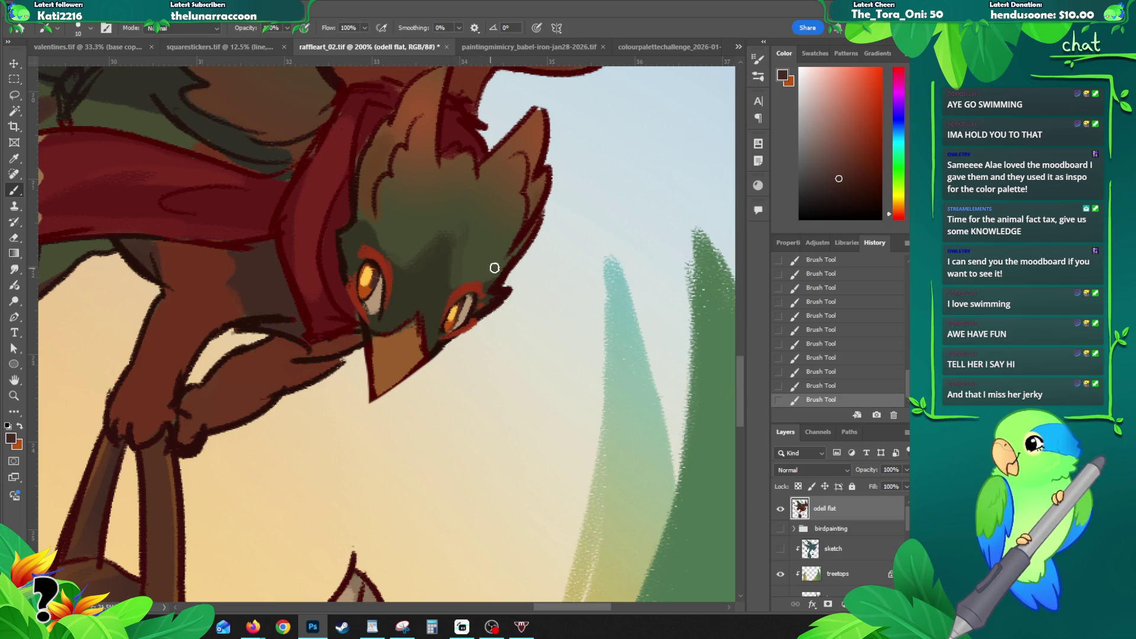
pyautogui.hotkey('ctrl', 'z')
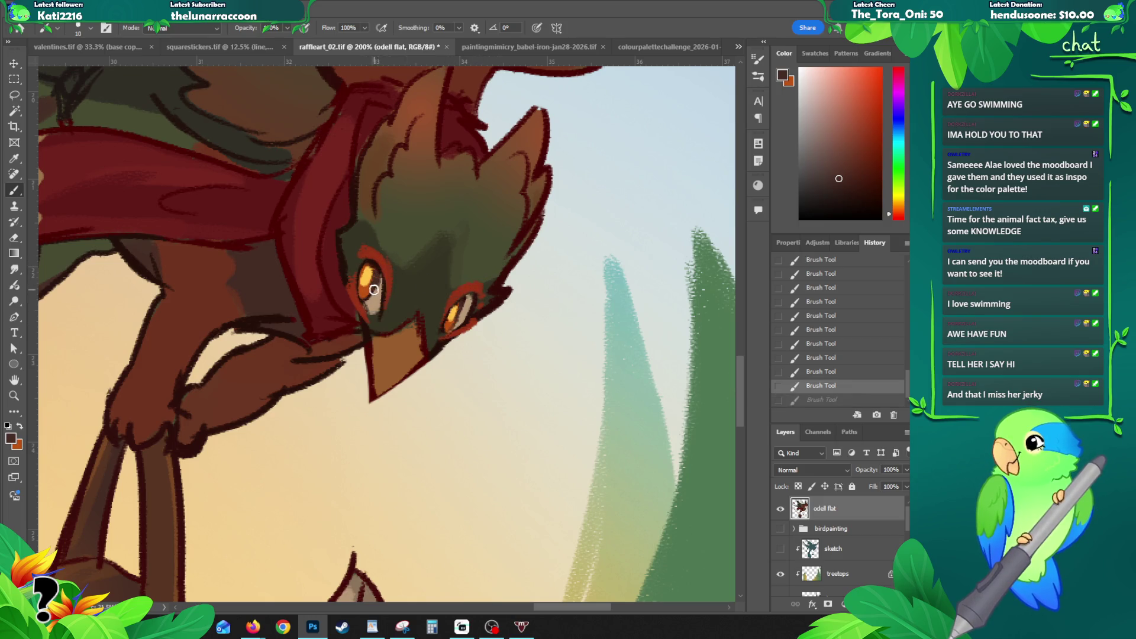
# Step: Redo the small stroke near the eye and review it against the full illustration
pyautogui.click(376, 306)
pyautogui.hotkey('ctrl', 'z')
pyautogui.click(429, 268)
pyautogui.press('z')
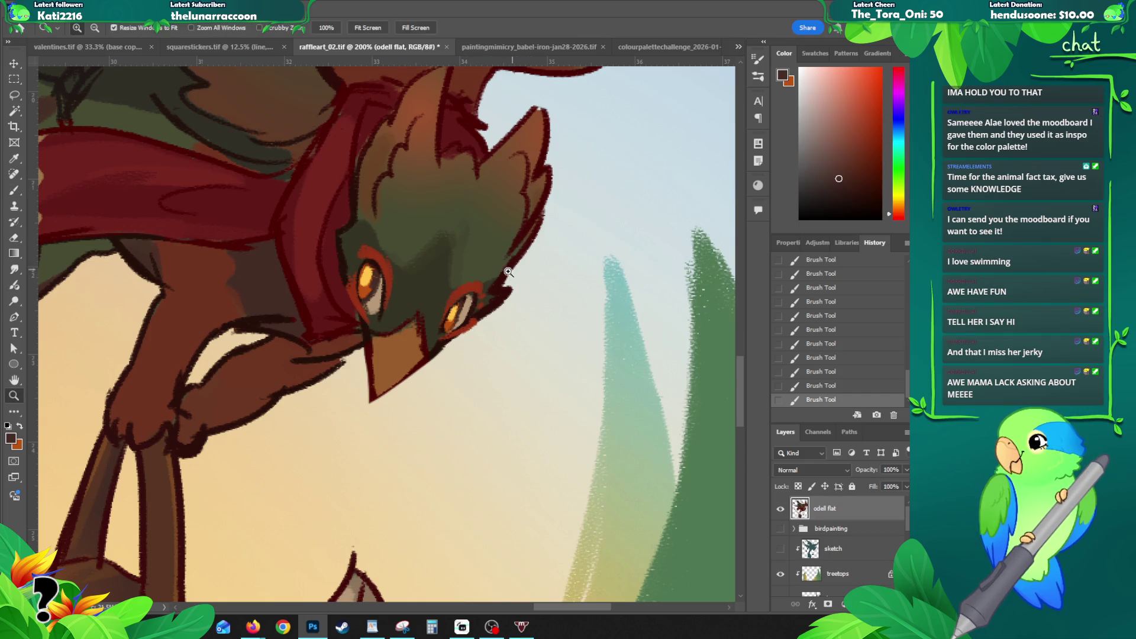
pyautogui.keyDown('alt'); pyautogui.click(506, 293); pyautogui.keyUp('alt')
pyautogui.keyDown('alt'); pyautogui.click(582, 260); pyautogui.keyUp('alt')
pyautogui.click(500, 288)
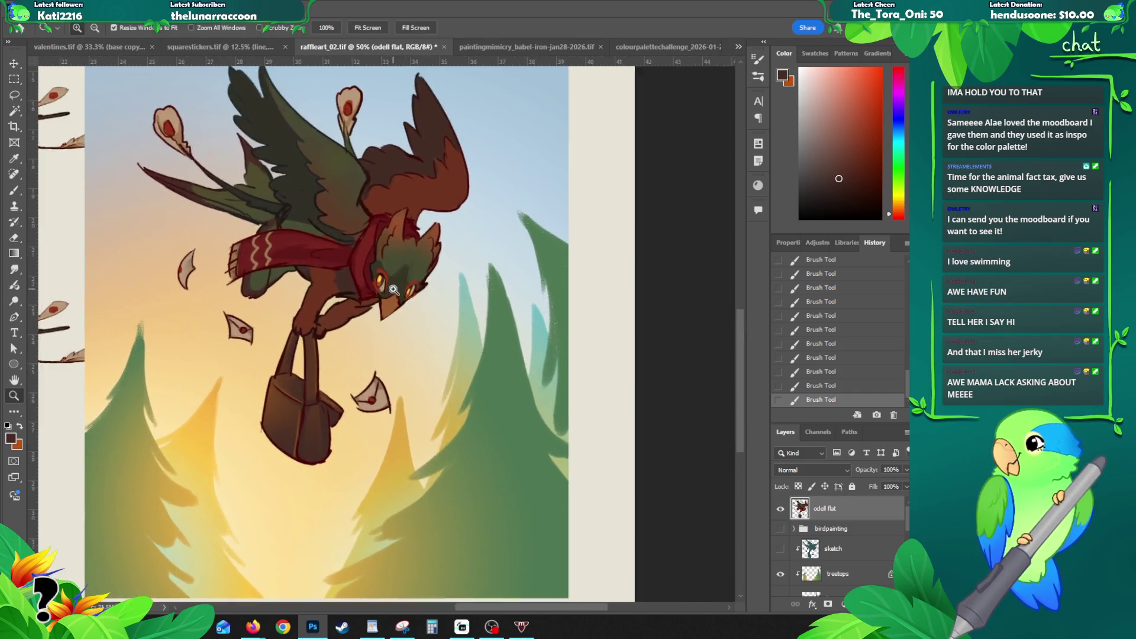
# Step: Erase part of the beak line and redraw the lower beak outline in sampled dark red
pyautogui.click(394, 288)
pyautogui.click(393, 288)
pyautogui.press('e')
pyautogui.moveTo(362, 322)
pyautogui.mouseDown()
pyautogui.moveTo(380, 337)
pyautogui.moveTo(370, 358)
pyautogui.mouseUp()
pyautogui.press('b')
pyautogui.keyDown('alt'); pyautogui.click(367, 349); pyautogui.keyUp('alt')
pyautogui.moveTo(367, 308); pyautogui.dragTo(371, 360)
pyautogui.hotkey('ctrl', 'z')
pyautogui.moveTo(371, 309)
pyautogui.mouseDown()
pyautogui.moveTo(380, 369)
pyautogui.moveTo(420, 327)
pyautogui.mouseUp()
# Step: Review the whole illustration, bring the seated reference into view and sample dark brown
pyautogui.press('z')
pyautogui.hotkey('ctrl', '-')
pyautogui.hotkey('ctrl', '-')
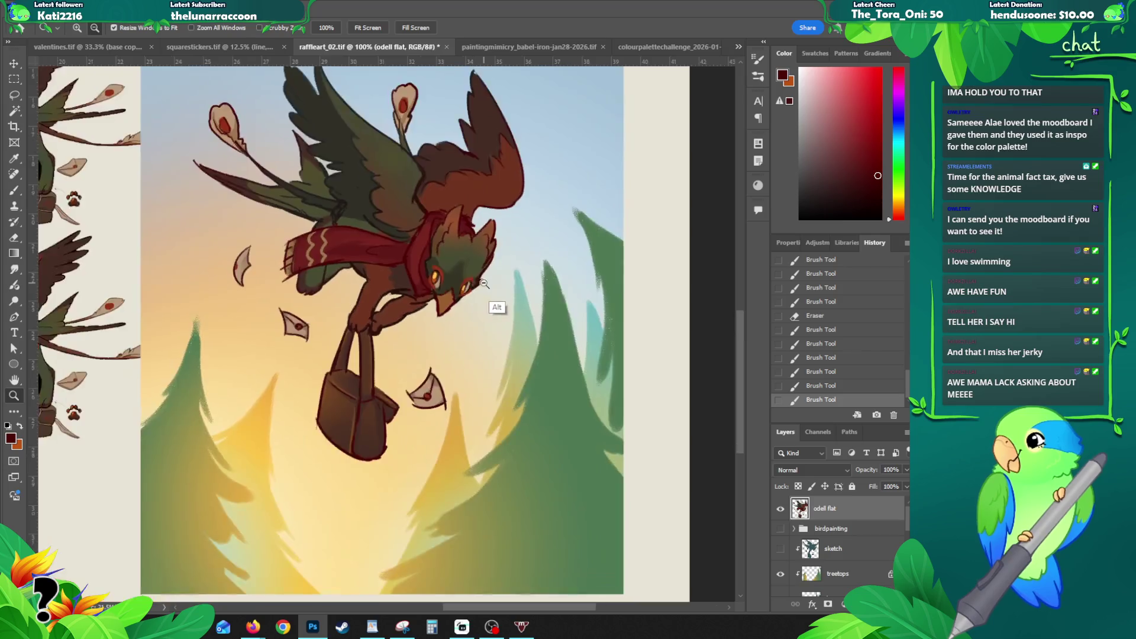
pyautogui.hotkey('ctrl', '-')
pyautogui.moveTo(497, 250); pyautogui.dragTo(522, 267)
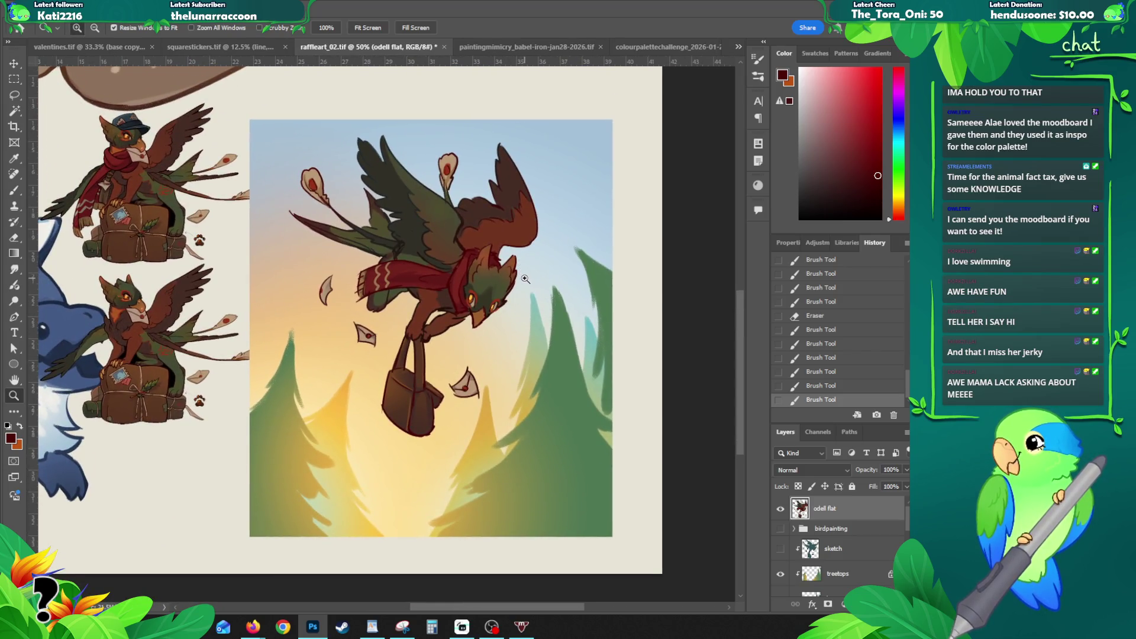
pyautogui.click(519, 286)
pyautogui.press('b')
pyautogui.keyDown('alt'); pyautogui.click(468, 300); pyautogui.keyUp('alt')
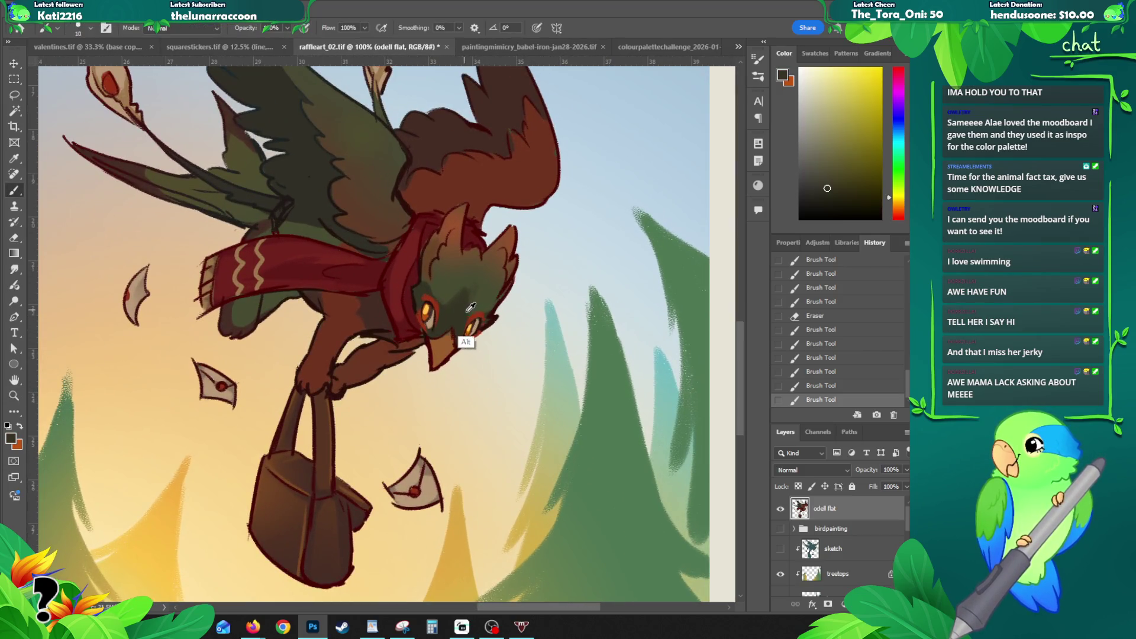
pyautogui.moveTo(469, 300)
pyautogui.mouseDown()
pyautogui.moveTo(612, 265)
pyautogui.moveTo(178, 390)
pyautogui.mouseUp()
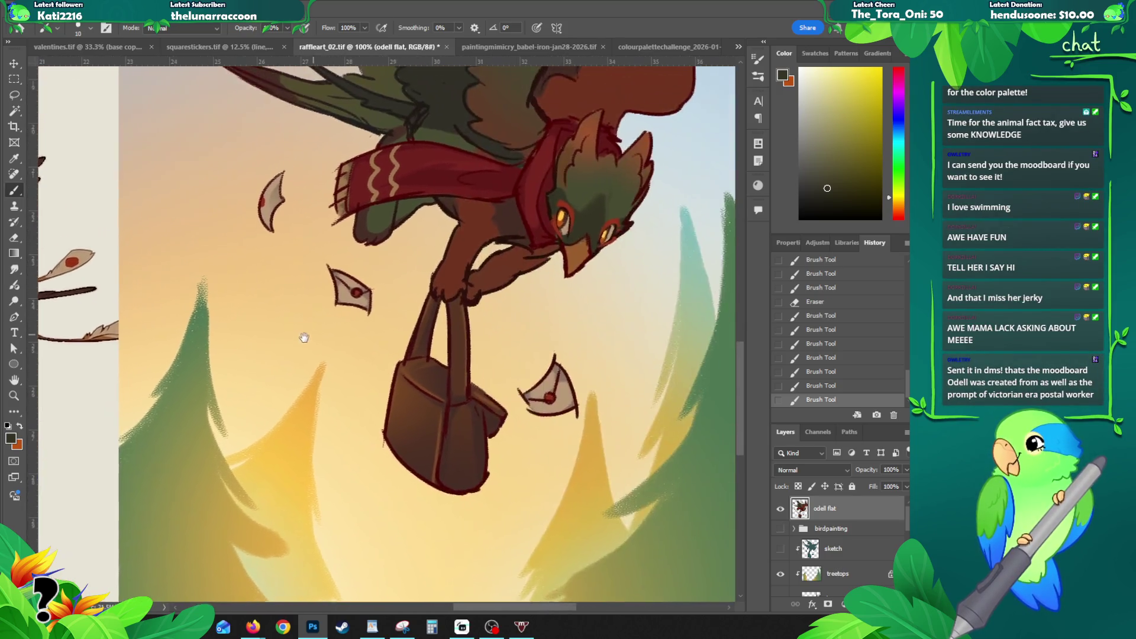
pyautogui.keyDown('alt'); pyautogui.click(476, 222); pyautogui.keyUp('alt')
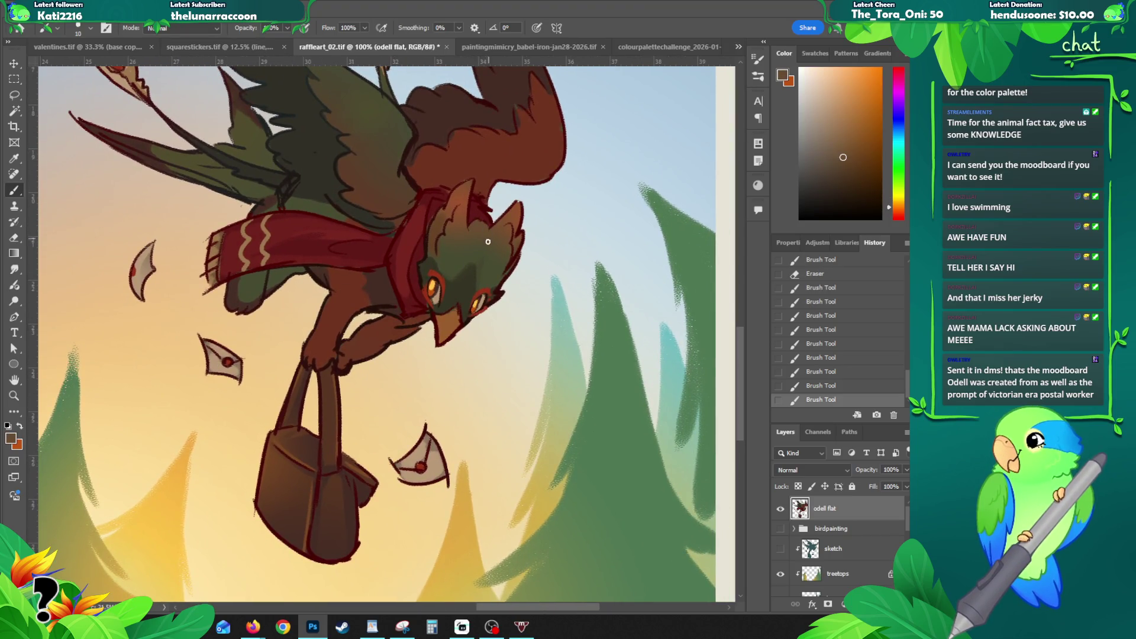
# Step: Zoom extremely close on the gryphon's face ready for eraser trimming
pyautogui.press('z')
pyautogui.keyDown('alt'); pyautogui.click(512, 247); pyautogui.keyUp('alt')
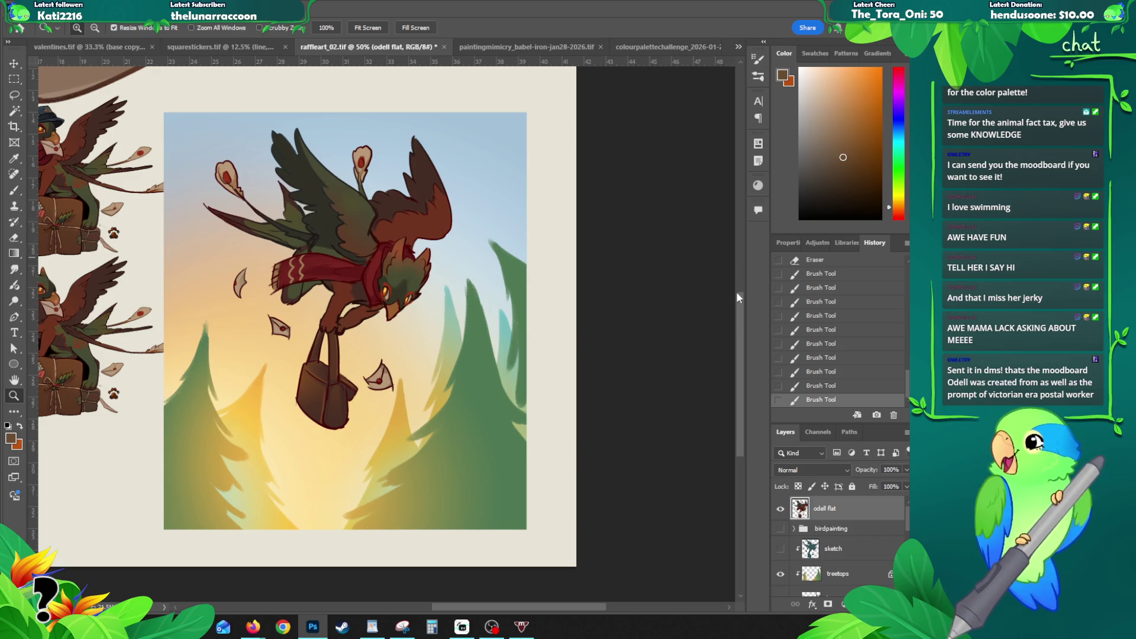
pyautogui.moveTo(392, 287)
pyautogui.mouseDown()
pyautogui.moveTo(399, 334)
pyautogui.moveTo(436, 320)
pyautogui.moveTo(321, 365)
pyautogui.mouseUp()
pyautogui.press('e')
# Step: Trim the beak outline with two eraser passes and pick a new paint colour
pyautogui.moveTo(324, 320); pyautogui.dragTo(334, 363)
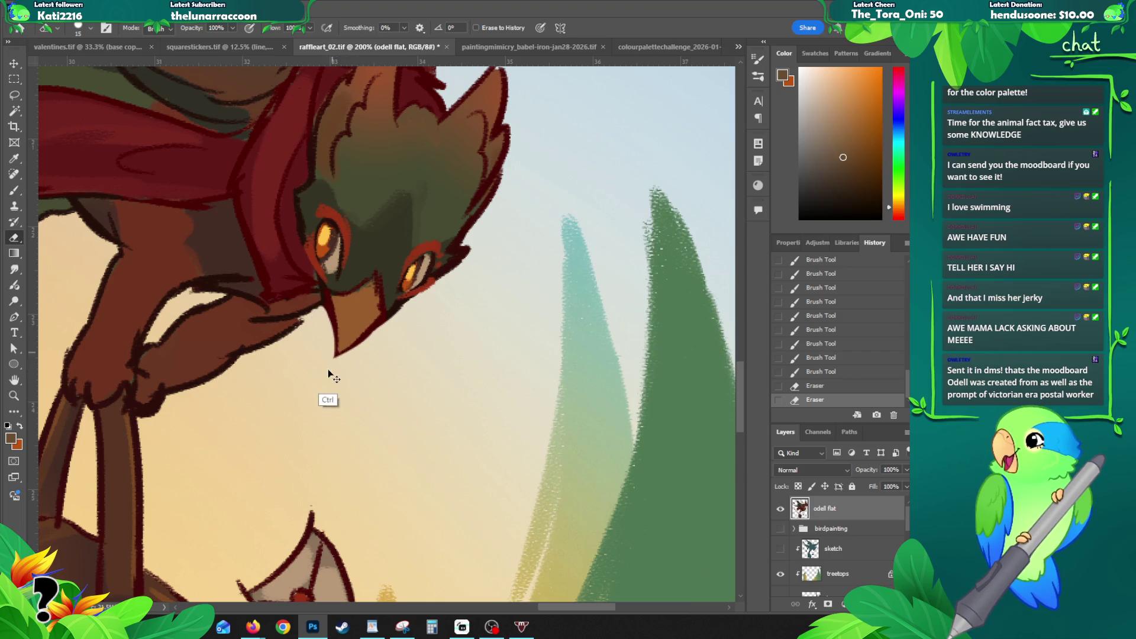
pyautogui.moveTo(373, 310)
pyautogui.mouseDown()
pyautogui.moveTo(392, 352)
pyautogui.moveTo(404, 253)
pyautogui.mouseUp()
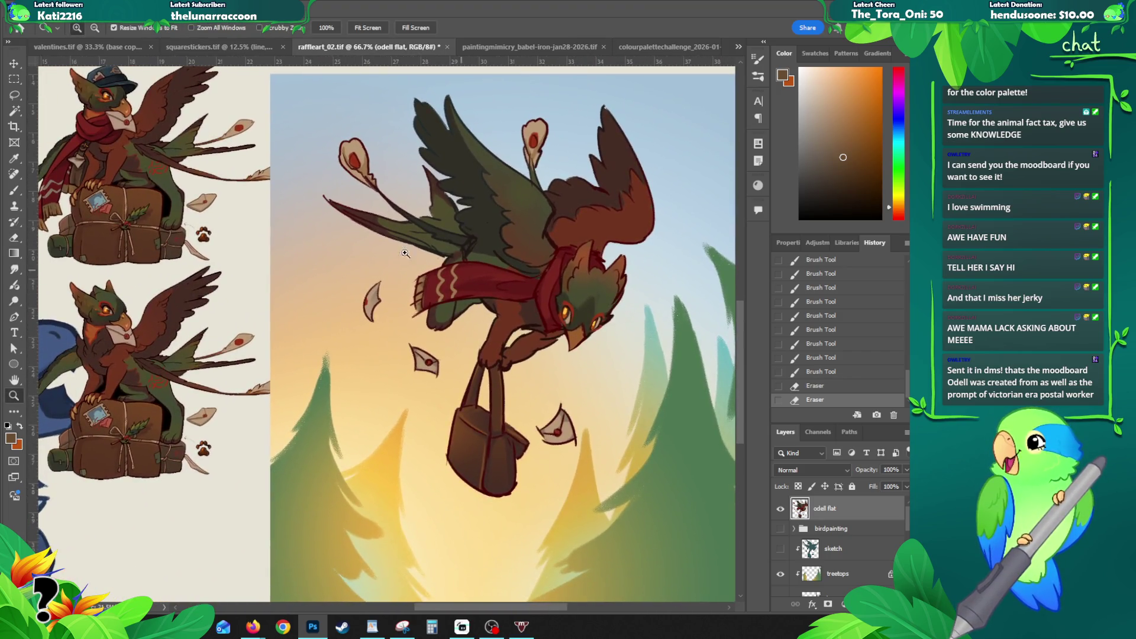
pyautogui.press('b')
pyautogui.keyDown('alt'); pyautogui.click(124, 135); pyautogui.keyUp('alt')
# Step: Paint small strokes around the eye and beak, undoing and repainting a few
pyautogui.click(579, 327)
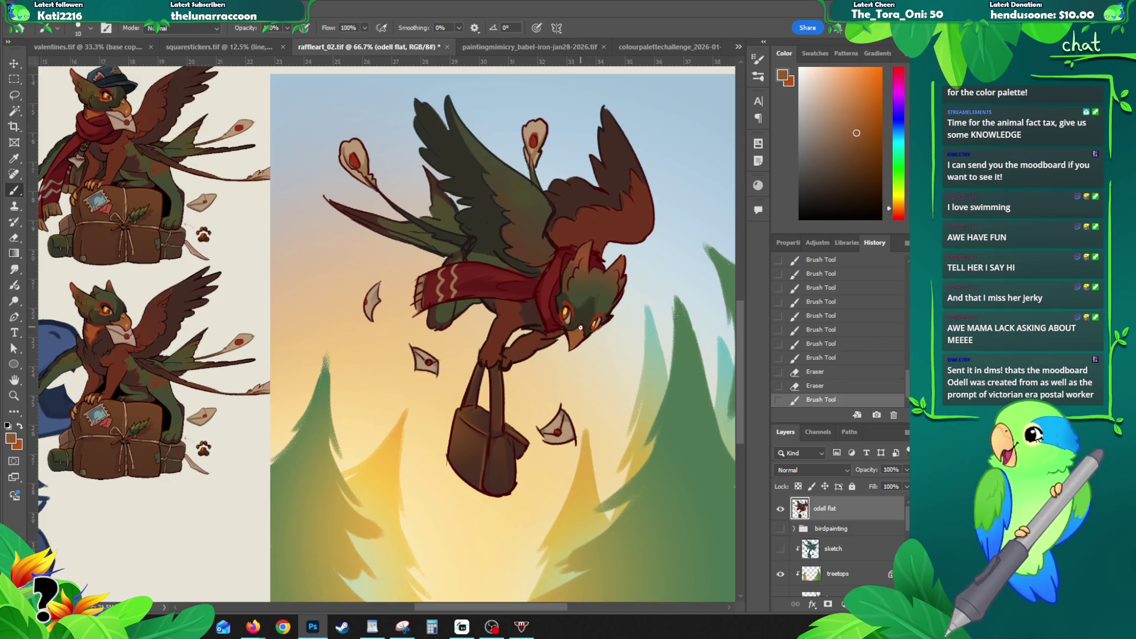
pyautogui.moveTo(576, 331); pyautogui.dragTo(582, 326)
pyautogui.moveTo(583, 329); pyautogui.dragTo(578, 327)
pyautogui.moveTo(577, 327); pyautogui.dragTo(568, 327)
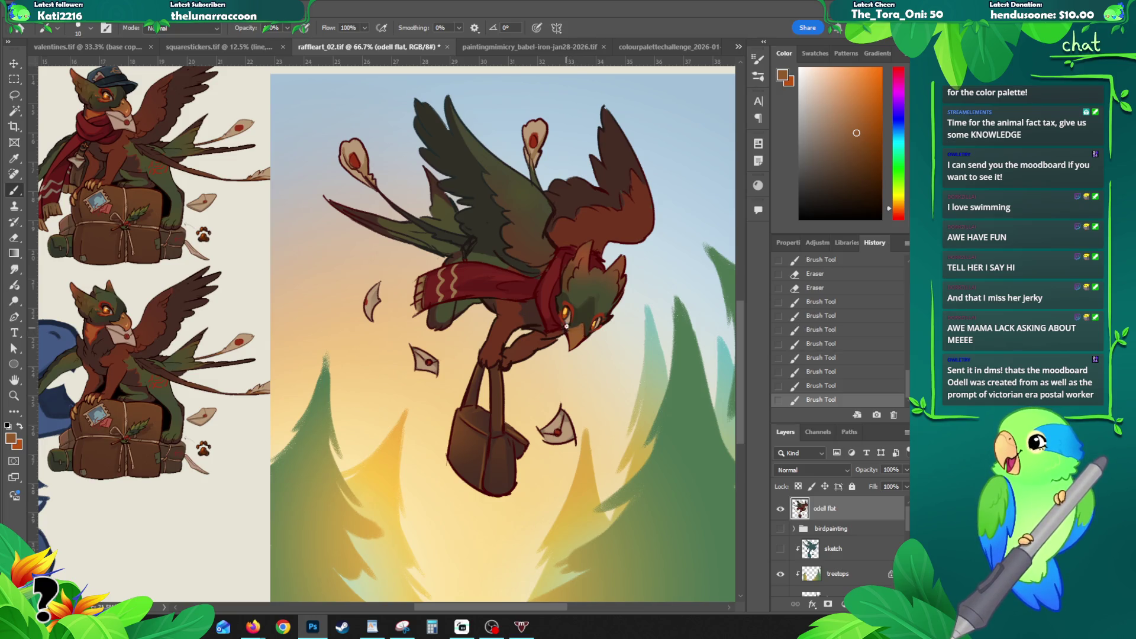
pyautogui.hotkey('ctrl', 'z')
pyautogui.click(566, 331)
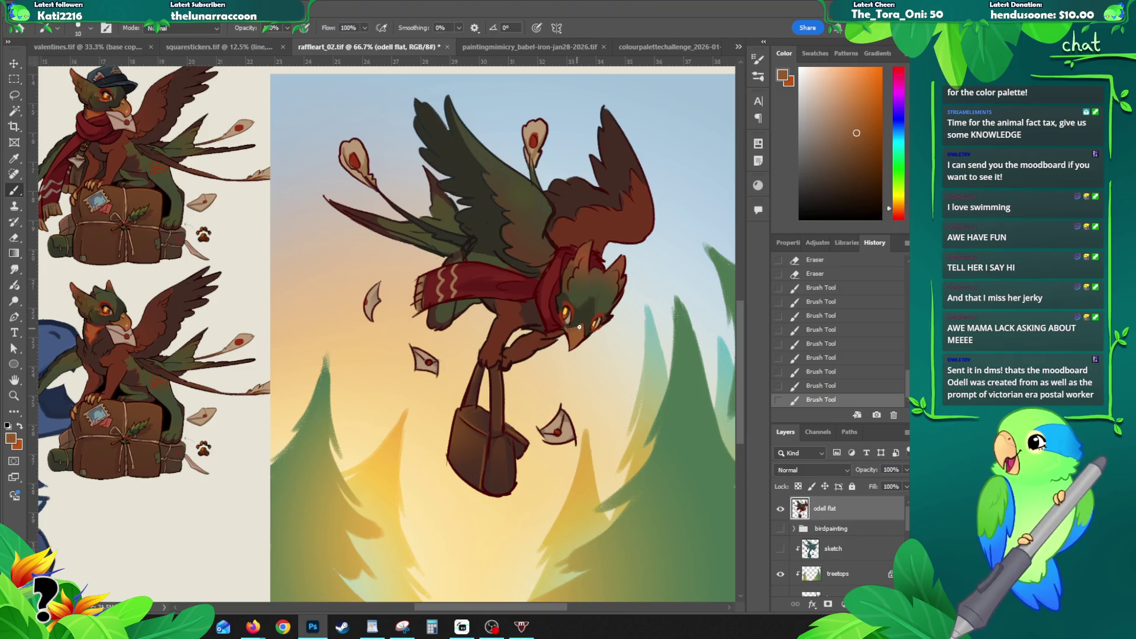
pyautogui.hotkey('ctrl', 'z')
pyautogui.hotkey('ctrl', 'z')
pyautogui.click(582, 335)
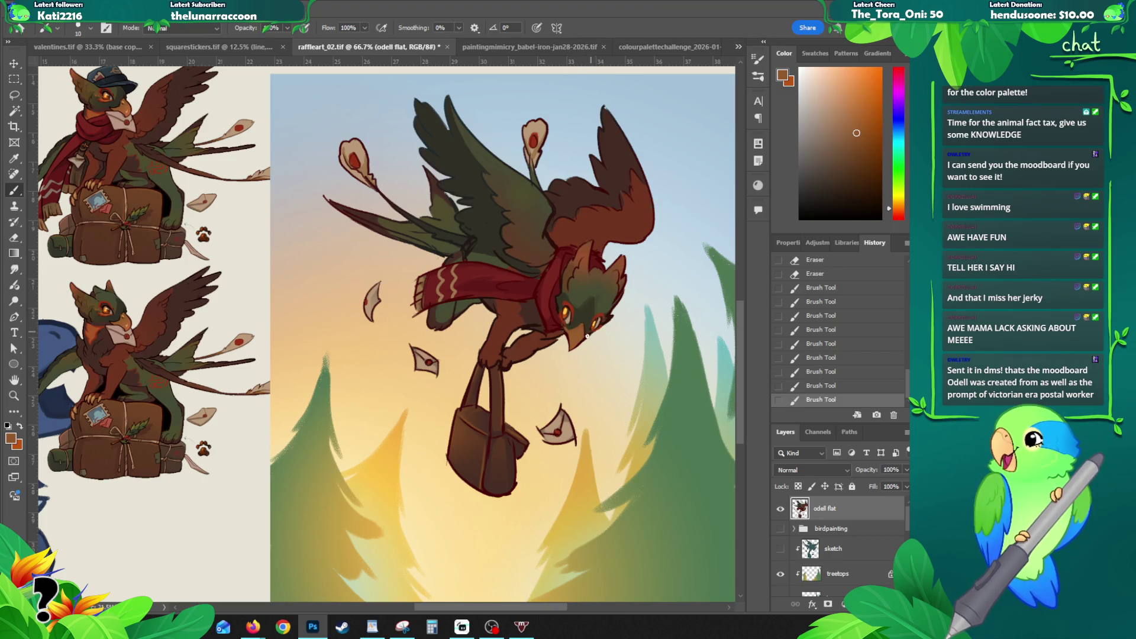
pyautogui.click(583, 332)
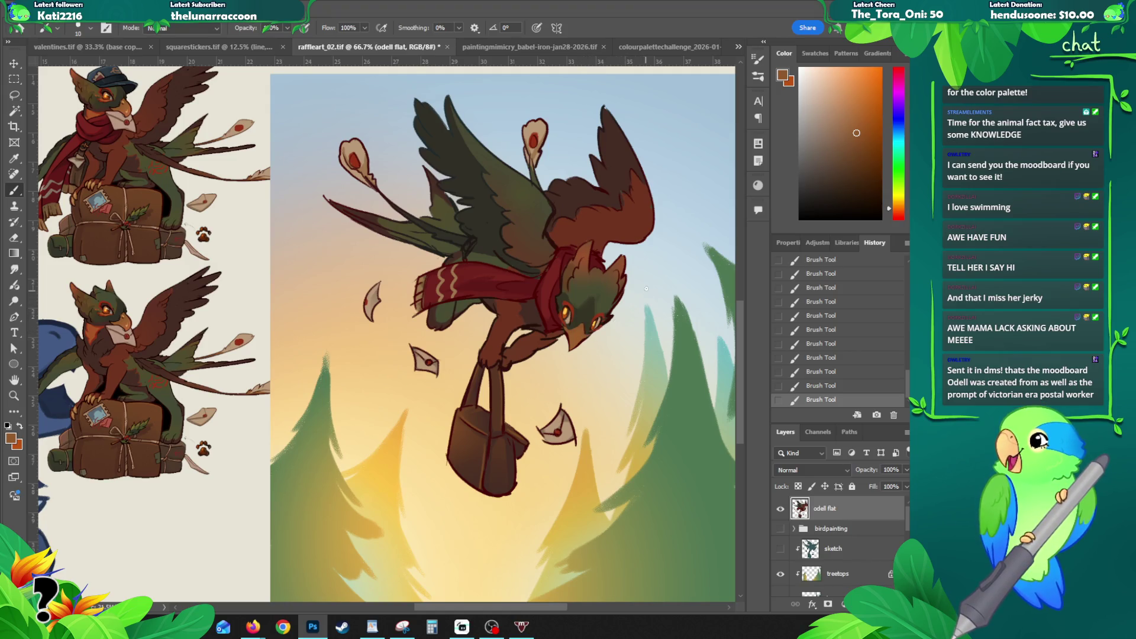
pyautogui.scroll(2, 568, 309)
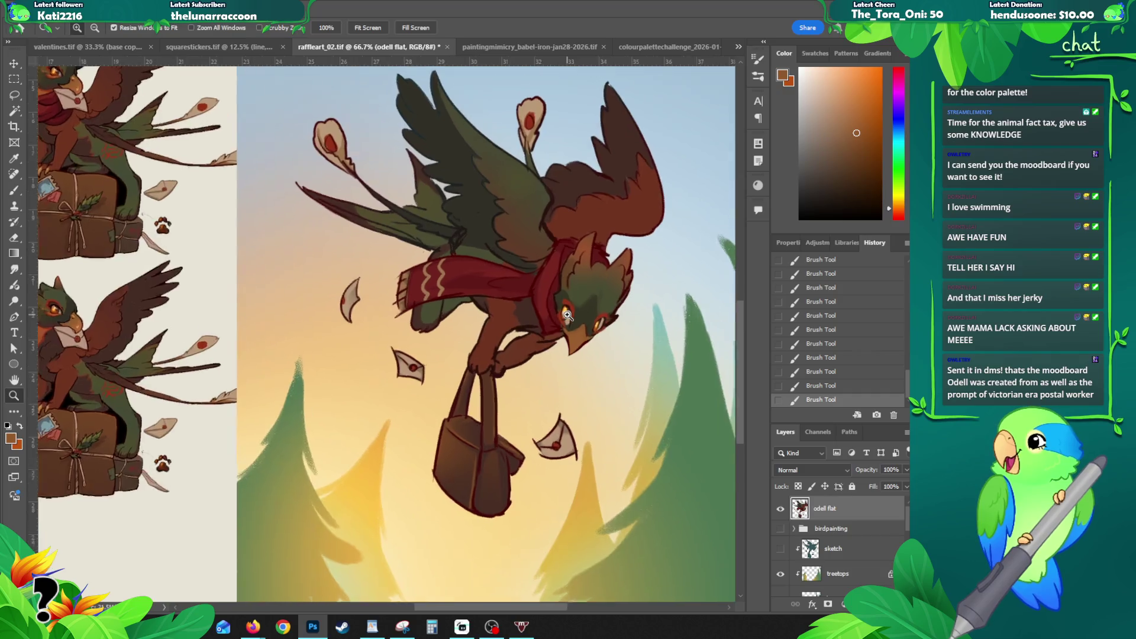
# Step: Sample near-black and brown-orange tones and repaint the small stroke near the eye
pyautogui.keyDown('alt'); pyautogui.click(560, 304); pyautogui.keyUp('alt')
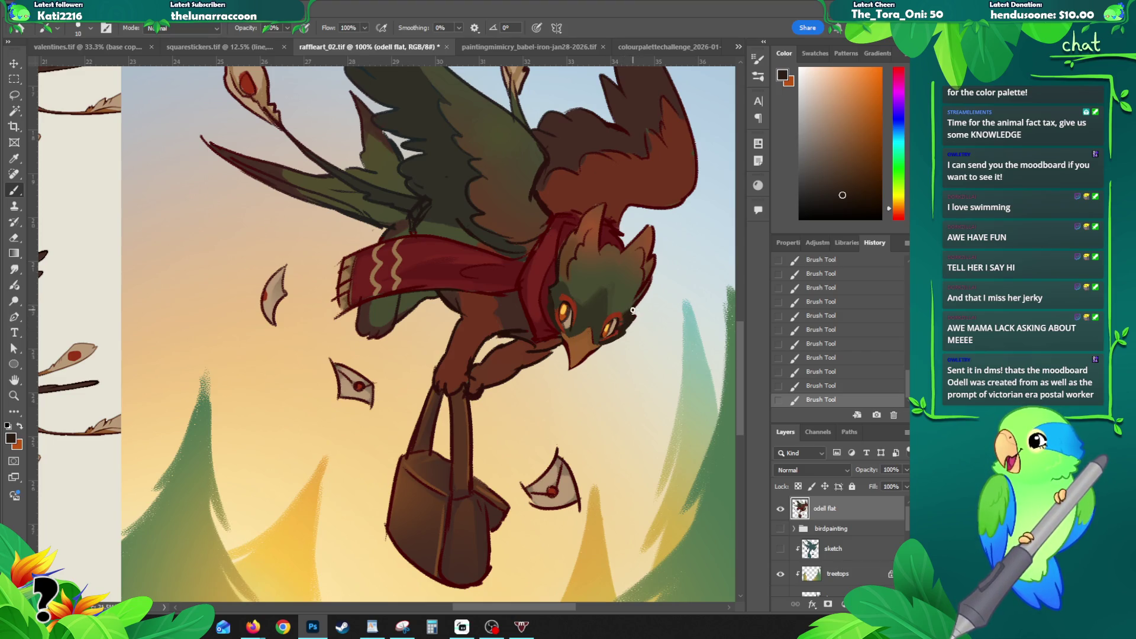
pyautogui.keyDown('alt'); pyautogui.click(552, 291); pyautogui.keyUp('alt')
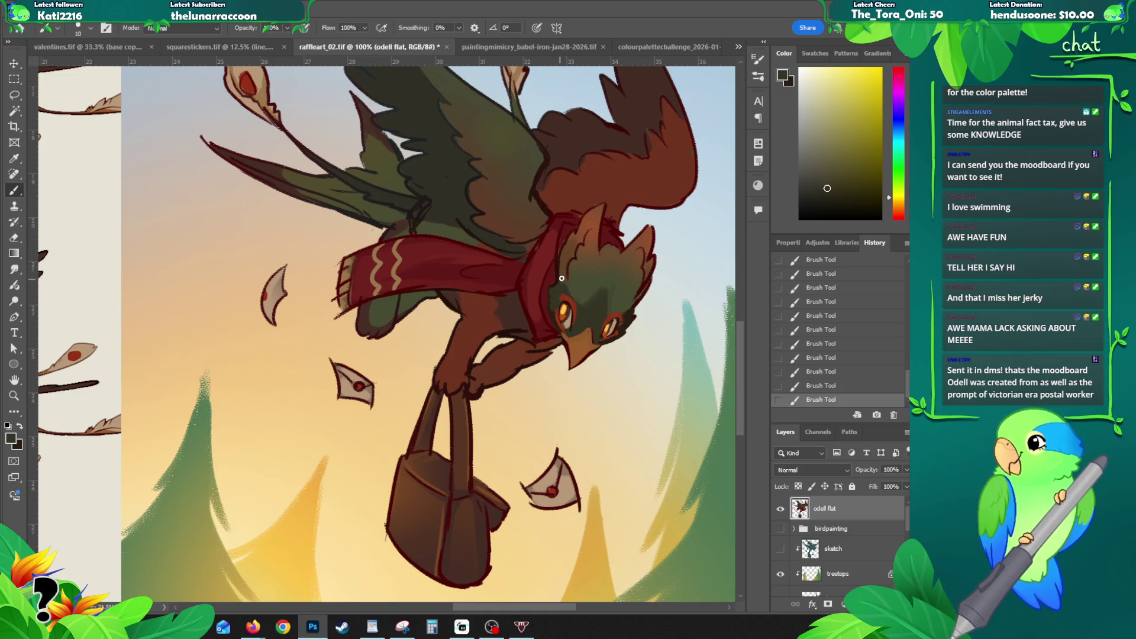
pyautogui.scroll(-1, 618, 269)
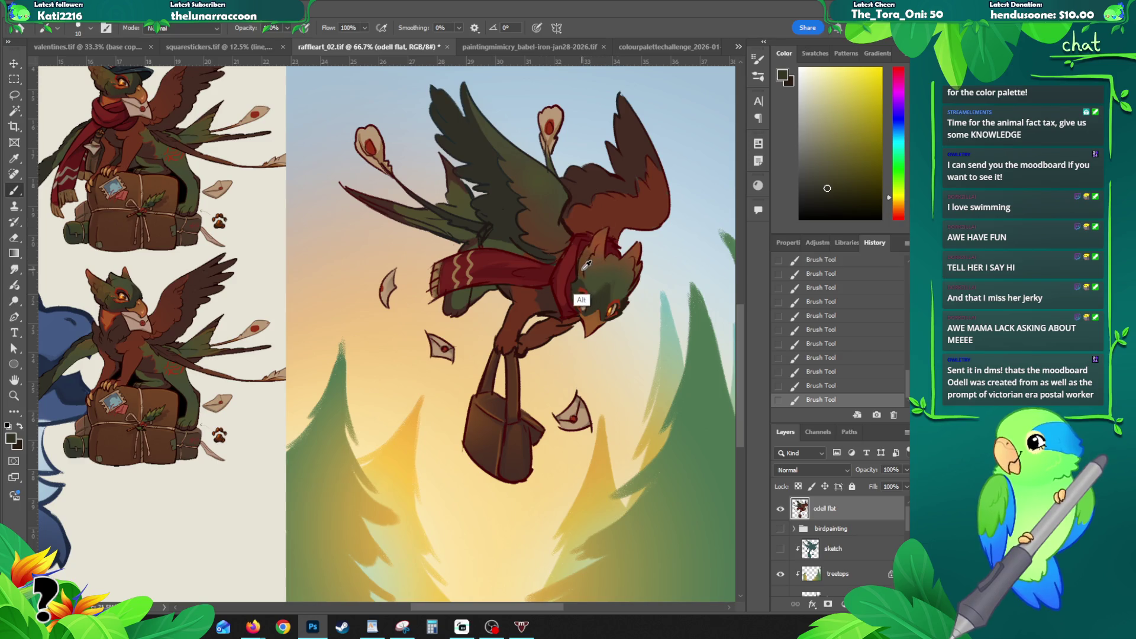
pyautogui.keyDown('alt'); pyautogui.click(585, 302); pyautogui.keyUp('alt')
pyautogui.hotkey('ctrl', 'z')
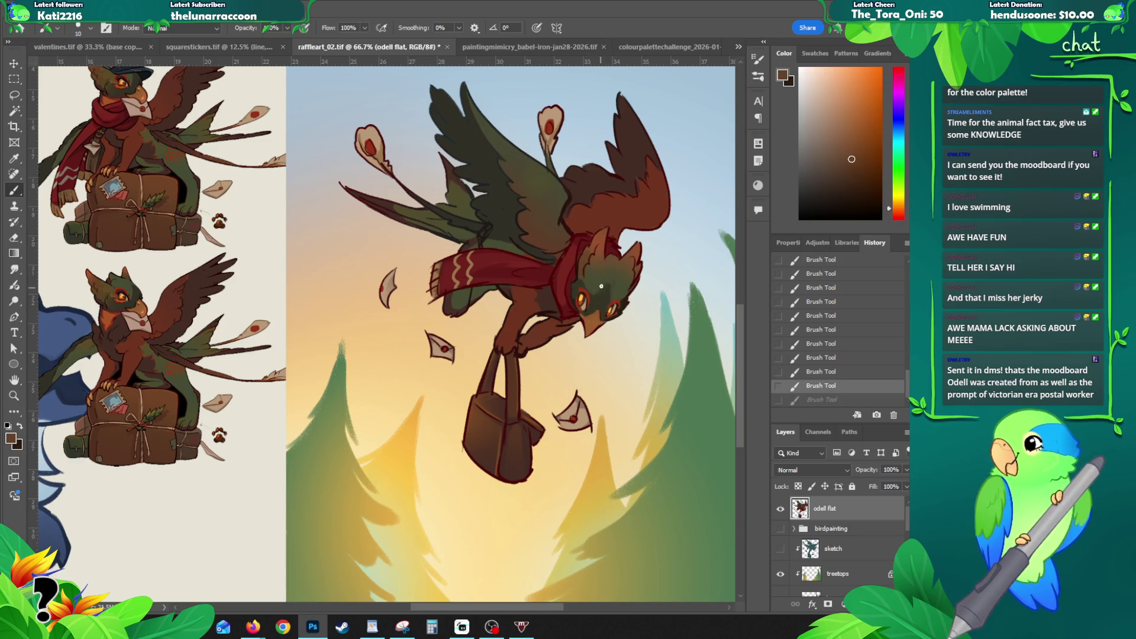
pyautogui.moveTo(594, 294); pyautogui.dragTo(613, 299)
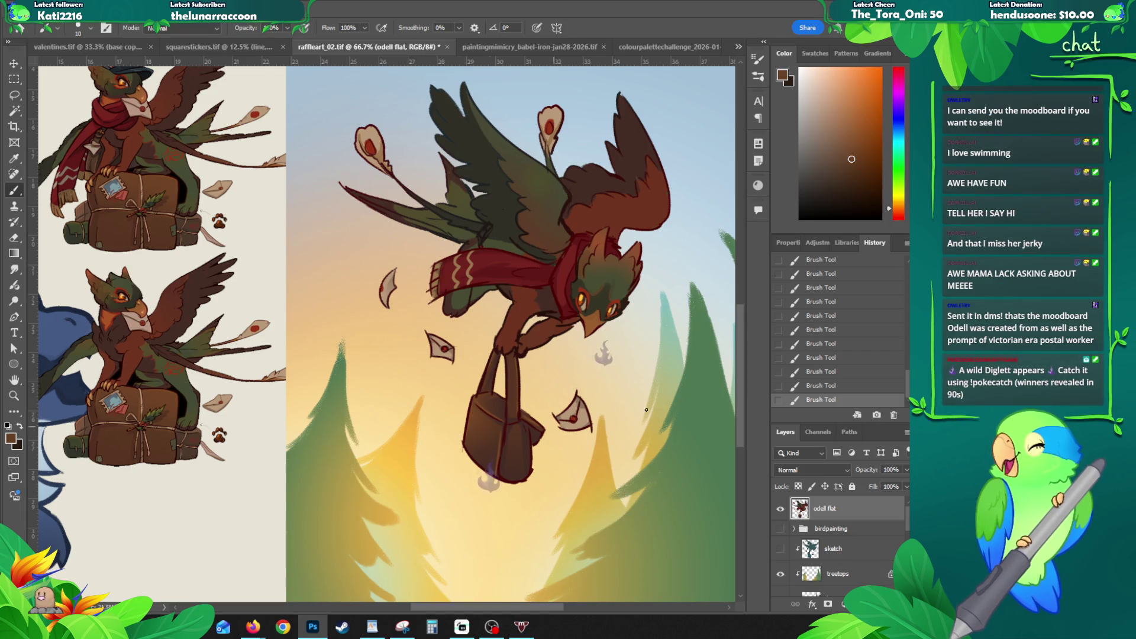
pyautogui.press('z')
pyautogui.hotkey('ctrl', '-')
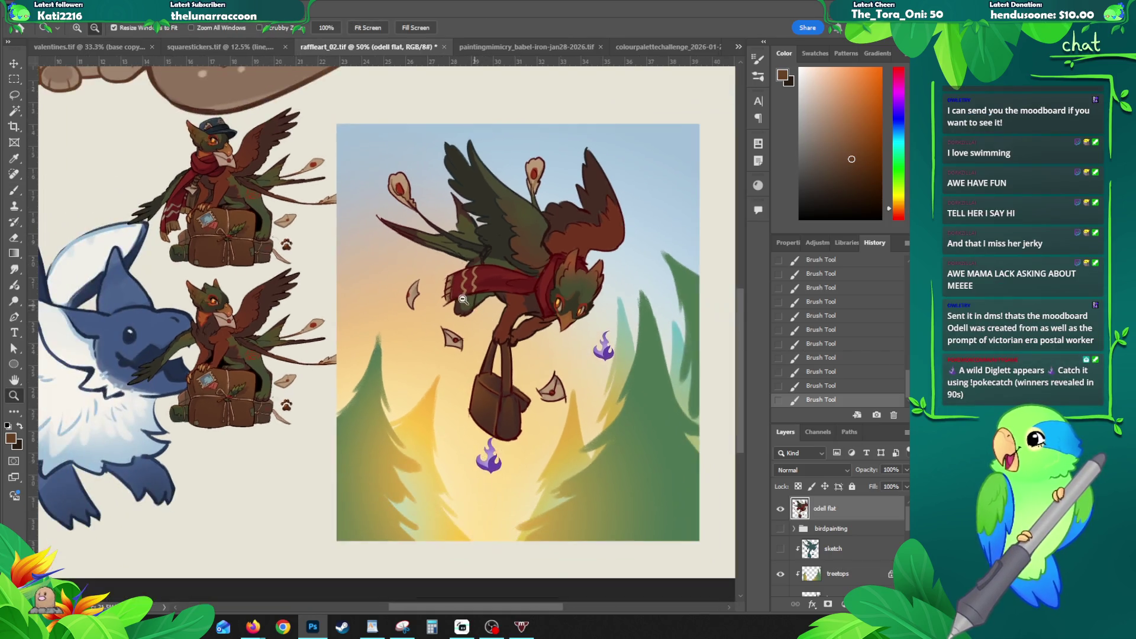
# Step: Save the painting via File > Save and review the gryphon up close and whole
pyautogui.hotkey('ctrl', '-')
pyautogui.click(27, 8)
pyautogui.click(54, 146)
pyautogui.moveTo(304, 185); pyautogui.dragTo(354, 245)
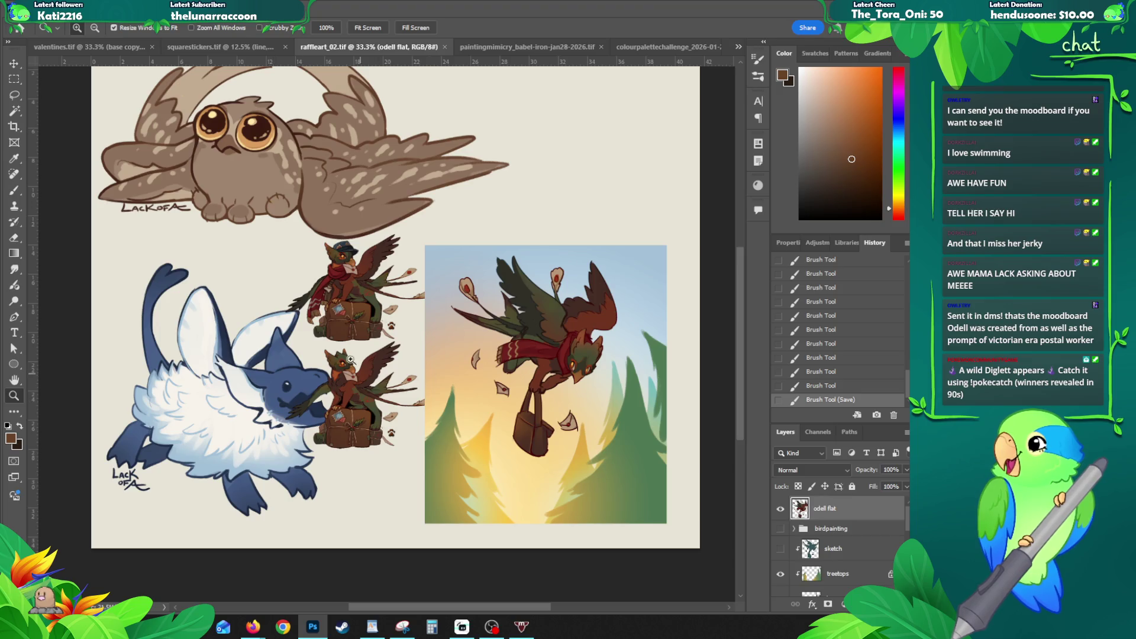
pyautogui.click(572, 339)
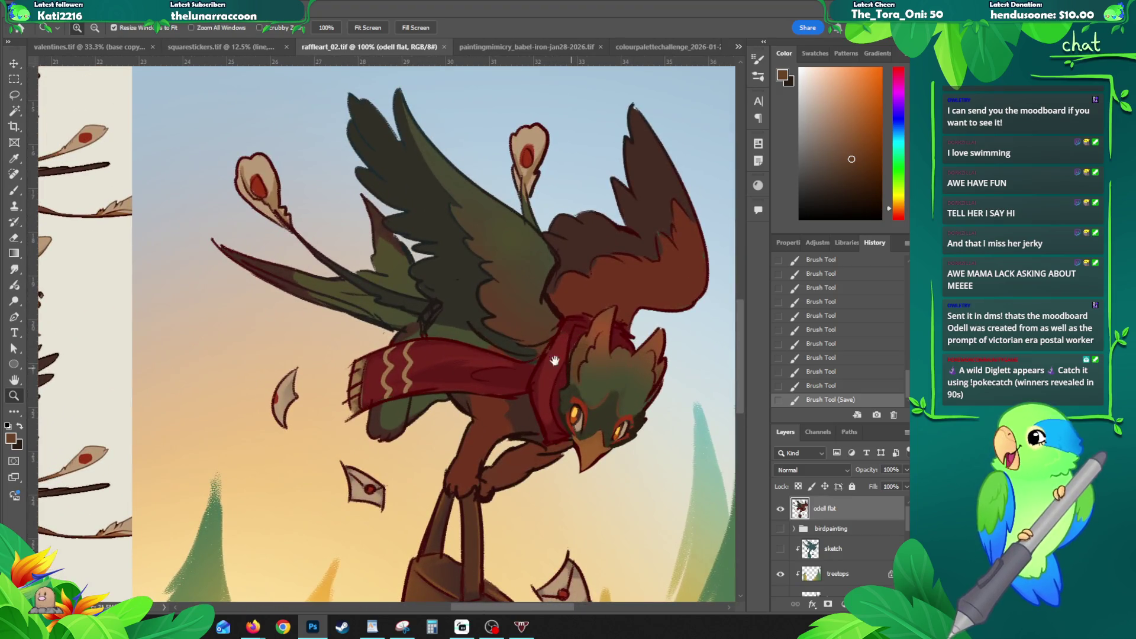
pyautogui.moveTo(660, 363); pyautogui.dragTo(513, 286)
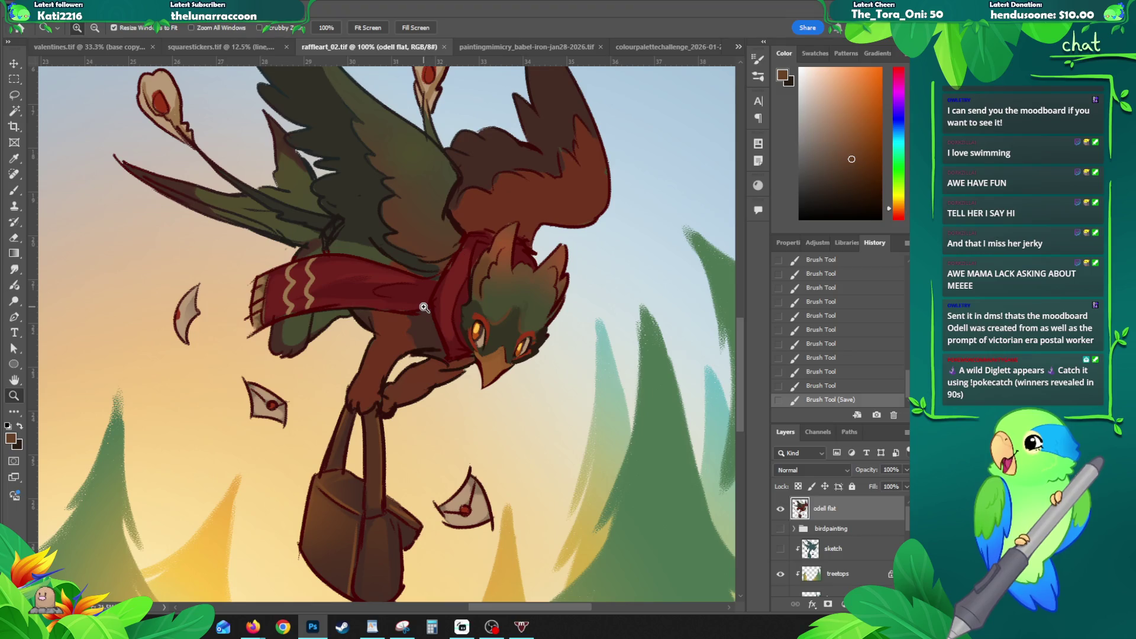
pyautogui.hotkey('ctrl', '-')
pyautogui.hotkey('ctrl', '-')
pyautogui.hotkey('ctrl', '-')
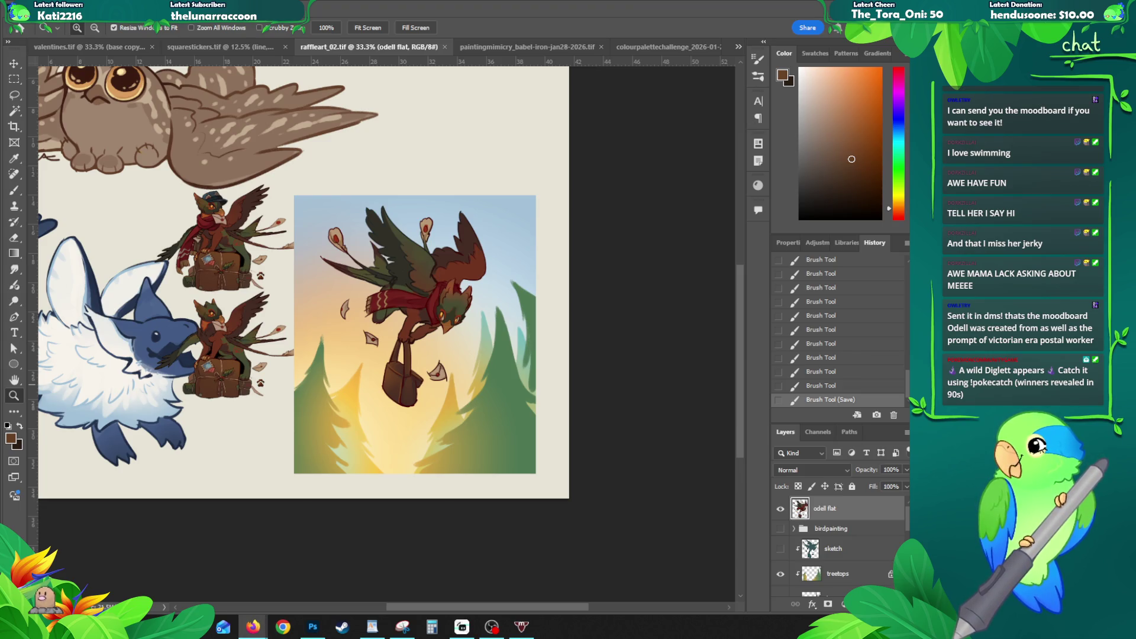
pyautogui.click(253, 627)
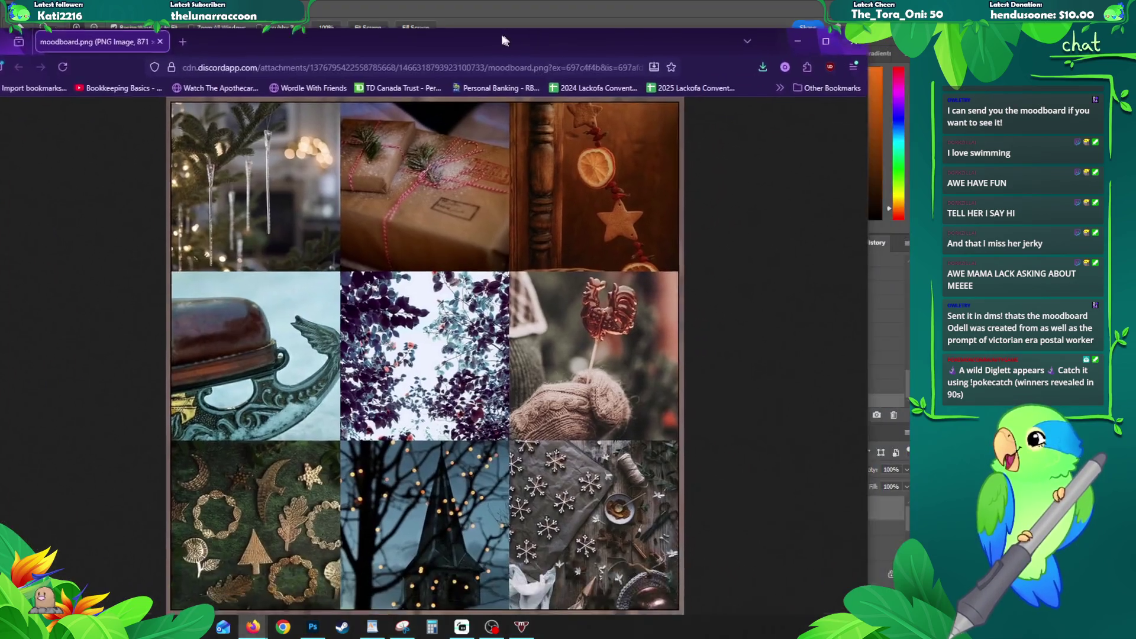
pyautogui.moveTo(501, 31); pyautogui.dragTo(413, 25)
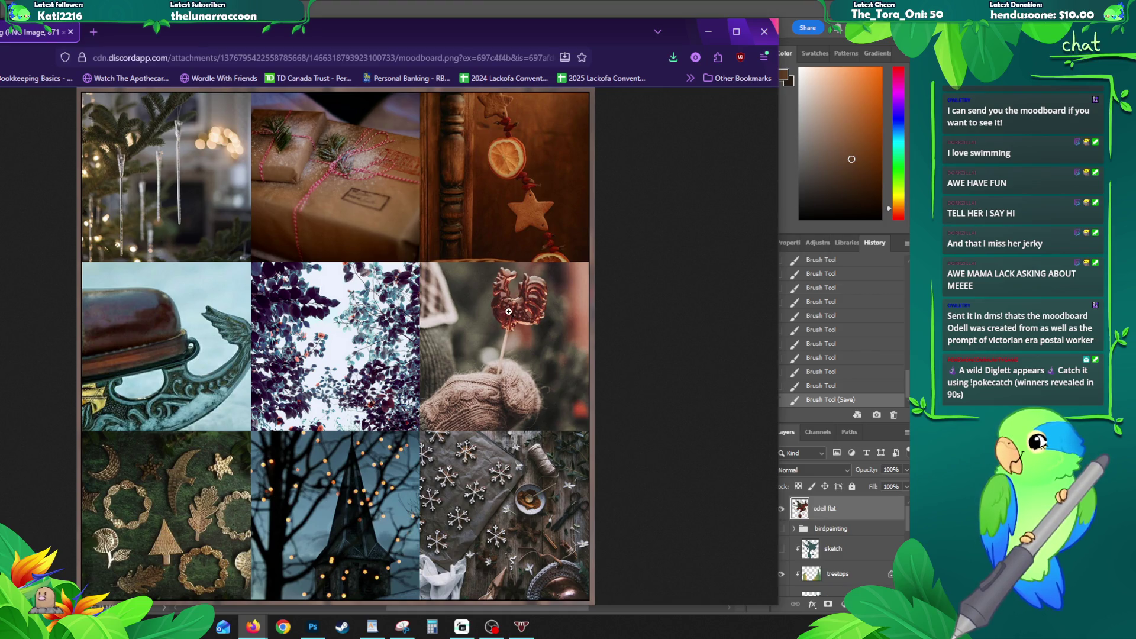
pyautogui.moveTo(385, 29)
pyautogui.mouseDown()
pyautogui.moveTo(343, 32)
pyautogui.moveTo(825, 28)
pyautogui.moveTo(785, 12)
pyautogui.mouseUp()
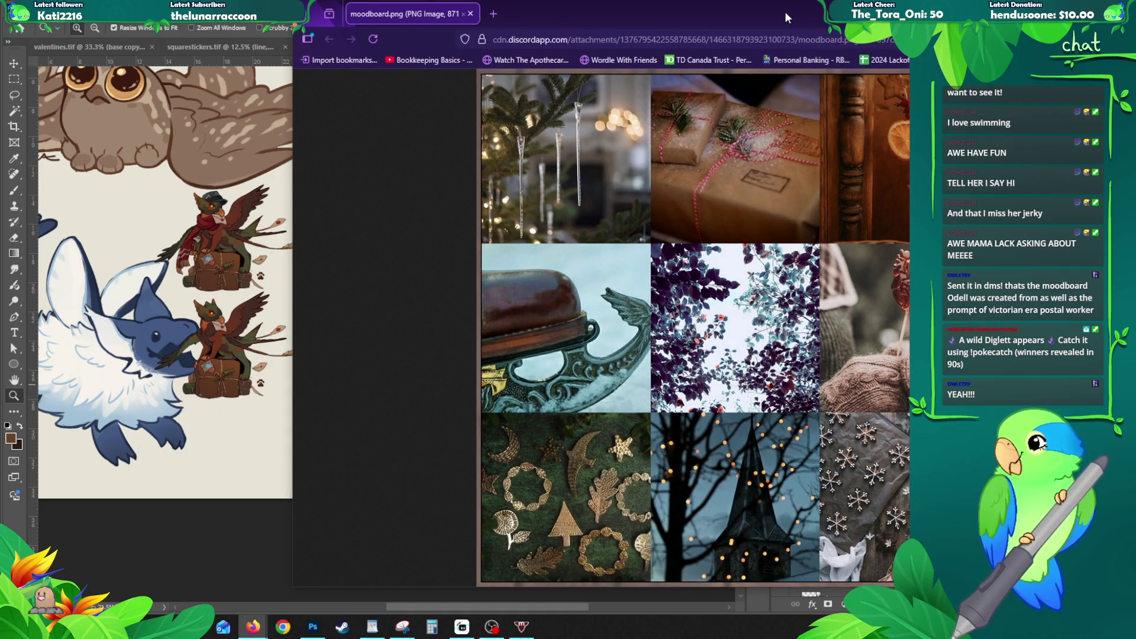
pyautogui.moveTo(785, 12)
pyautogui.mouseDown()
pyautogui.moveTo(742, 37)
pyautogui.moveTo(761, 24)
pyautogui.mouseUp()
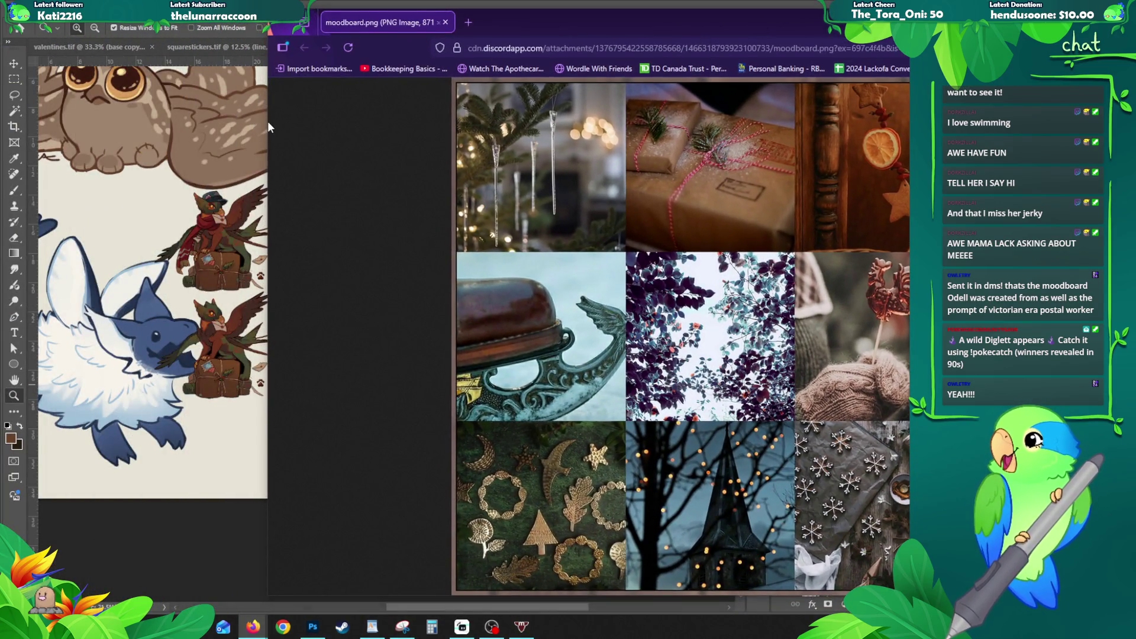
pyautogui.moveTo(267, 121); pyautogui.dragTo(577, 121)
pyautogui.moveTo(803, 18); pyautogui.dragTo(524, 17)
pyautogui.click(222, 245)
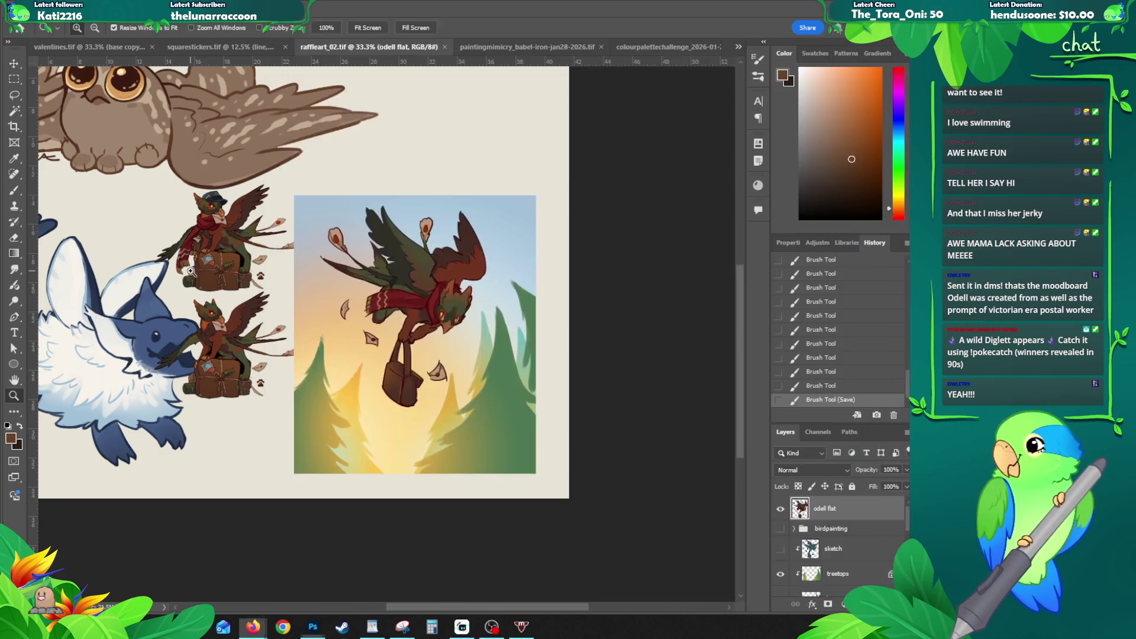
pyautogui.click(226, 266)
pyautogui.moveTo(230, 374); pyautogui.dragTo(250, 453)
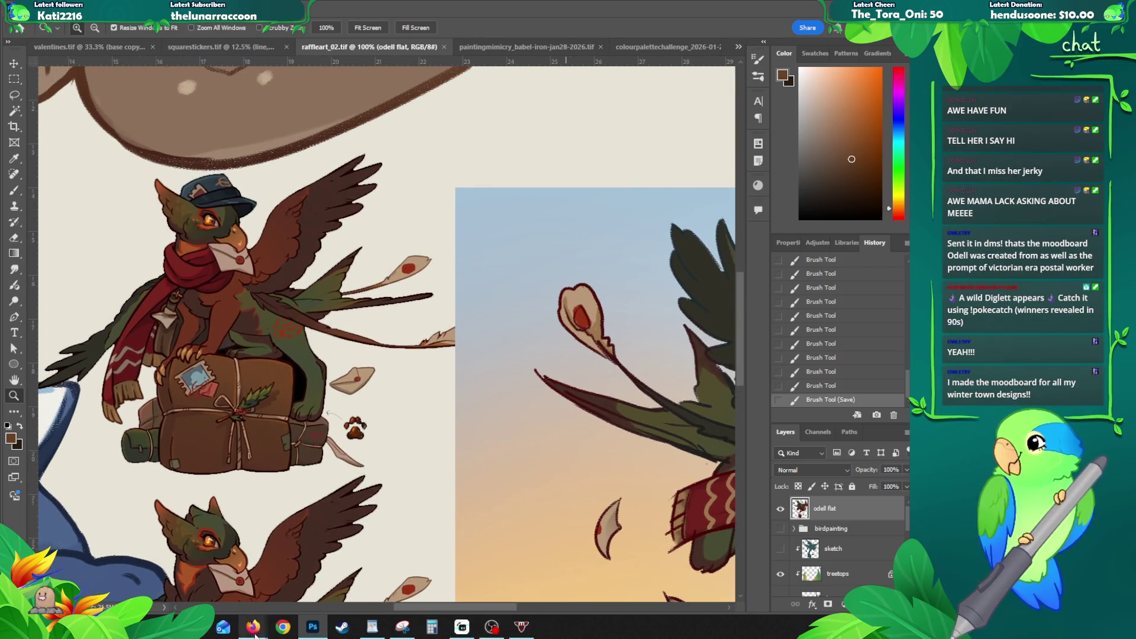
pyautogui.moveTo(253, 628)
pyautogui.click(625, 578)
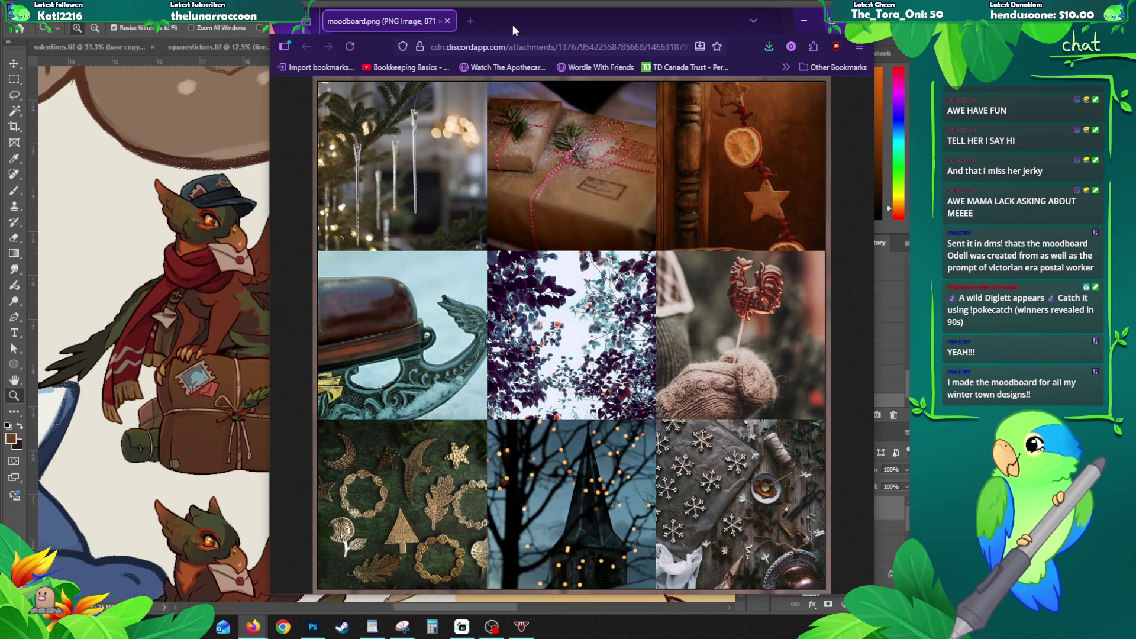
pyautogui.moveTo(512, 24); pyautogui.dragTo(618, 25)
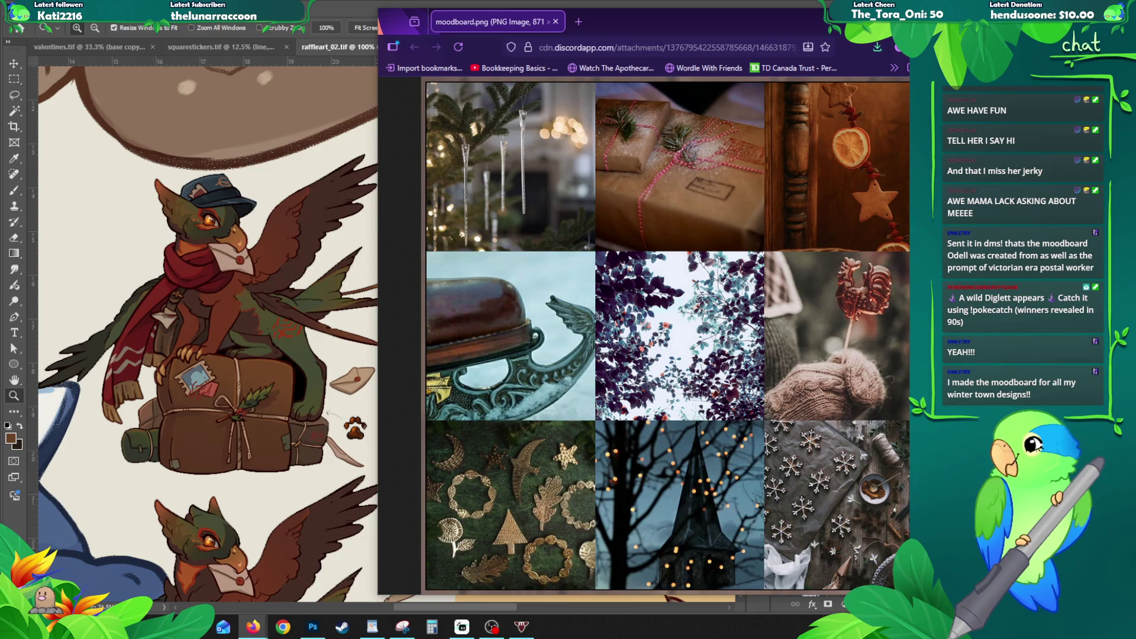
pyautogui.click(329, 331)
pyautogui.click(329, 331)
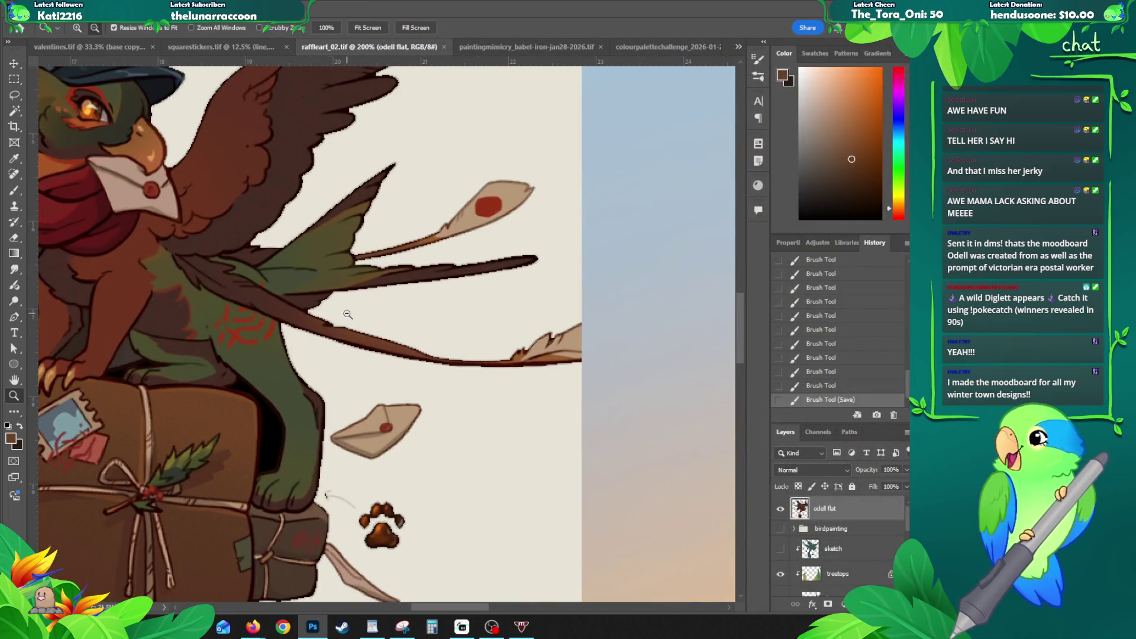
# Step: Erase stray marks around and along the edge of the lower floating leaf
pyautogui.keyDown('alt'); pyautogui.click(347, 314); pyautogui.keyUp('alt')
pyautogui.moveTo(392, 312)
pyautogui.mouseDown()
pyautogui.moveTo(354, 286)
pyautogui.moveTo(364, 222)
pyautogui.mouseUp()
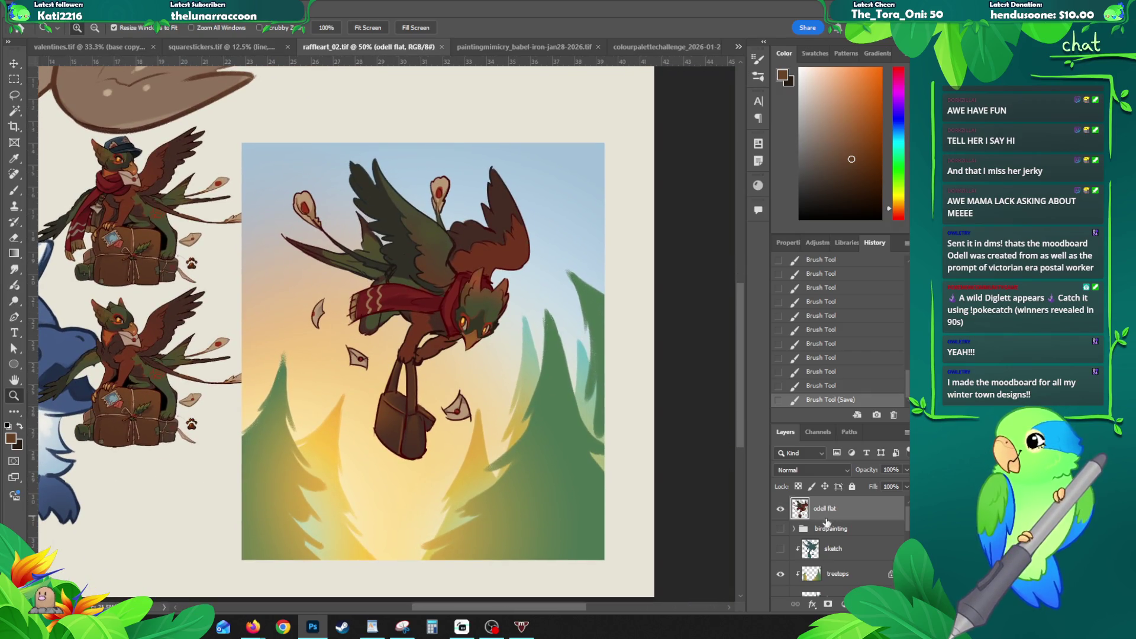
pyautogui.press('e')
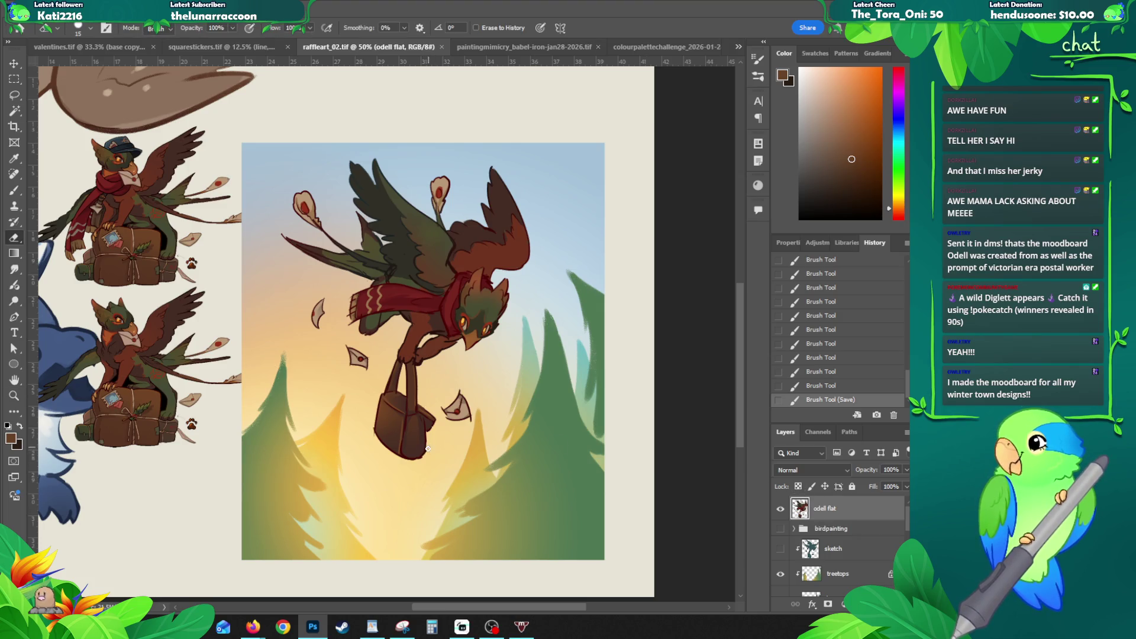
pyautogui.click(418, 459)
pyautogui.click(441, 407)
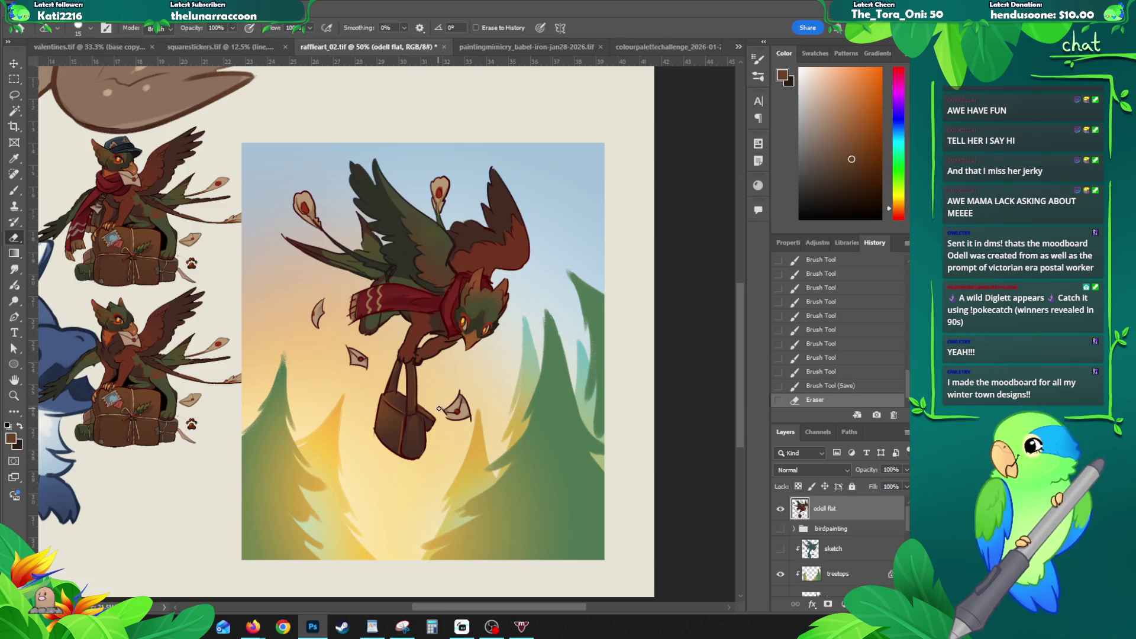
pyautogui.click(457, 394)
pyautogui.moveTo(450, 419); pyautogui.dragTo(471, 421)
# Step: Clean up stray bits around the small leaf, undoing one erase
pyautogui.click(324, 309)
pyautogui.click(320, 326)
pyautogui.click(329, 305)
pyautogui.click(313, 301)
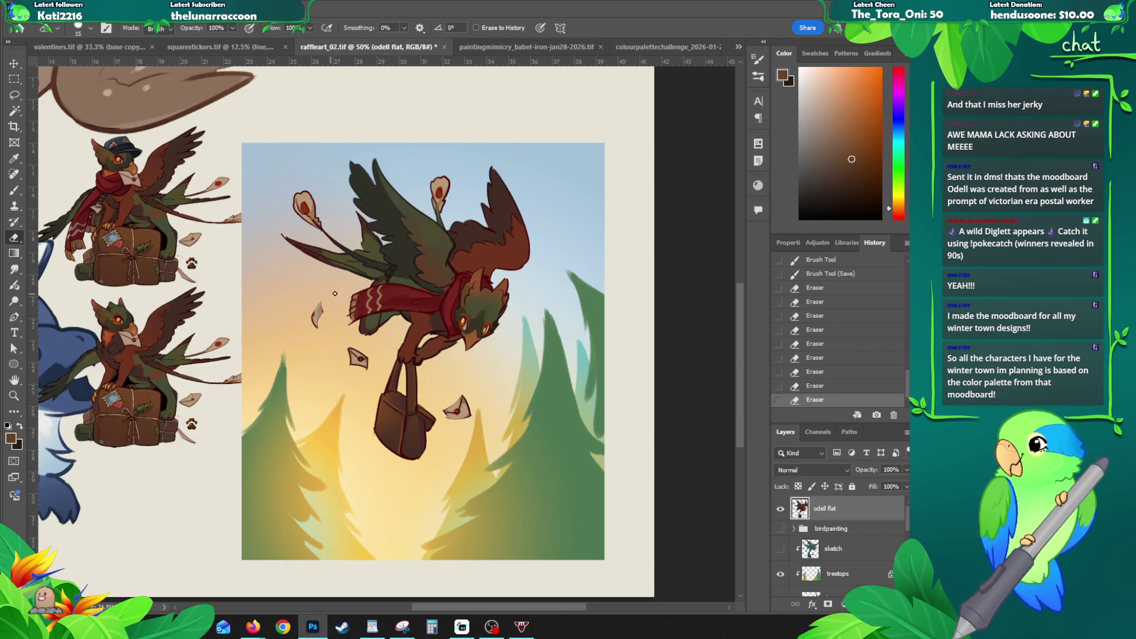
pyautogui.hotkey('ctrl', 'z')
# Step: Redo the erase more carefully and clear a stray bit on the top leaf
pyautogui.press('z')
pyautogui.press('e')
pyautogui.click(444, 204)
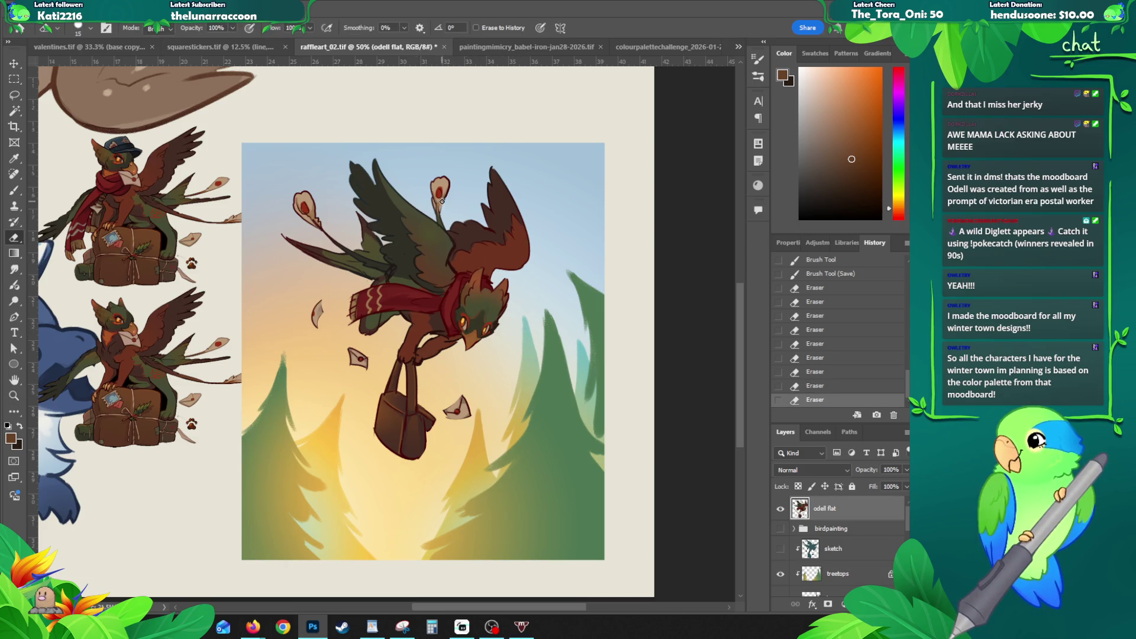
pyautogui.click(445, 194)
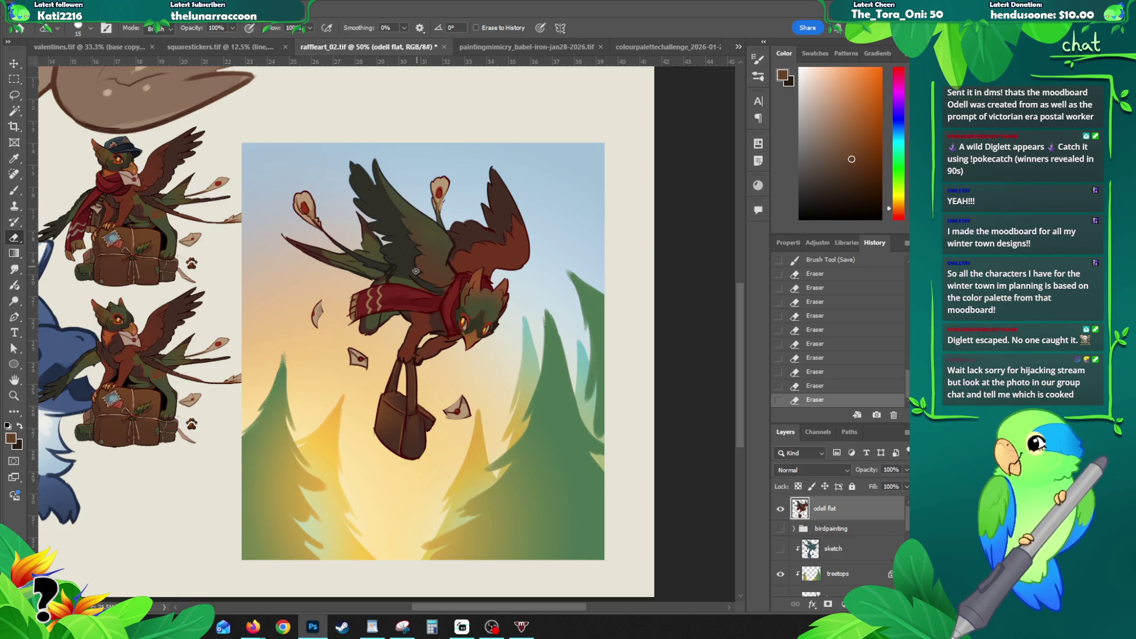
pyautogui.moveTo(372, 341); pyautogui.dragTo(413, 333)
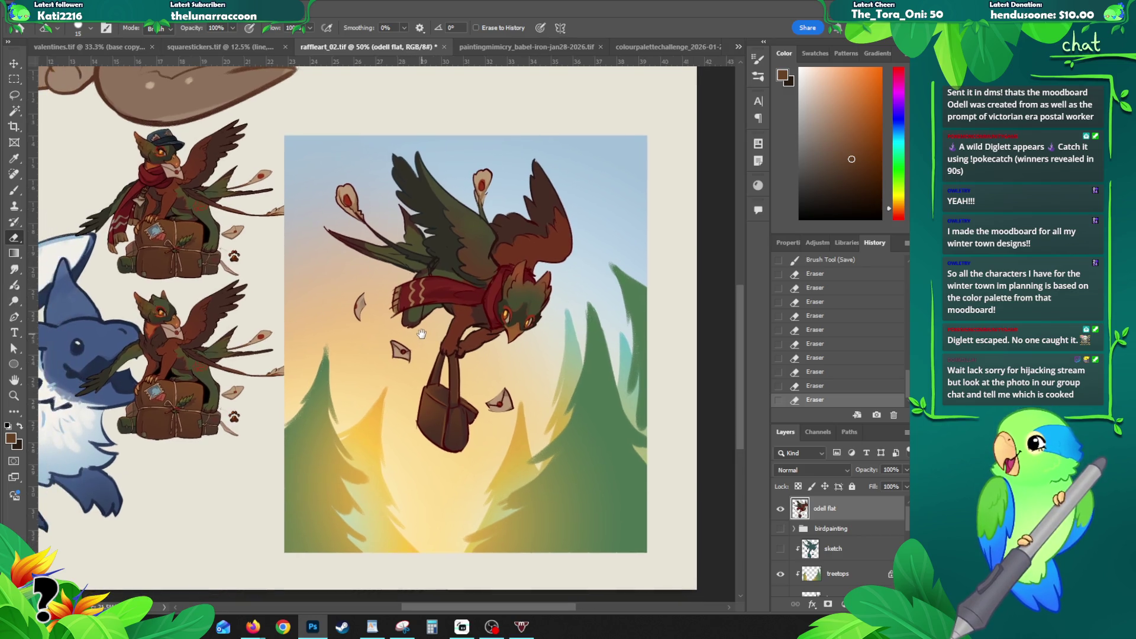
# Step: Zoom in and paint dark red detail strokes on the gryphon's back
pyautogui.press('z')
pyautogui.click(477, 257)
pyautogui.press('b')
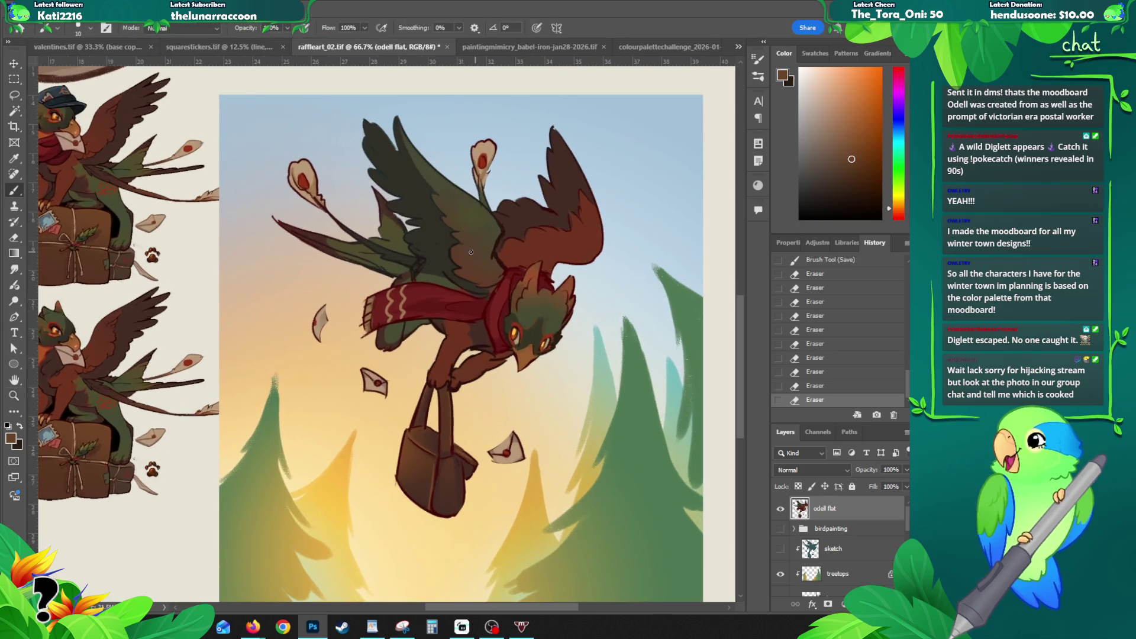
pyautogui.moveTo(451, 247); pyautogui.dragTo(493, 287)
pyautogui.click(497, 282)
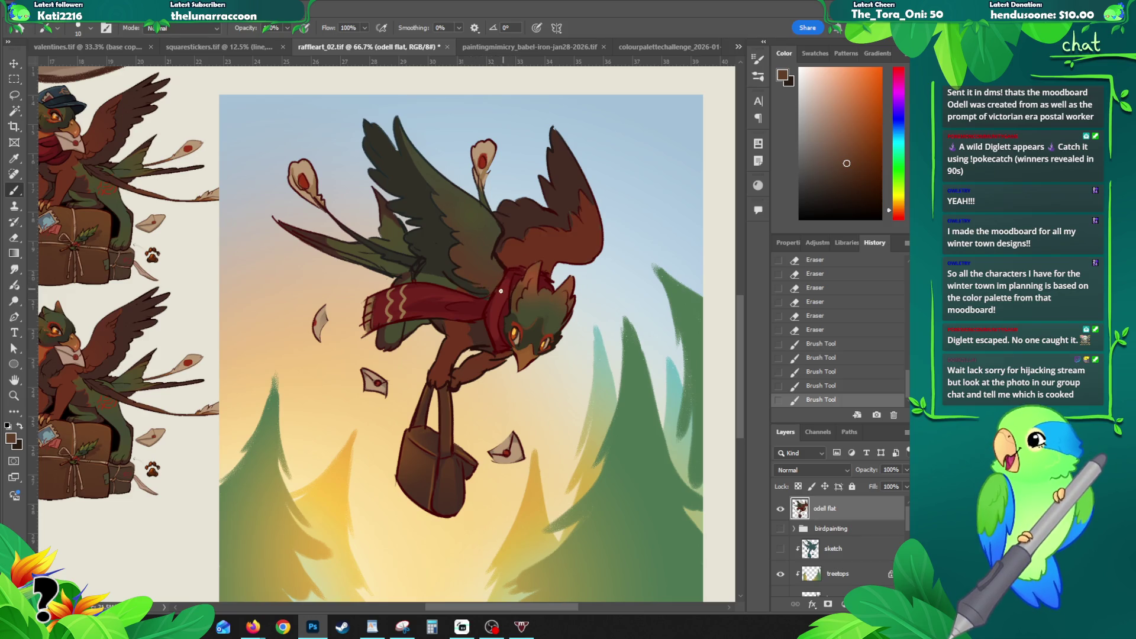
pyautogui.keyDown('alt'); pyautogui.click(499, 281); pyautogui.keyUp('alt')
pyautogui.moveTo(505, 274); pyautogui.dragTo(494, 295)
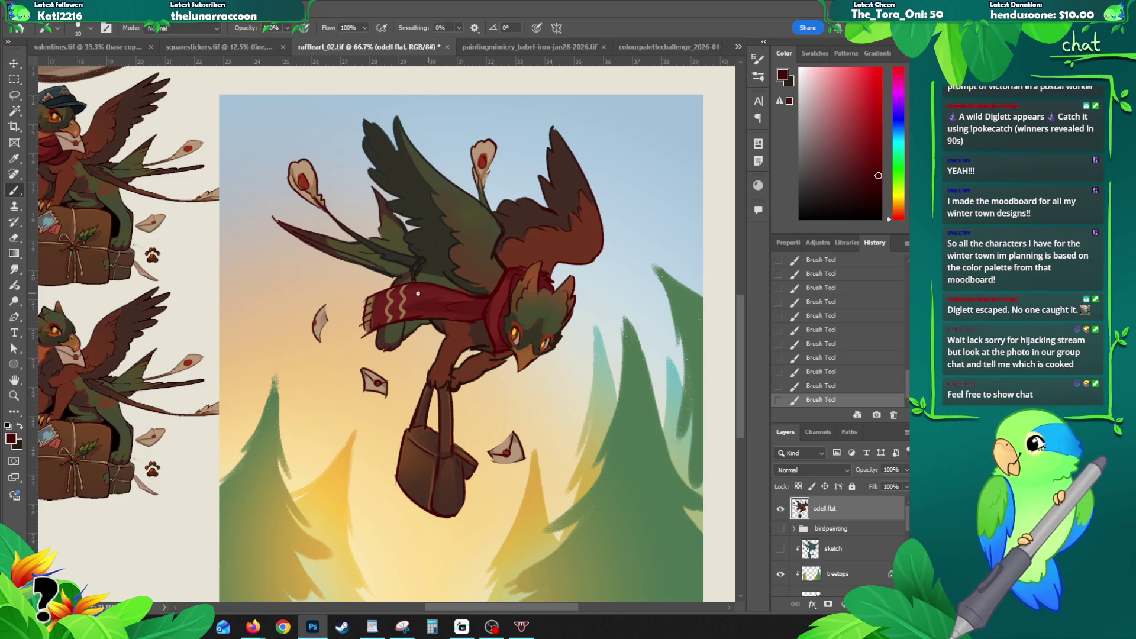
# Step: Sample tan brown, undo a stroke and add a small dab near the scarf
pyautogui.keyDown('alt'); pyautogui.click(364, 327); pyautogui.keyUp('alt')
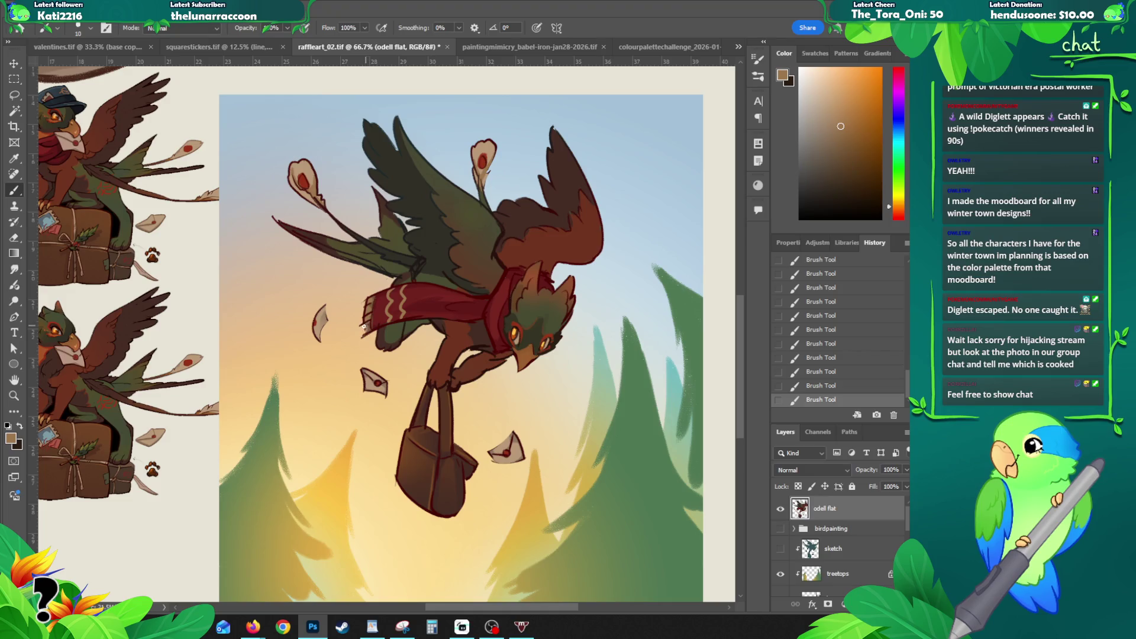
pyautogui.hotkey('ctrl', 'z')
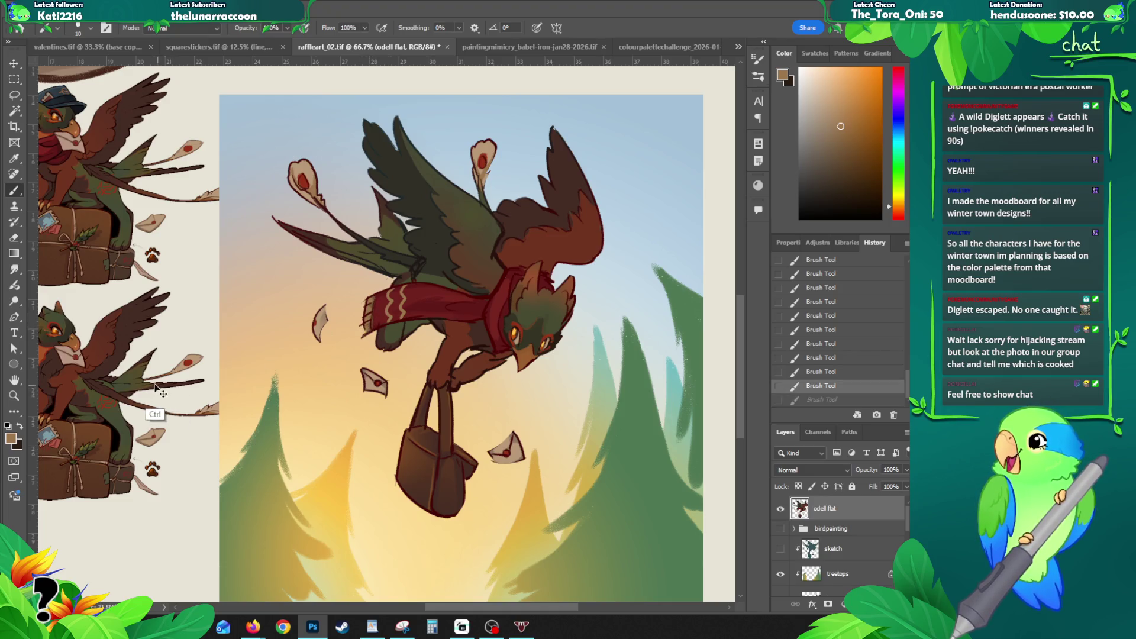
pyautogui.moveTo(193, 415); pyautogui.dragTo(240, 395)
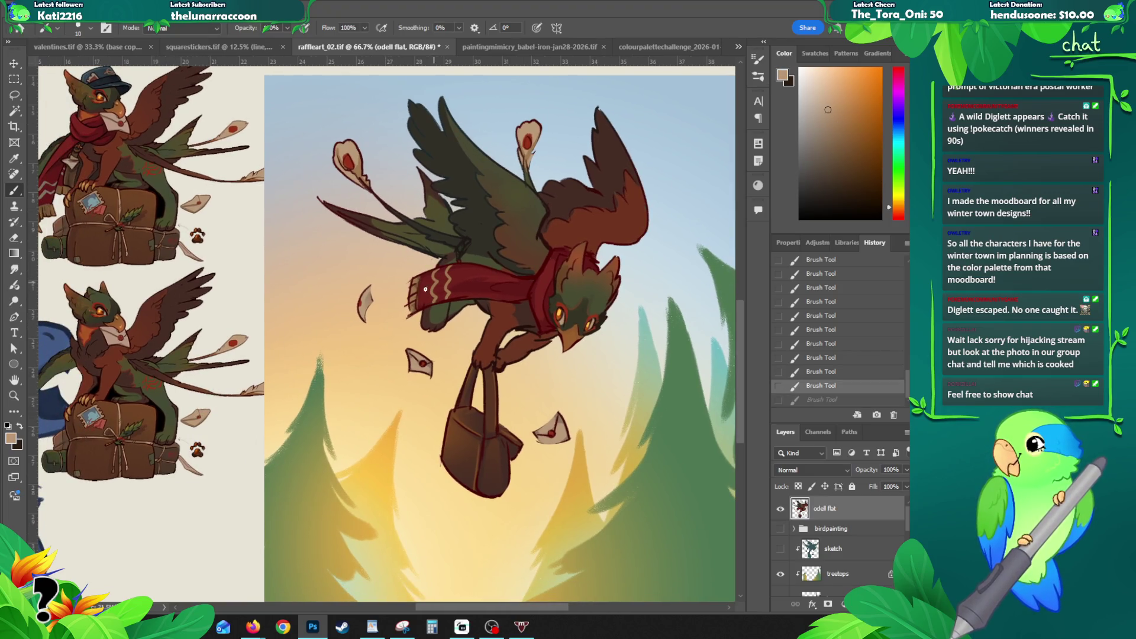
pyautogui.click(411, 305)
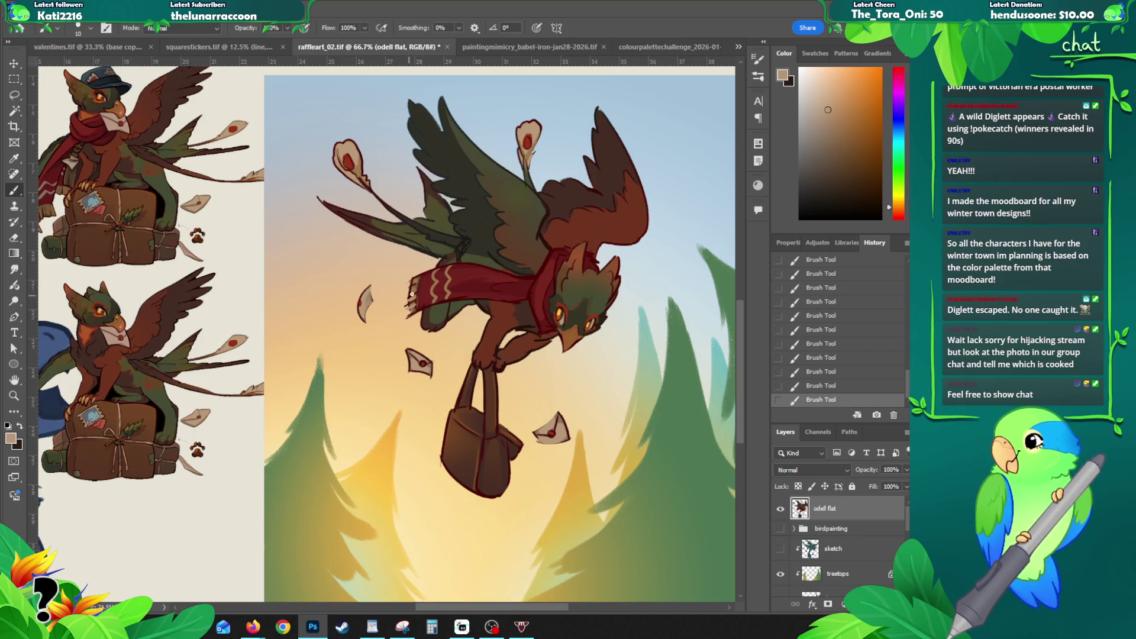
pyautogui.moveTo(463, 331); pyautogui.dragTo(369, 336)
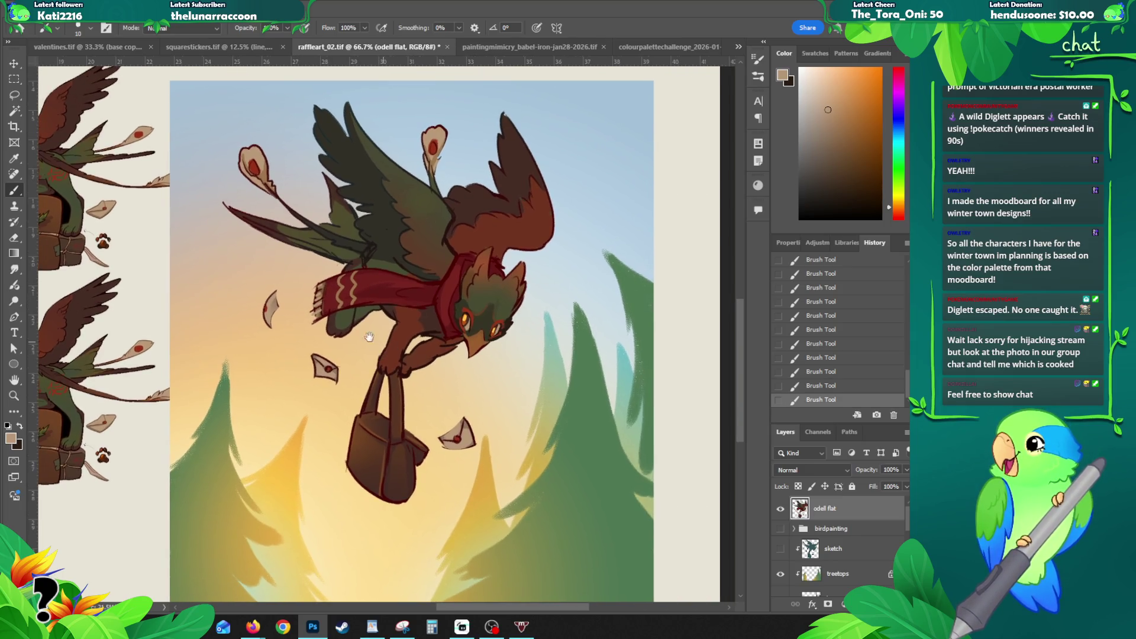
# Step: Lock the odell flat layer's transparency, brush orange highlights along the satchel strap, then Magic Wand-select it
pyautogui.keyDown('alt'); pyautogui.click(297, 449); pyautogui.keyUp('alt')
pyautogui.click(797, 487)
pyautogui.moveTo(373, 382)
pyautogui.mouseDown()
pyautogui.moveTo(349, 468)
pyautogui.moveTo(377, 498)
pyautogui.moveTo(403, 502)
pyautogui.mouseUp()
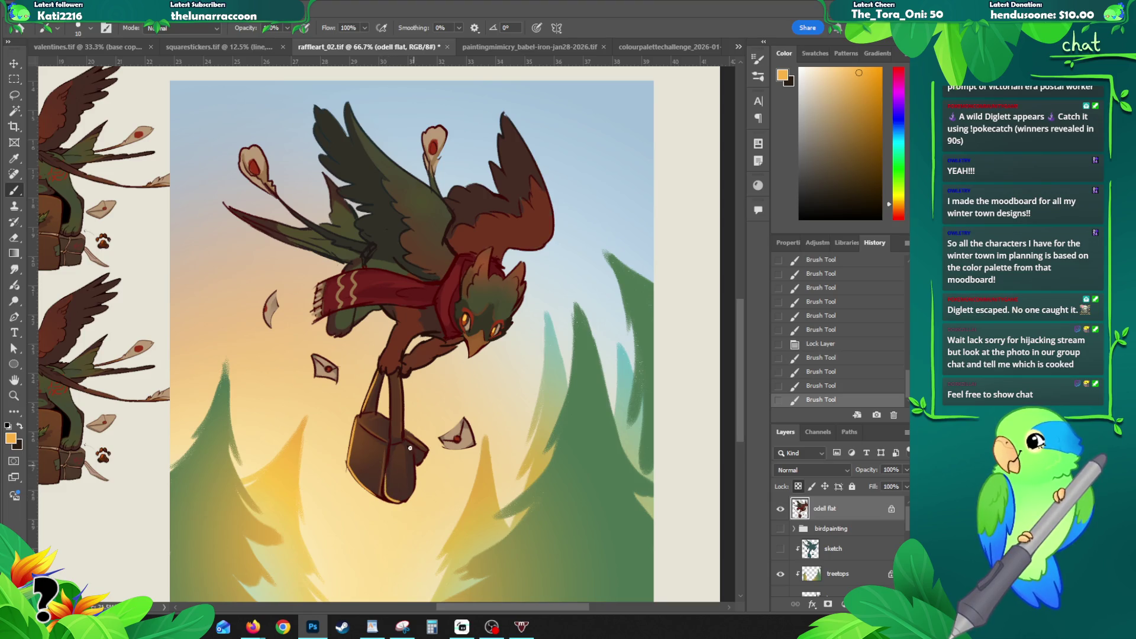
pyautogui.moveTo(389, 380); pyautogui.dragTo(393, 430)
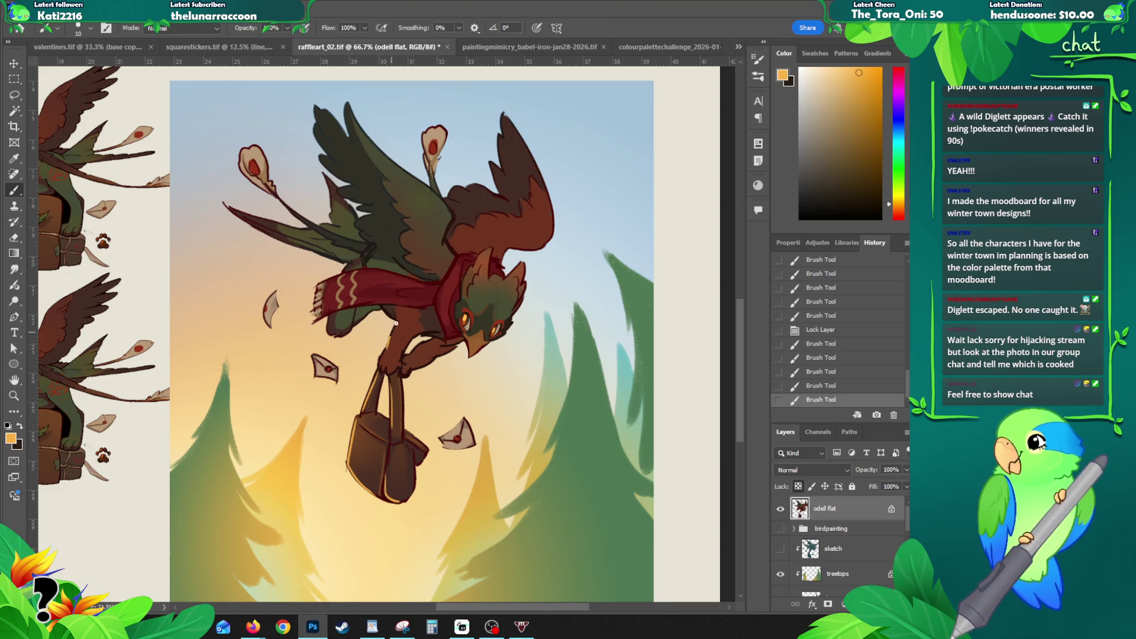
pyautogui.moveTo(396, 343)
pyautogui.mouseDown()
pyautogui.moveTo(401, 384)
pyautogui.moveTo(387, 391)
pyautogui.moveTo(400, 323)
pyautogui.moveTo(405, 382)
pyautogui.moveTo(414, 357)
pyautogui.mouseUp()
pyautogui.hotkey('ctrl', 'z')
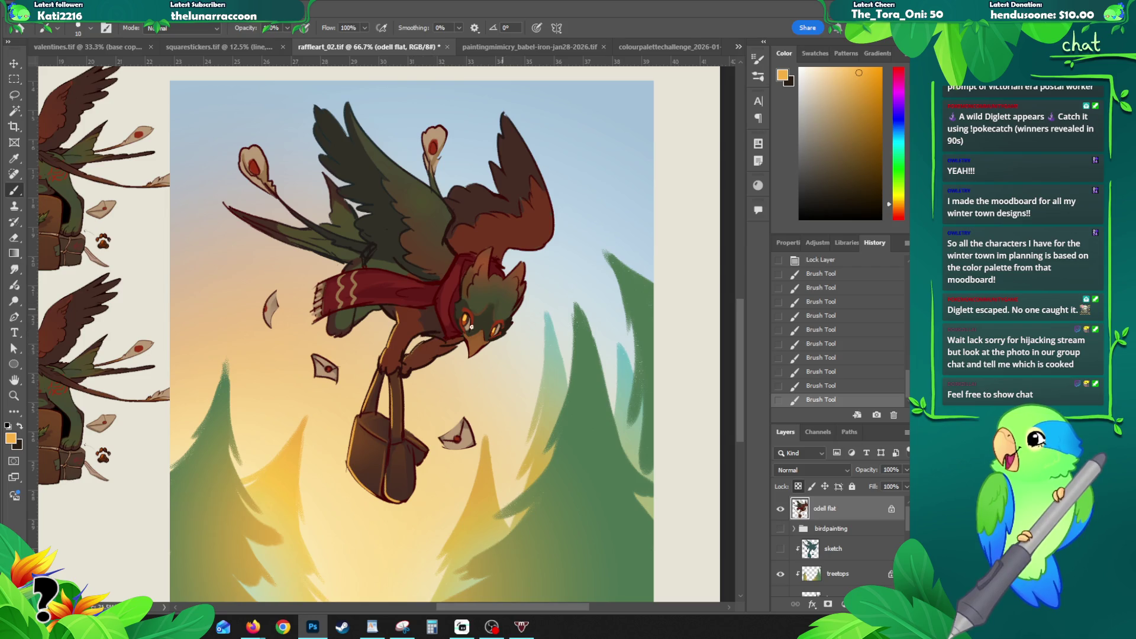
pyautogui.press('w')
pyautogui.click(431, 355)
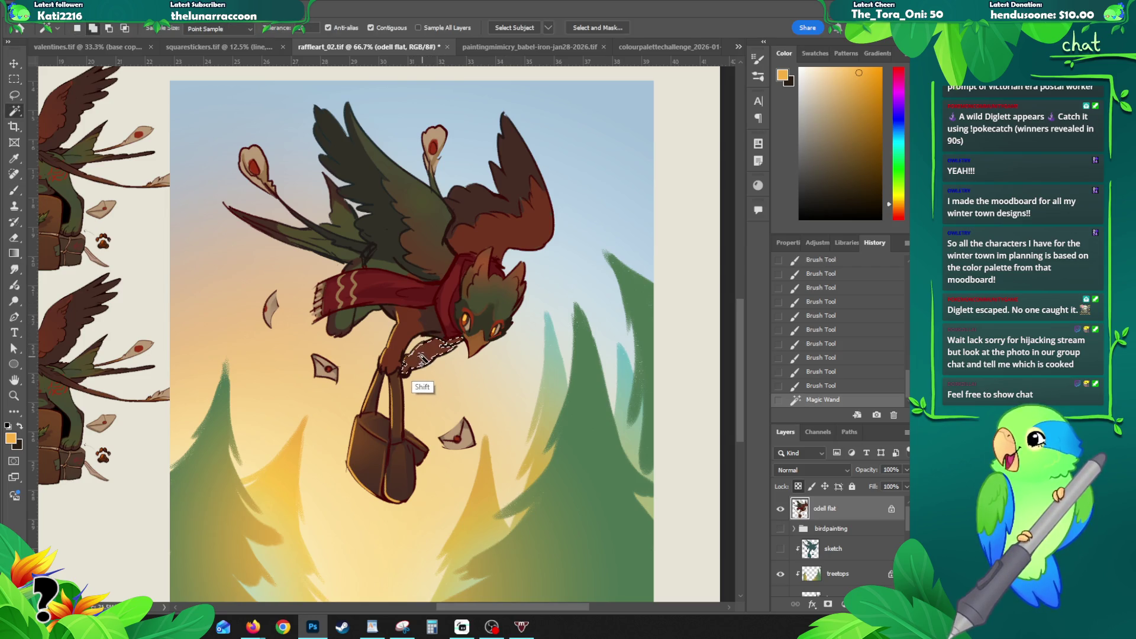
# Step: Shade the satchel strap selection with a warm gradient and deselect it
pyautogui.press('g')
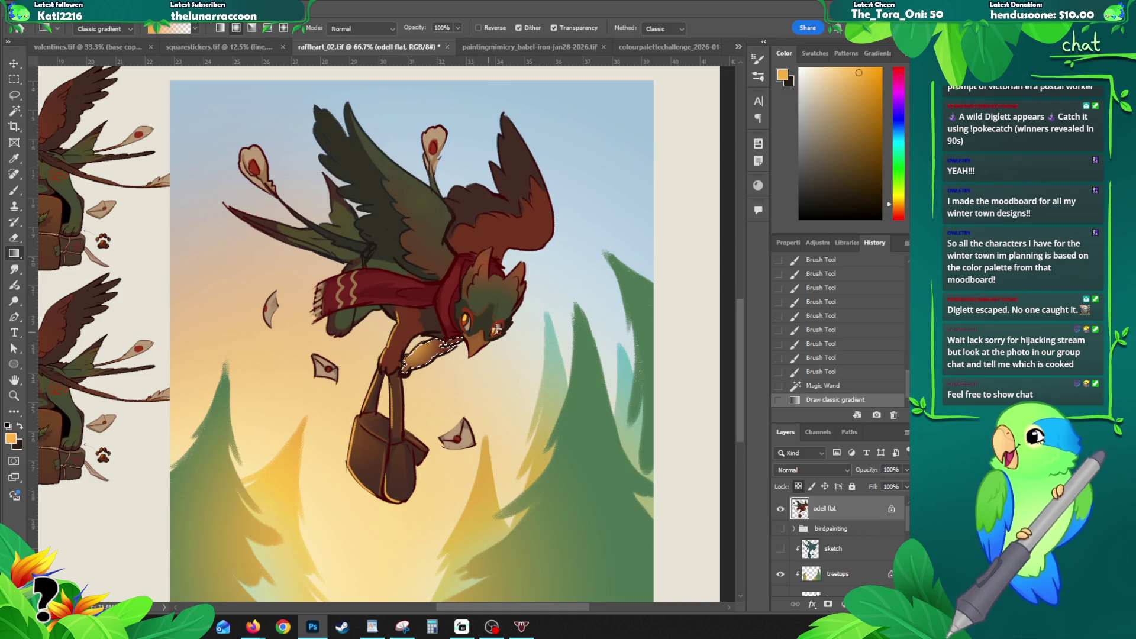
pyautogui.moveTo(409, 342); pyautogui.dragTo(475, 369)
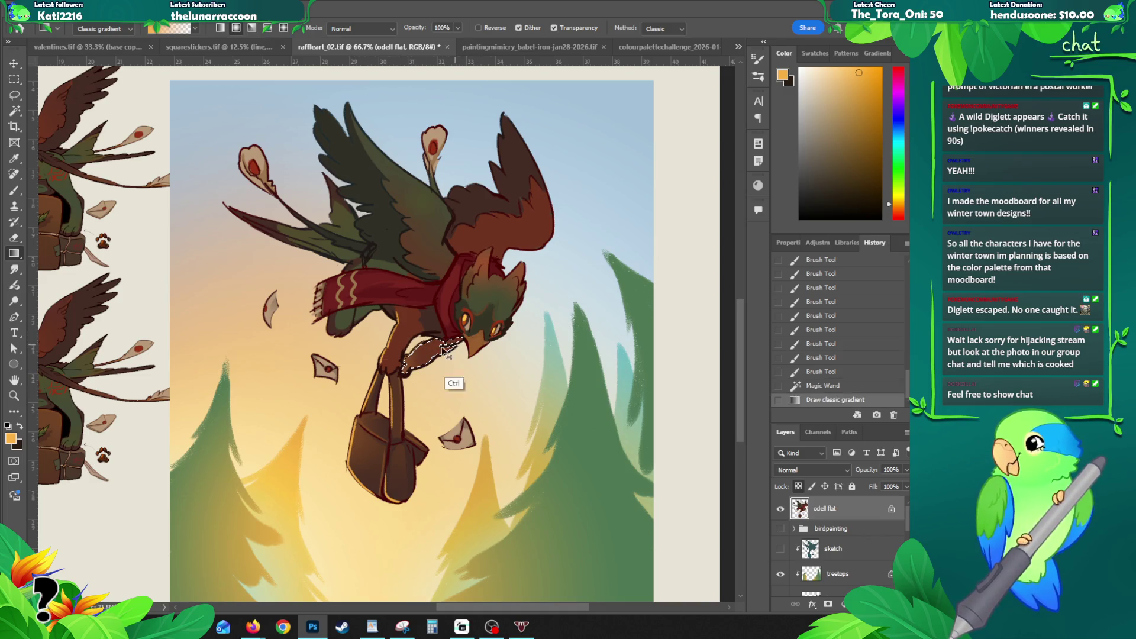
pyautogui.moveTo(384, 337); pyautogui.dragTo(424, 351)
pyautogui.hotkey('ctrl', 'd')
# Step: Test a small brush stroke on the bird, undo it, and view the bird at 100%
pyautogui.press('b')
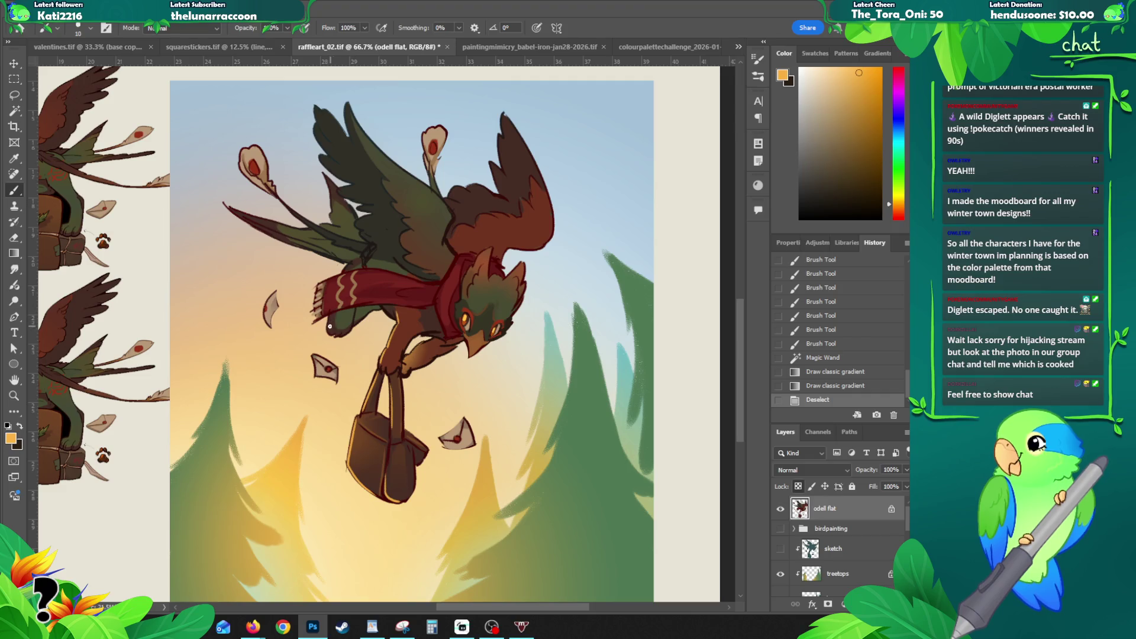
pyautogui.moveTo(330, 325)
pyautogui.mouseDown()
pyautogui.moveTo(345, 340)
pyautogui.moveTo(350, 329)
pyautogui.mouseUp()
pyautogui.hotkey('ctrl', 'z')
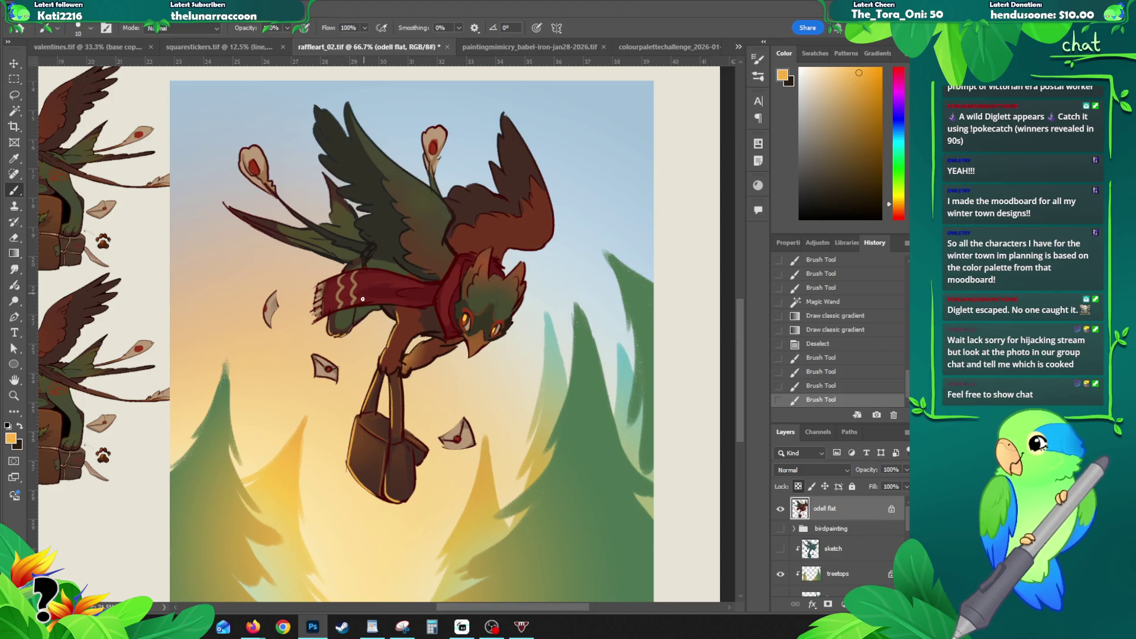
pyautogui.hotkey('ctrl', 'z')
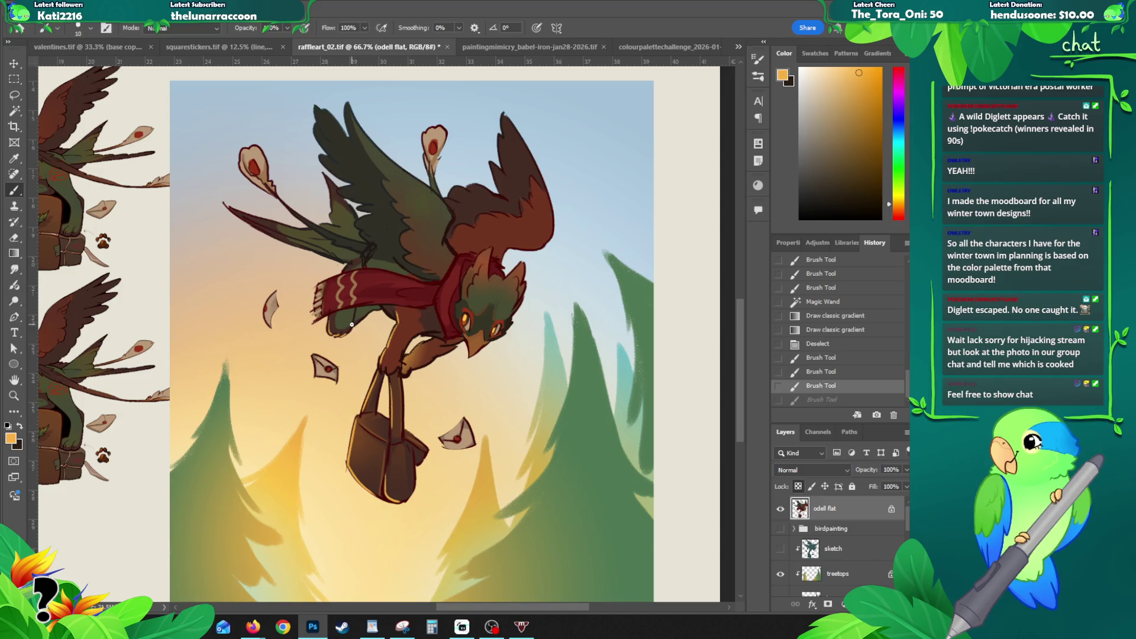
pyautogui.press('z')
pyautogui.click(354, 320)
pyautogui.moveTo(381, 299); pyautogui.dragTo(373, 327)
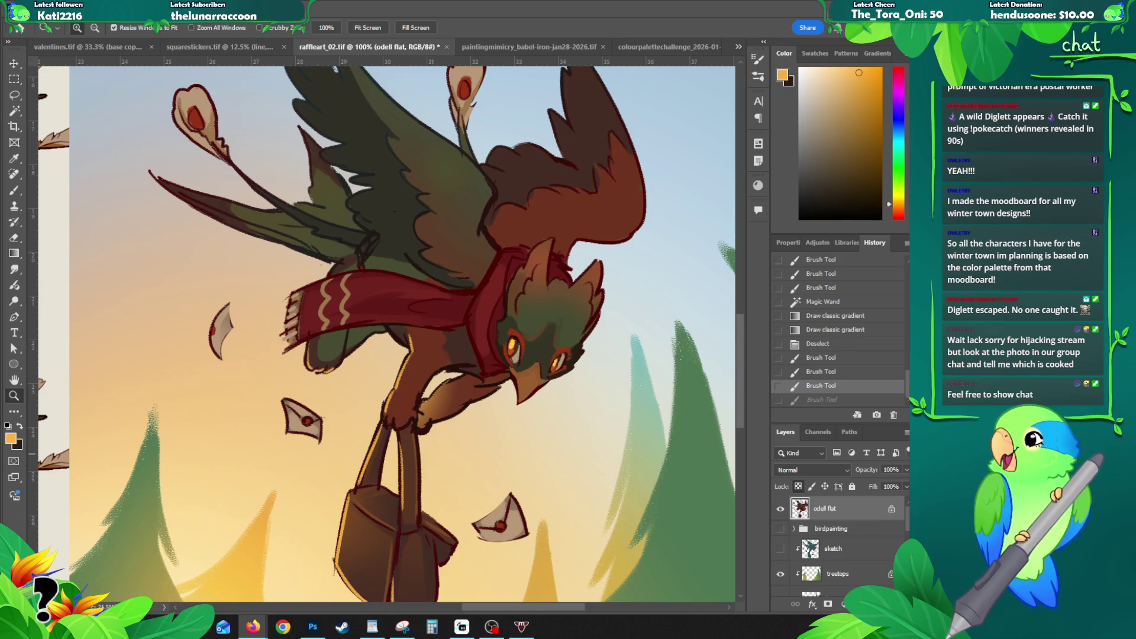
# Step: Bring up the shared food-captcha photo in Firefox from the taskbar
pyautogui.click(253, 627)
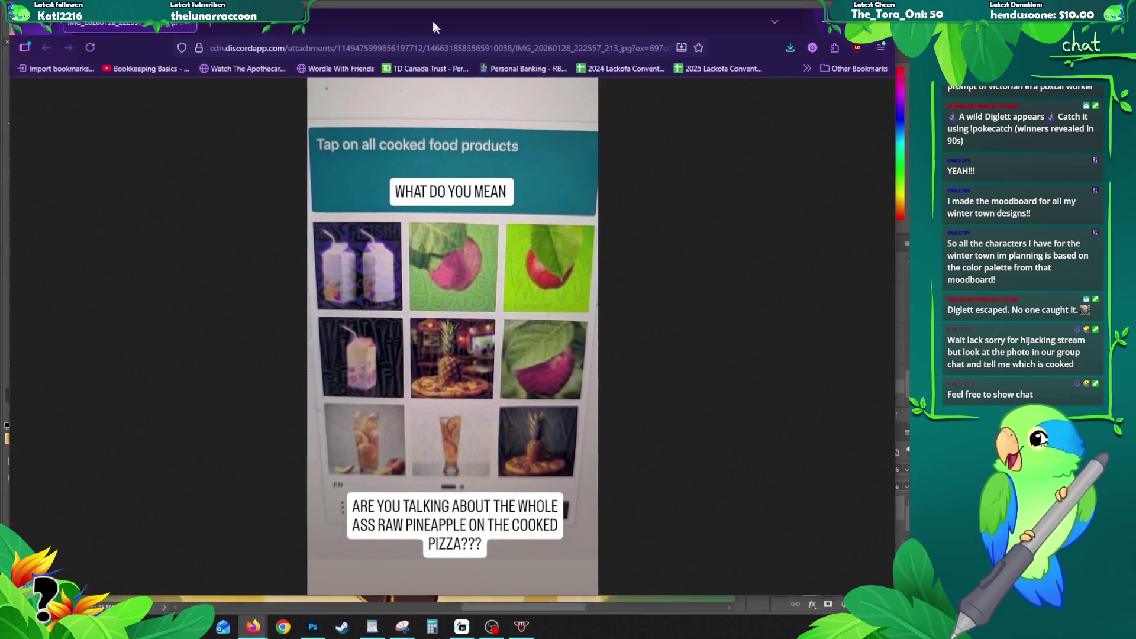
# Step: Move the Firefox window up and enlarge the captcha photo to full size
pyautogui.moveTo(433, 49); pyautogui.dragTo(425, 17)
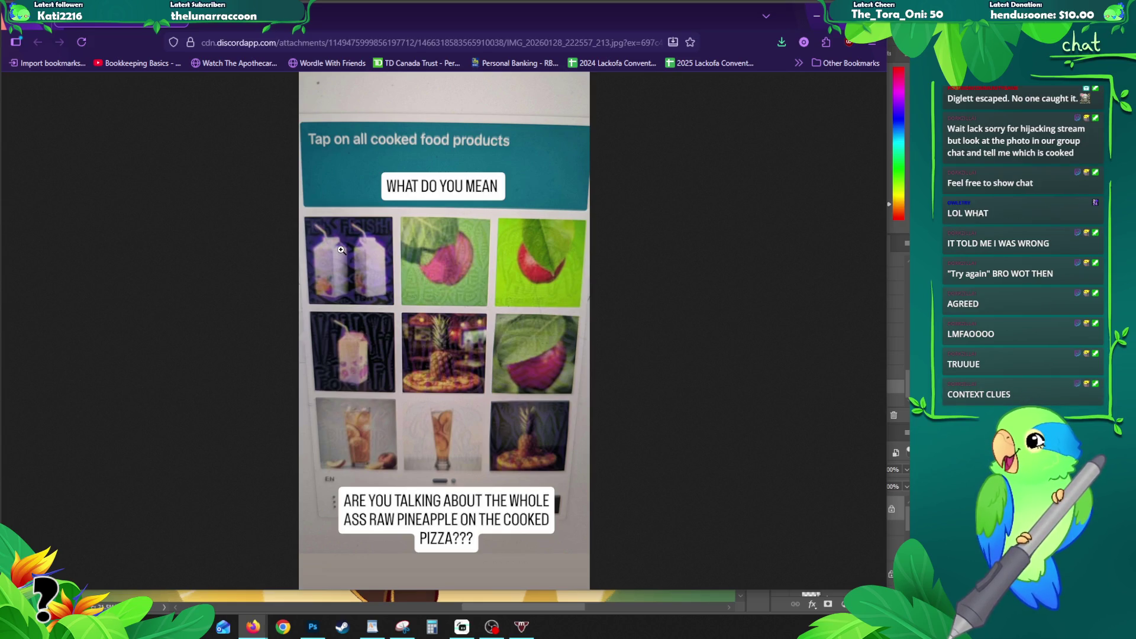
pyautogui.click(337, 272)
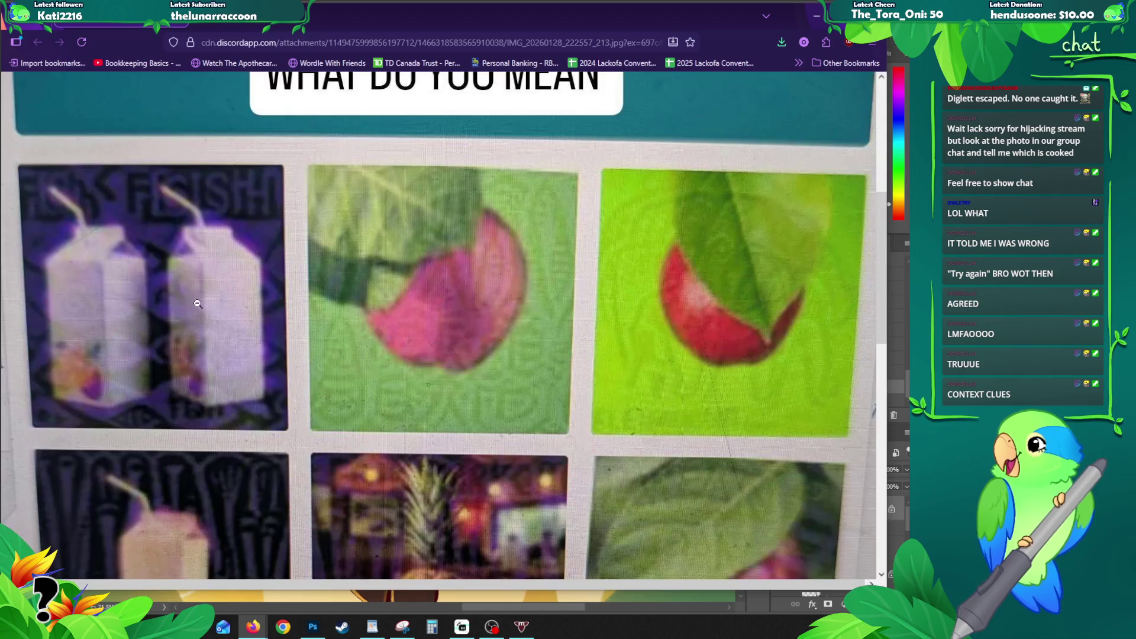
# Step: Toggle the captcha photo between fit and full size, then shift Firefox right to reveal Photoshop
pyautogui.click(152, 350)
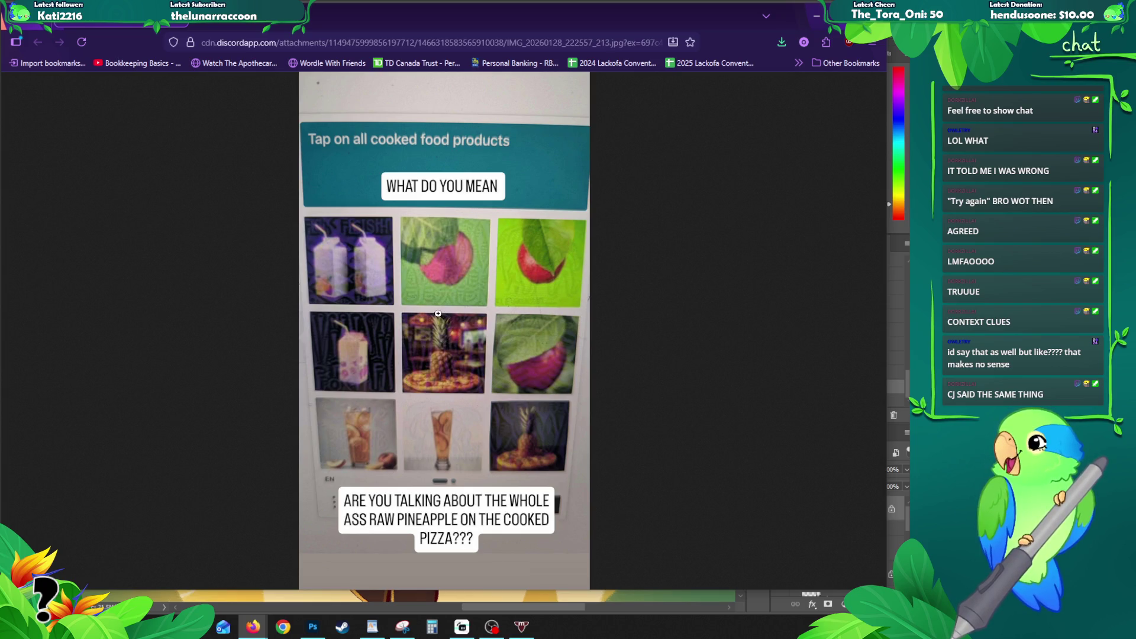
pyautogui.click(382, 275)
pyautogui.scroll(-3, 603, 337)
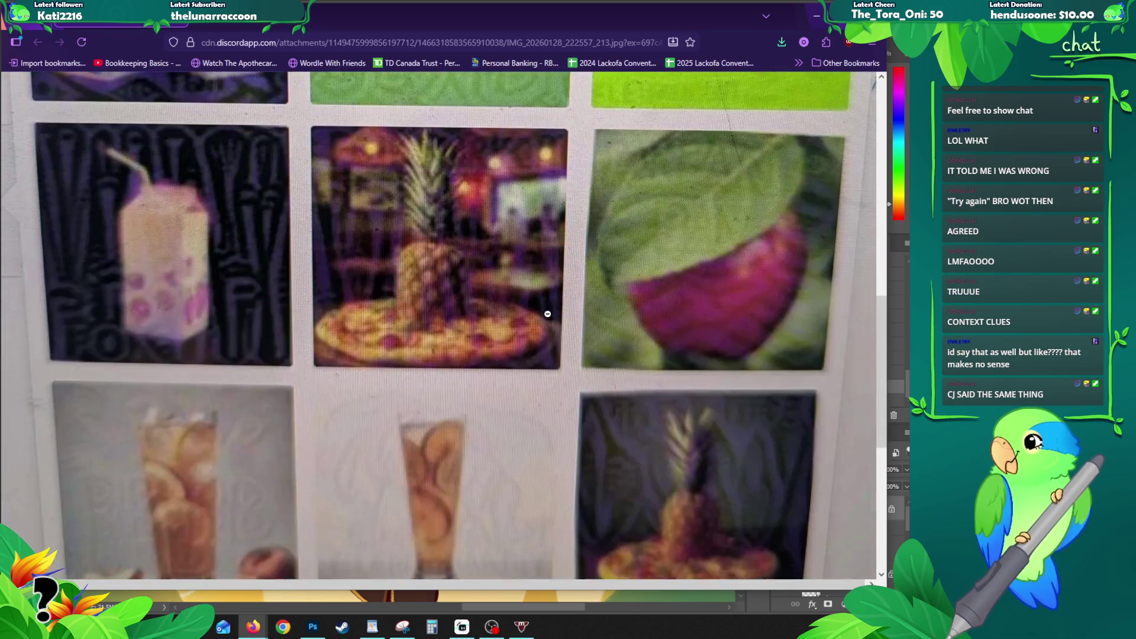
pyautogui.scroll(-2, 542, 309)
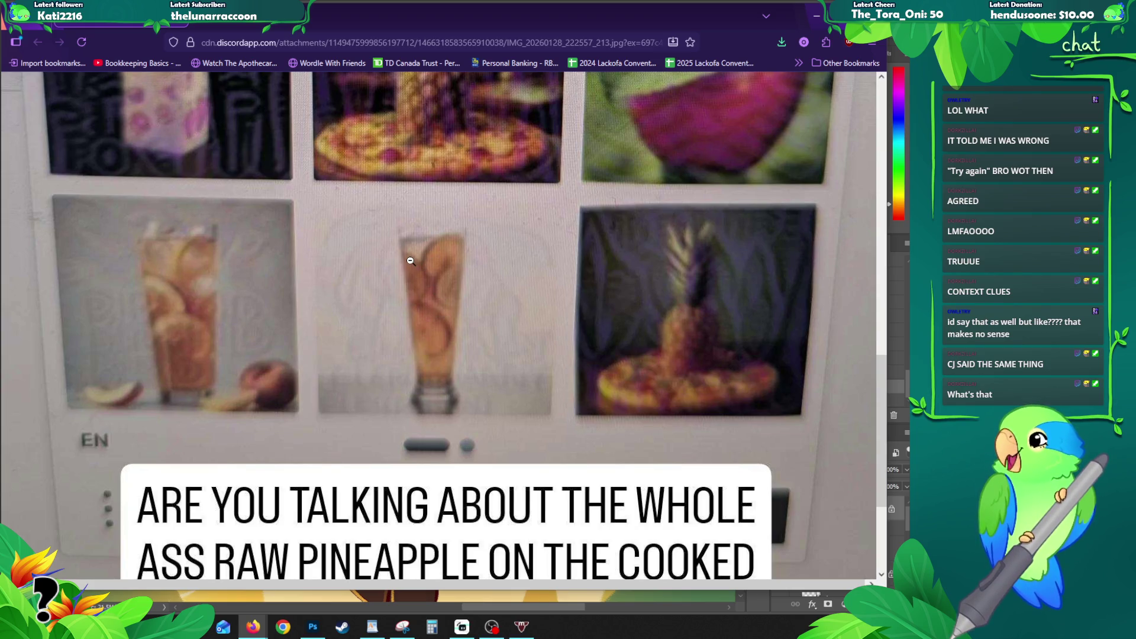
pyautogui.click(406, 309)
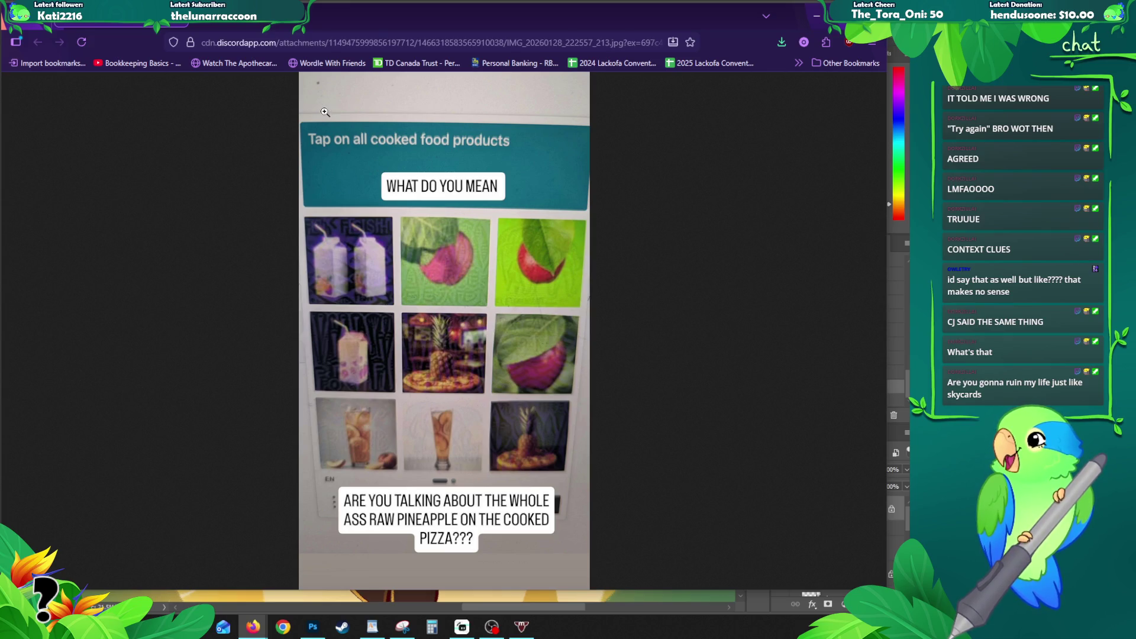
pyautogui.moveTo(265, 23); pyautogui.dragTo(292, 24)
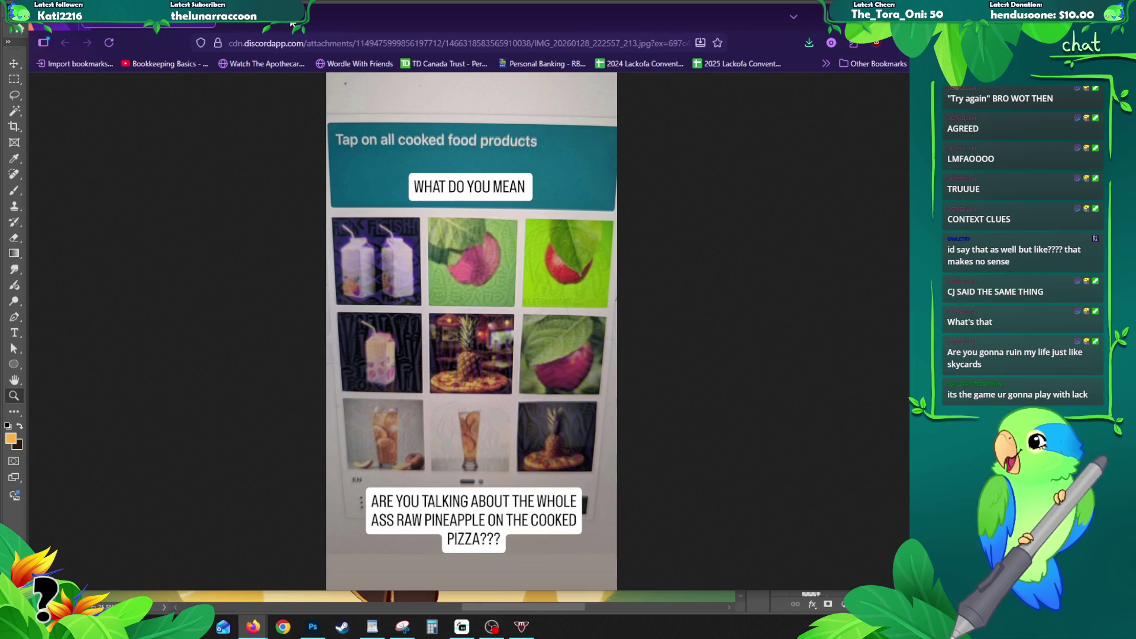